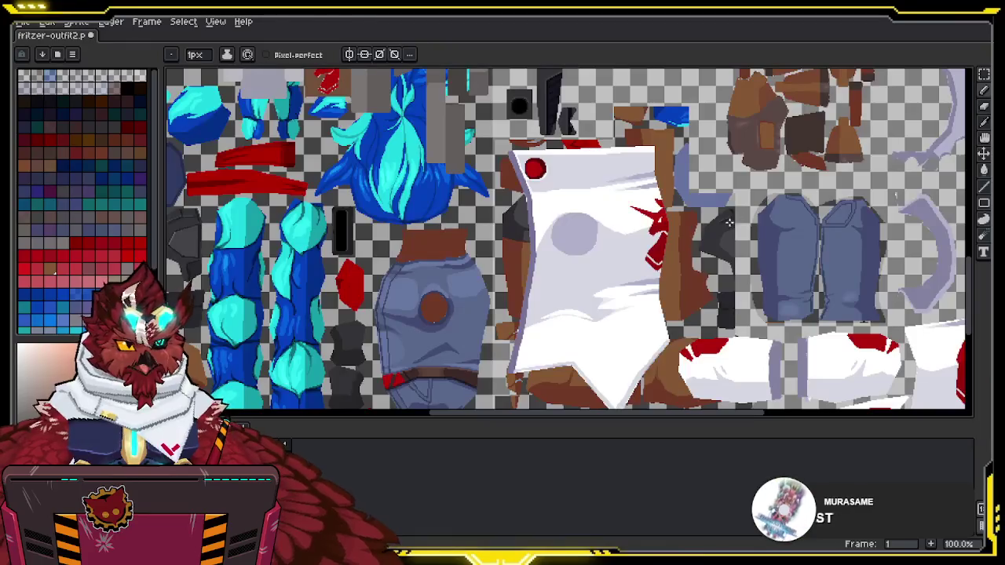
Step: Pan across the fritzer-outfit2 sprite sheet in Aseprite, then switch to Blender's UV Editing view
{"action": "mouse_move", "coordinate": [715, 200]}
{"action": "left_mouse_down"}
{"action": "mouse_move", "coordinate": [715, 272]}
{"action": "mouse_move", "coordinate": [637, 229]}
{"action": "mouse_move", "coordinate": [588, 240]}
{"action": "left_mouse_up"}
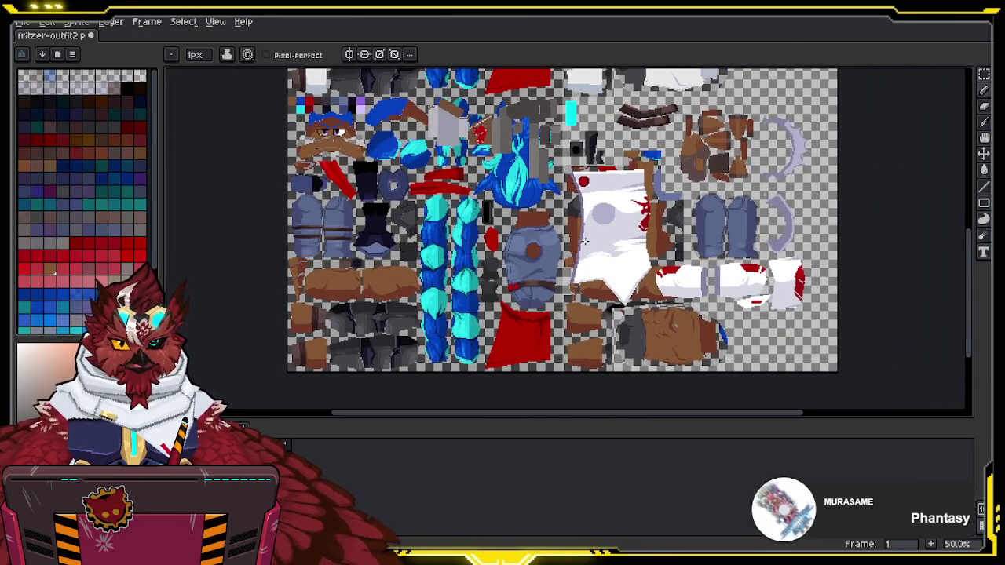
{"action": "key", "text": "alt+Tab"}
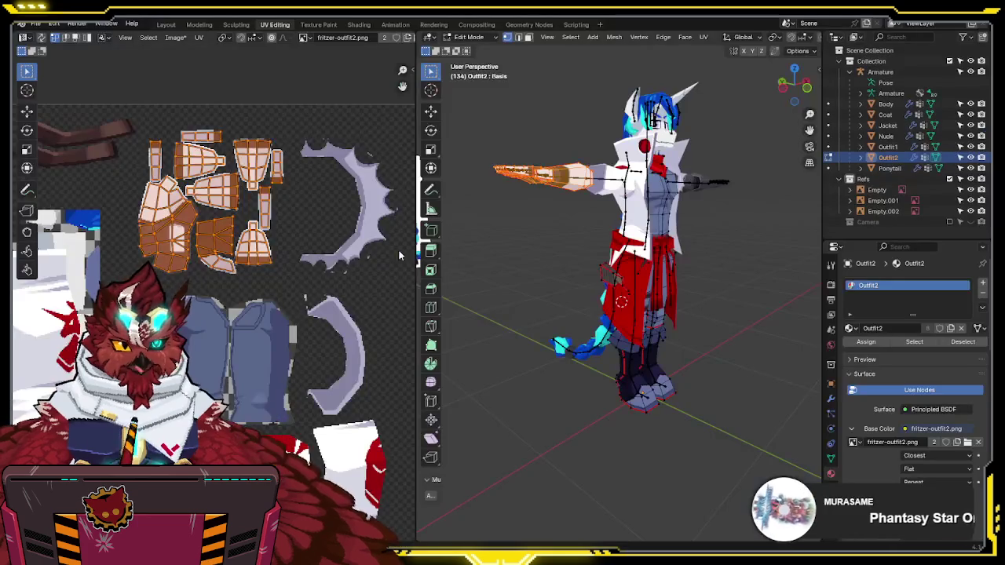
Step: Zoom out in Blender's UV editor, return to the fritzer-outfit2 sheet in Aseprite and pick the eyedropper
{"action": "scroll", "coordinate": [259, 270], "scroll_direction": "down", "scroll_amount": 3}
{"action": "scroll", "coordinate": [259, 270], "scroll_direction": "down", "scroll_amount": 3}
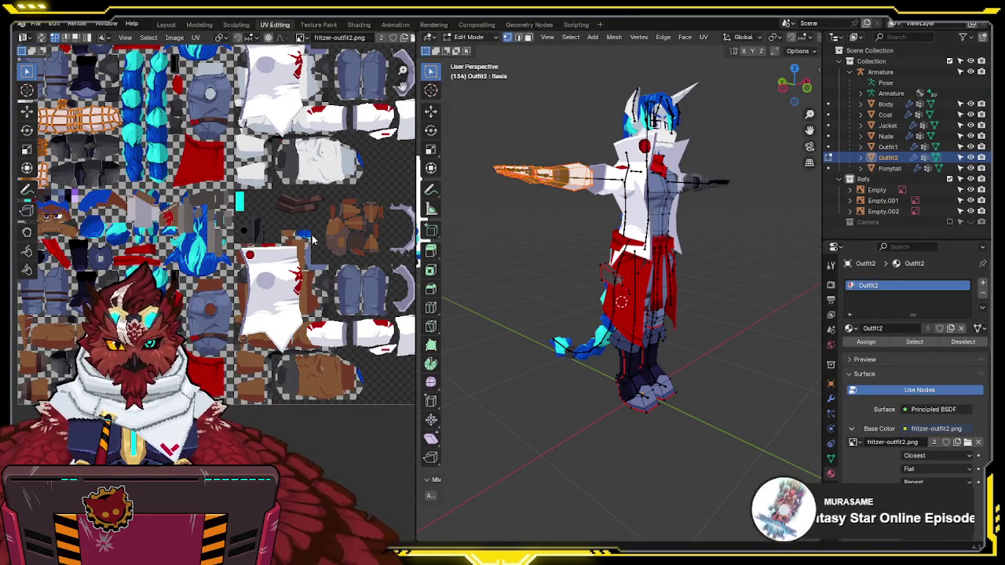
{"action": "key", "text": "alt+Tab"}
{"action": "mouse_move", "coordinate": [549, 185]}
{"action": "left_mouse_down"}
{"action": "mouse_move", "coordinate": [560, 225]}
{"action": "mouse_move", "coordinate": [591, 225]}
{"action": "mouse_move", "coordinate": [602, 210]}
{"action": "left_mouse_up"}
{"action": "key", "text": "i"}
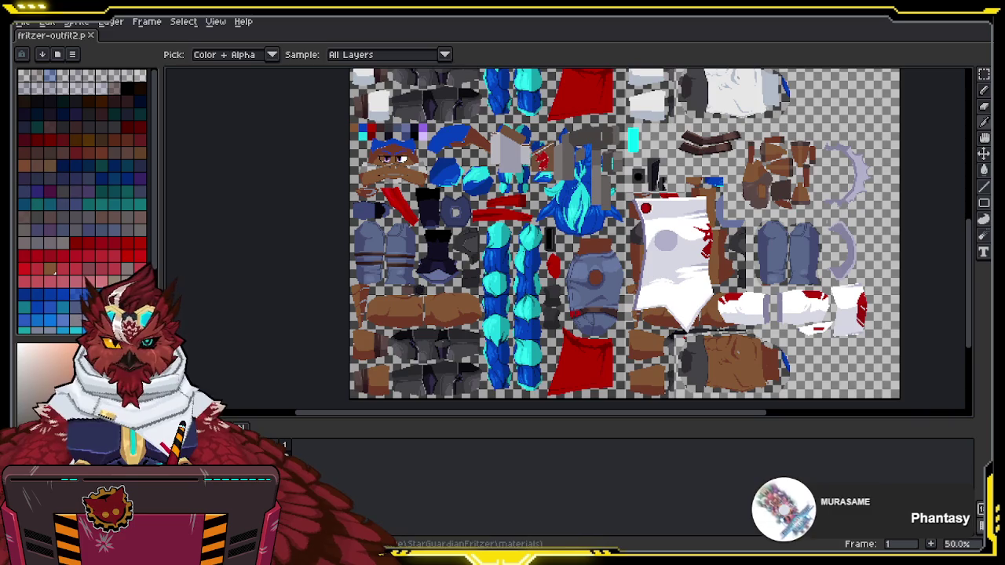
Step: Marquee-select a rectangle of outfit sprite pieces on the sheet
{"action": "mouse_move", "coordinate": [586, 154]}
{"action": "left_mouse_down"}
{"action": "mouse_move", "coordinate": [463, 160]}
{"action": "mouse_move", "coordinate": [481, 139]}
{"action": "left_mouse_up"}
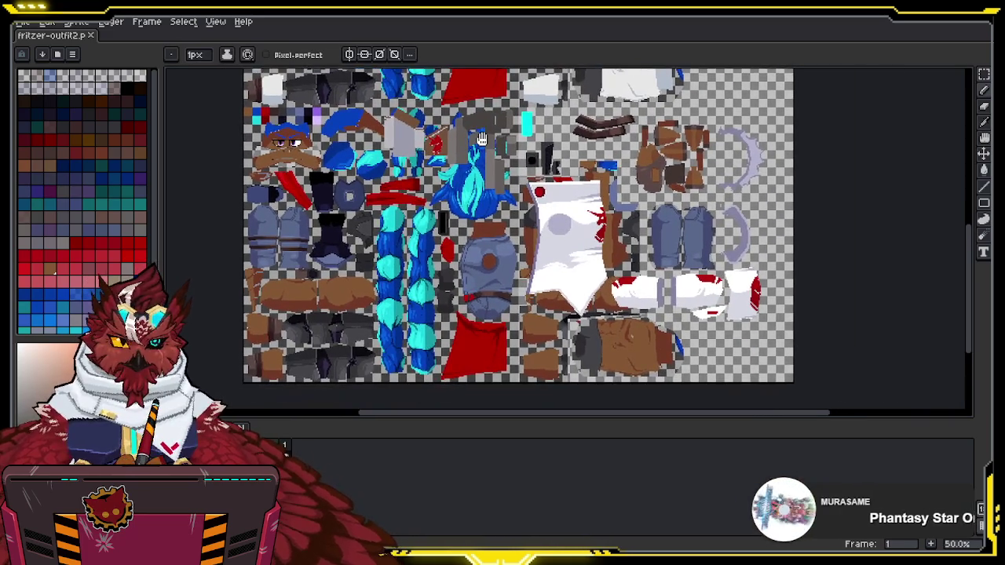
{"action": "scroll", "coordinate": [481, 139], "scroll_direction": "up", "scroll_amount": 2}
{"action": "scroll", "coordinate": [445, 185], "scroll_direction": "down", "scroll_amount": 1}
{"action": "scroll", "coordinate": [455, 185], "scroll_direction": "up", "scroll_amount": 2}
{"action": "scroll", "coordinate": [463, 185], "scroll_direction": "down", "scroll_amount": 2}
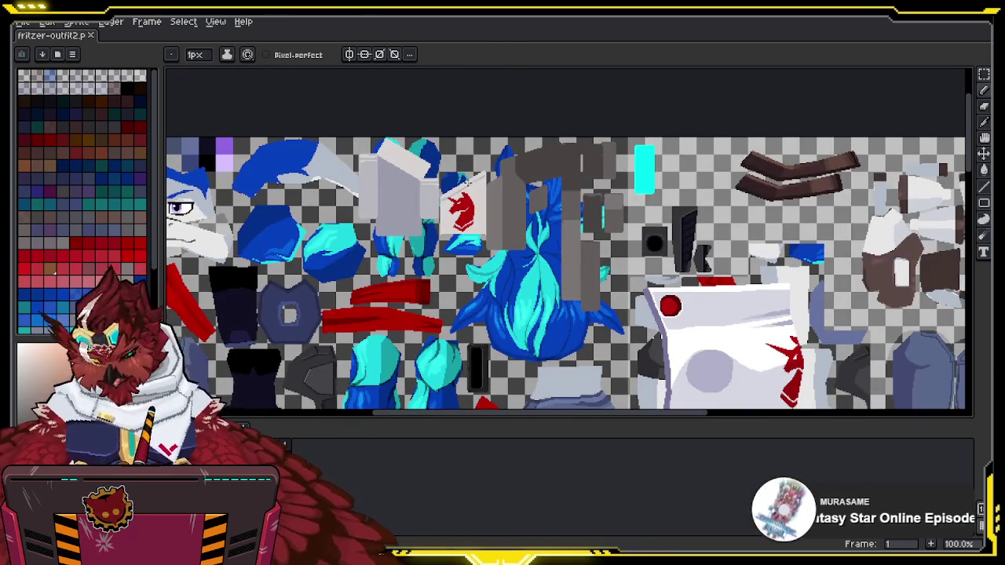
{"action": "key", "text": "m"}
{"action": "mouse_move", "coordinate": [343, 128]}
{"action": "left_mouse_down"}
{"action": "mouse_move", "coordinate": [485, 201]}
{"action": "mouse_move", "coordinate": [618, 224]}
{"action": "mouse_move", "coordinate": [630, 322]}
{"action": "left_mouse_up"}
Step: Select the entire sprite sheet with Ctrl+A
{"action": "scroll", "coordinate": [596, 235], "scroll_direction": "down", "scroll_amount": 2}
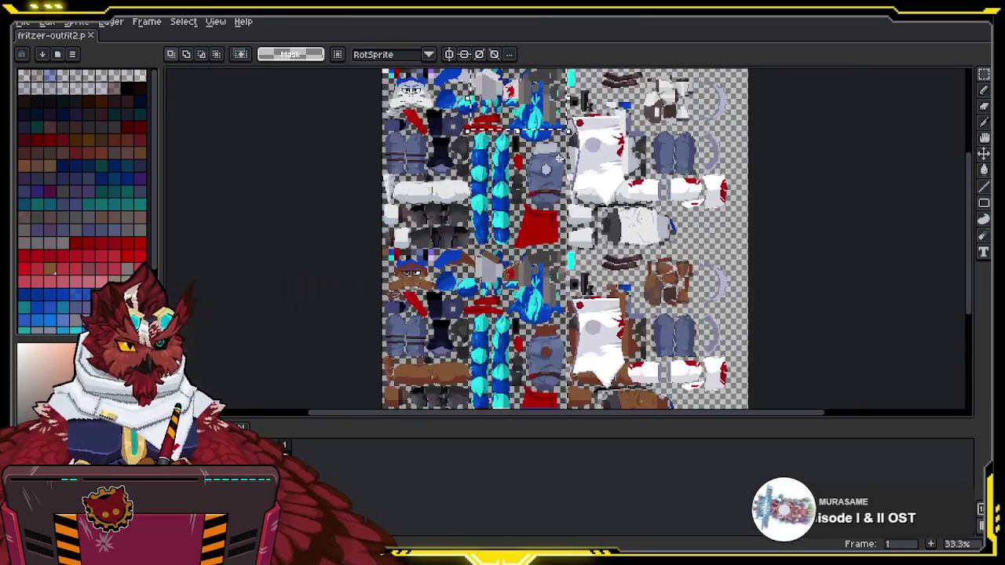
{"action": "key", "text": "i"}
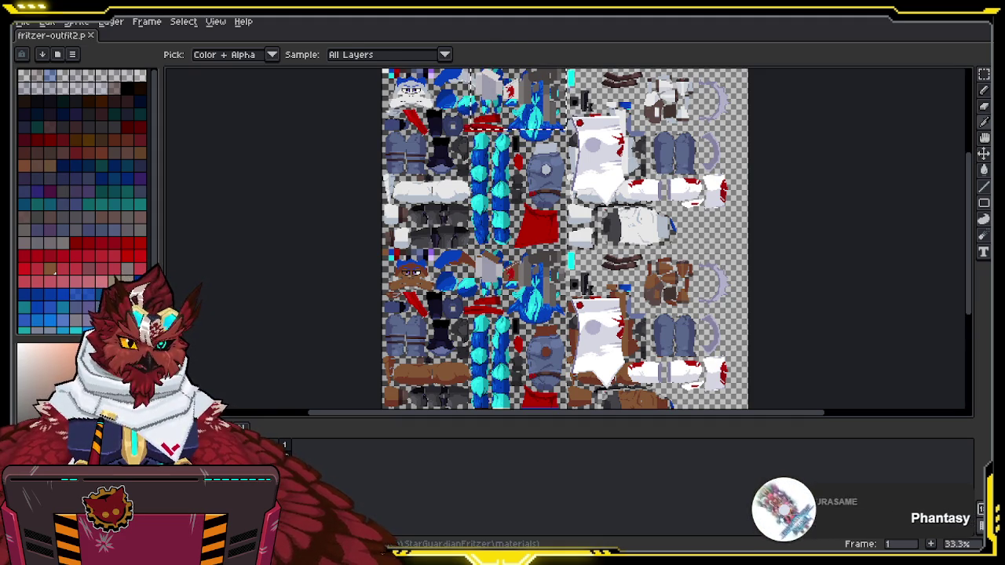
{"action": "key", "text": "m"}
{"action": "left_click_drag", "start_coordinate": [474, 194], "coordinate": [437, 204]}
{"action": "key", "text": "ctrl+a"}
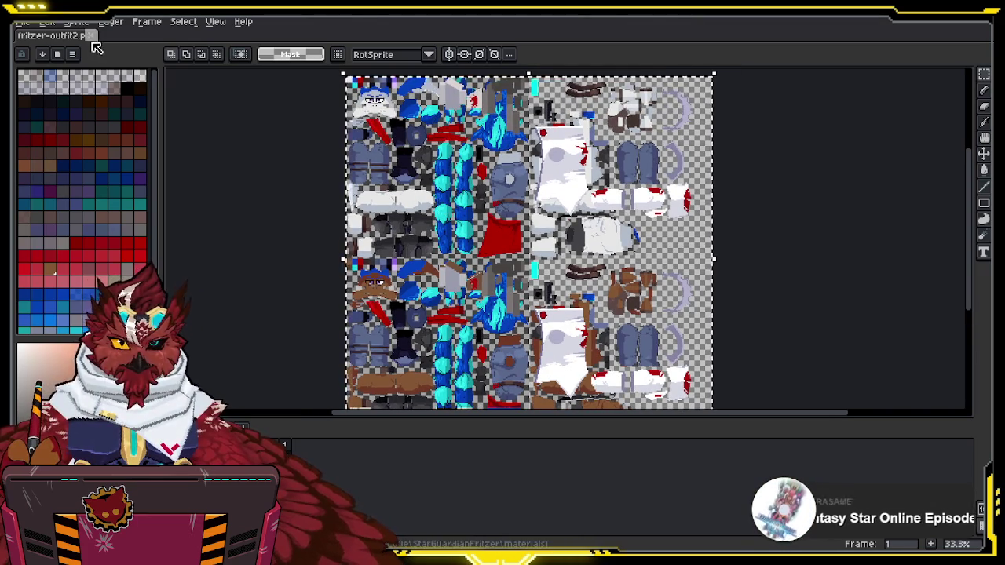
Step: Close fritzer-outfit2.png and reopen it from File > Open Recent
{"action": "left_click", "coordinate": [91, 35]}
{"action": "left_click", "coordinate": [22, 21]}
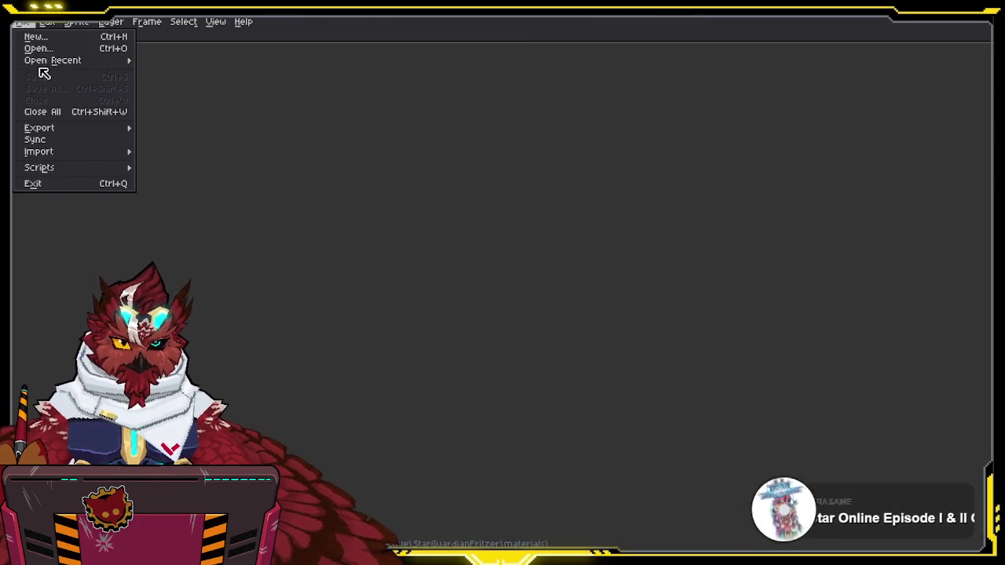
{"action": "mouse_move", "coordinate": [47, 61]}
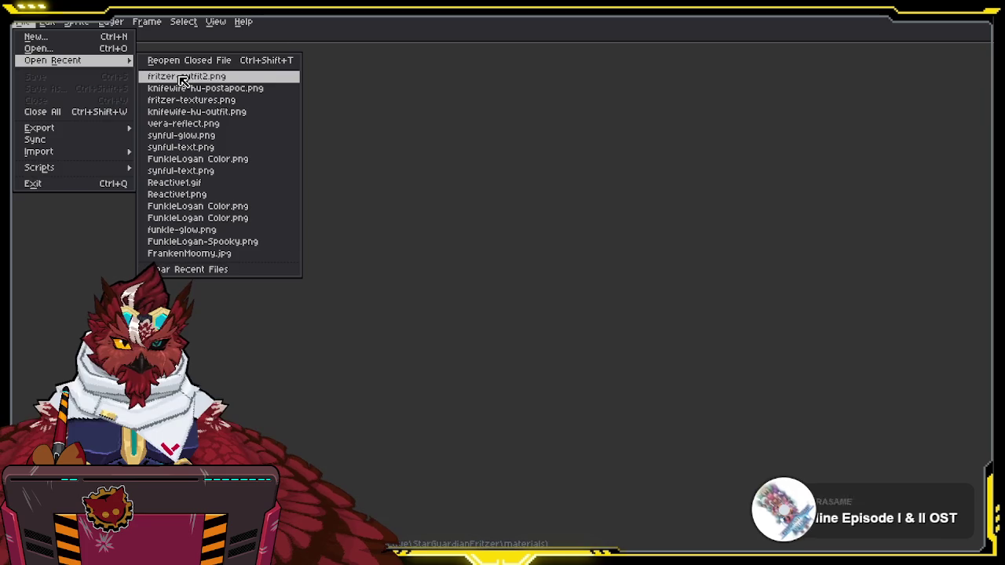
{"action": "left_click", "coordinate": [182, 76]}
{"action": "scroll", "coordinate": [473, 191], "scroll_direction": "down", "scroll_amount": 3}
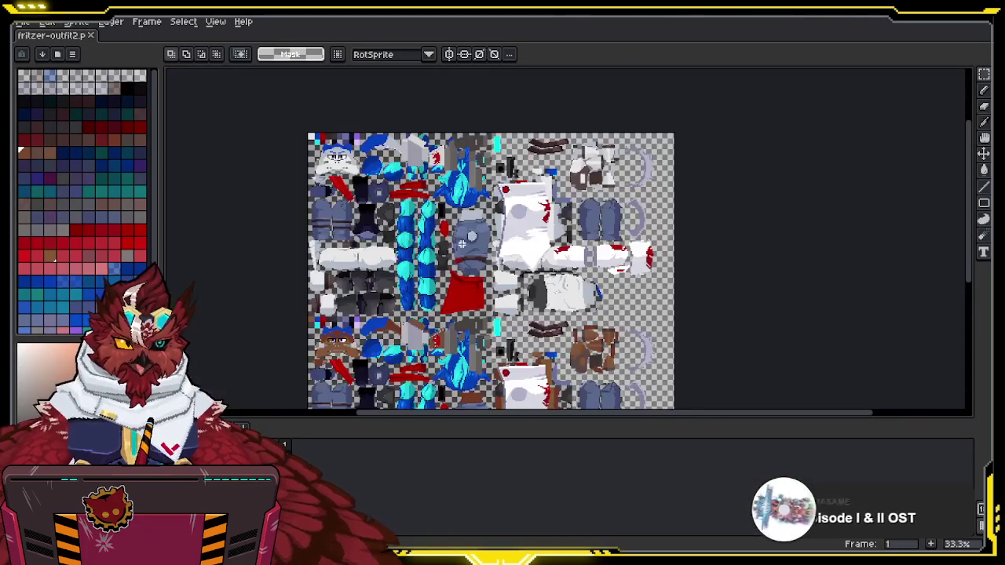
{"action": "scroll", "coordinate": [473, 191], "scroll_direction": "up", "scroll_amount": 1}
Step: Close and reopen fritzer-outfit2.png once more, then bring the lower sheet into view
{"action": "left_click", "coordinate": [78, 22]}
{"action": "left_click", "coordinate": [86, 25]}
{"action": "left_click", "coordinate": [90, 35]}
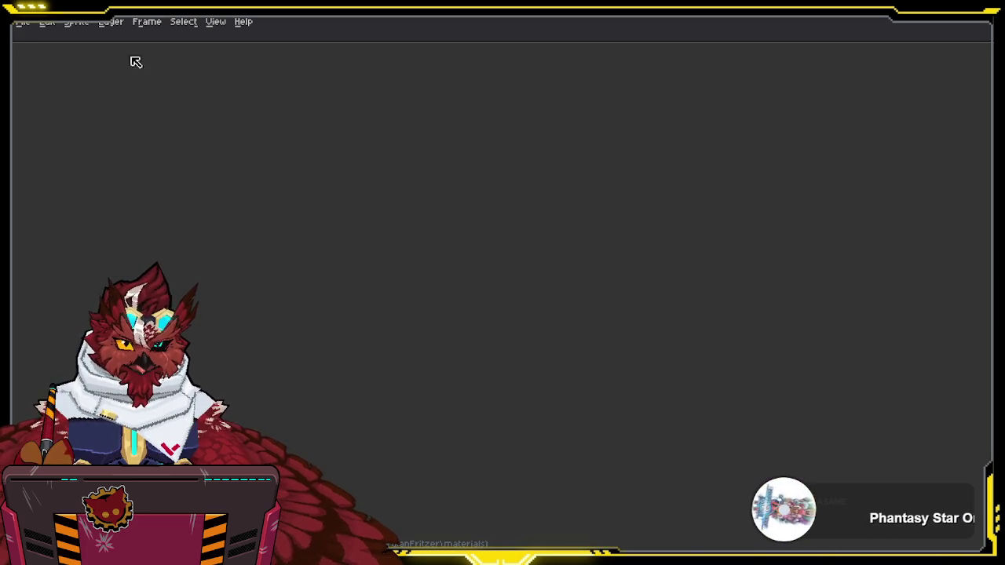
{"action": "left_click", "coordinate": [22, 22]}
{"action": "mouse_move", "coordinate": [122, 62]}
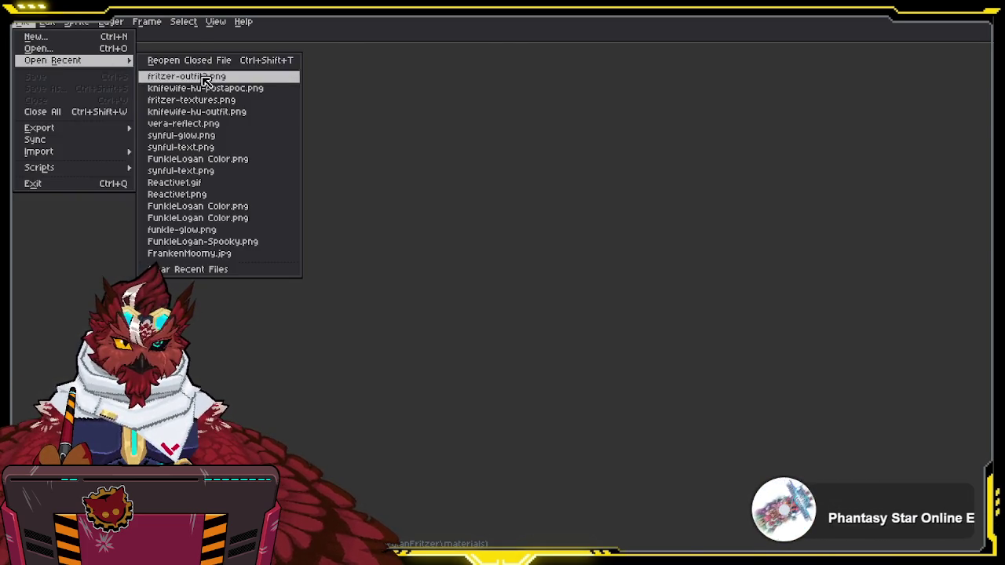
{"action": "left_click", "coordinate": [188, 76]}
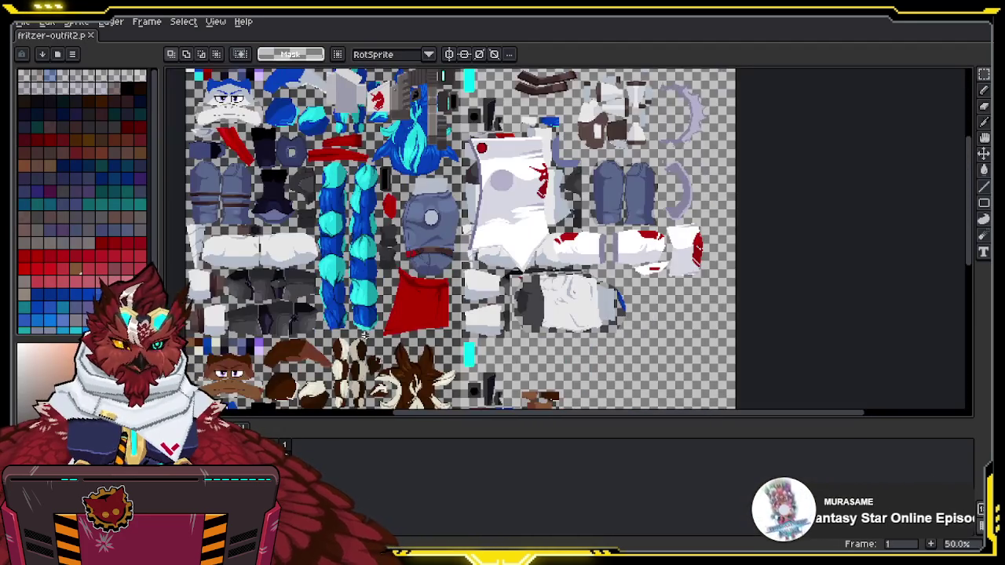
{"action": "mouse_move", "coordinate": [365, 335]}
{"action": "left_mouse_down"}
{"action": "mouse_move", "coordinate": [397, 394]}
{"action": "mouse_move", "coordinate": [439, 190]}
{"action": "mouse_move", "coordinate": [496, 132]}
{"action": "left_mouse_up"}
{"action": "scroll", "coordinate": [496, 132], "scroll_direction": "down", "scroll_amount": 1}
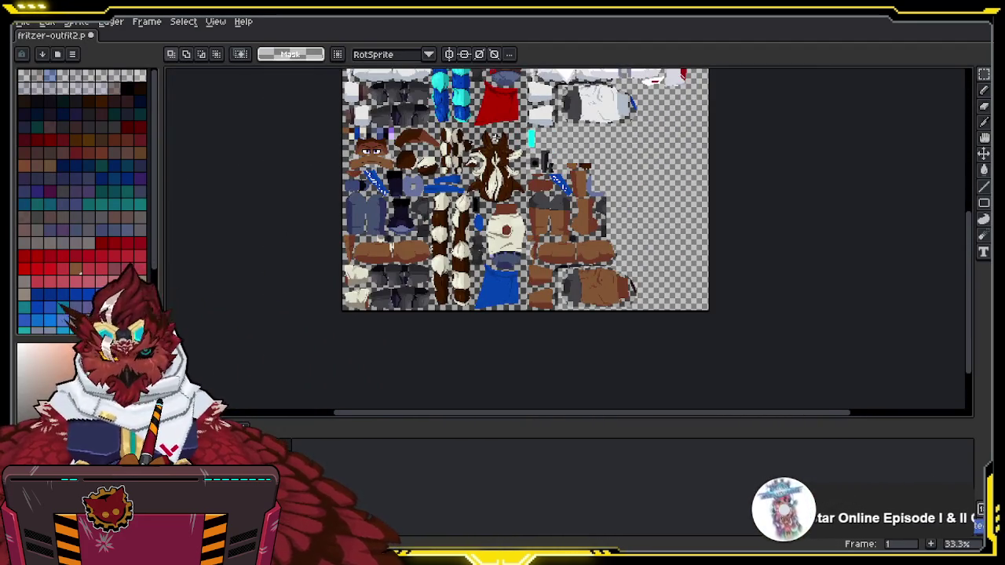
Step: Paste the copied outfit sheet onto the canvas and commit it
{"action": "key", "text": "ctrl+v"}
{"action": "scroll", "coordinate": [486, 178], "scroll_direction": "up", "scroll_amount": 5}
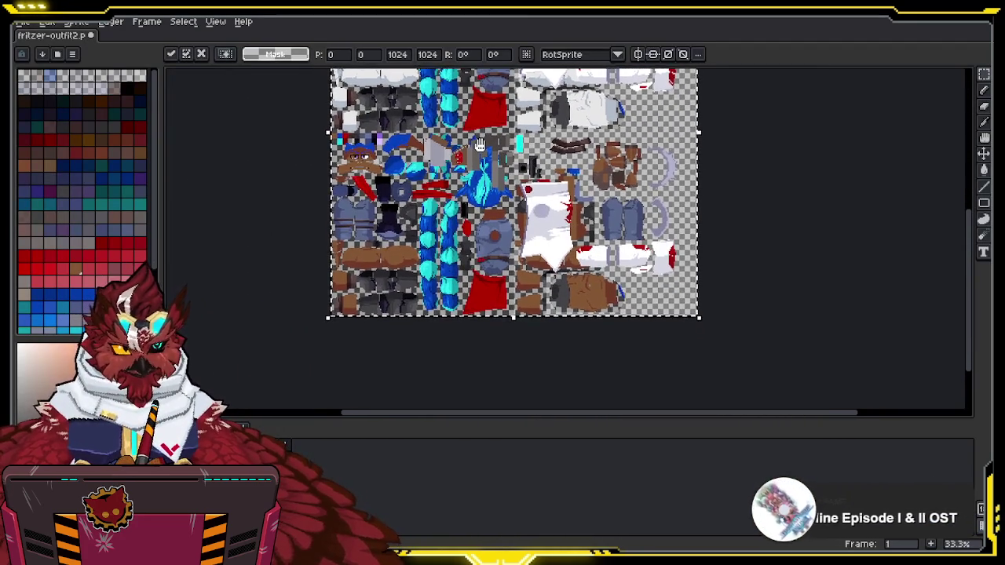
{"action": "scroll", "coordinate": [484, 179], "scroll_direction": "up", "scroll_amount": 3}
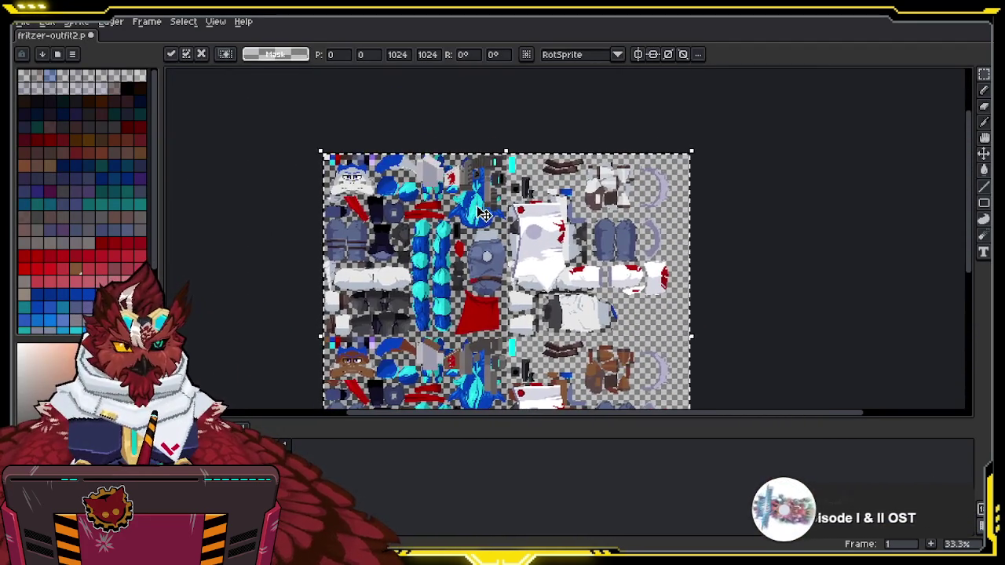
{"action": "key", "text": "Return"}
{"action": "scroll", "coordinate": [475, 192], "scroll_direction": "up", "scroll_amount": 1}
{"action": "scroll", "coordinate": [477, 191], "scroll_direction": "up", "scroll_amount": 1}
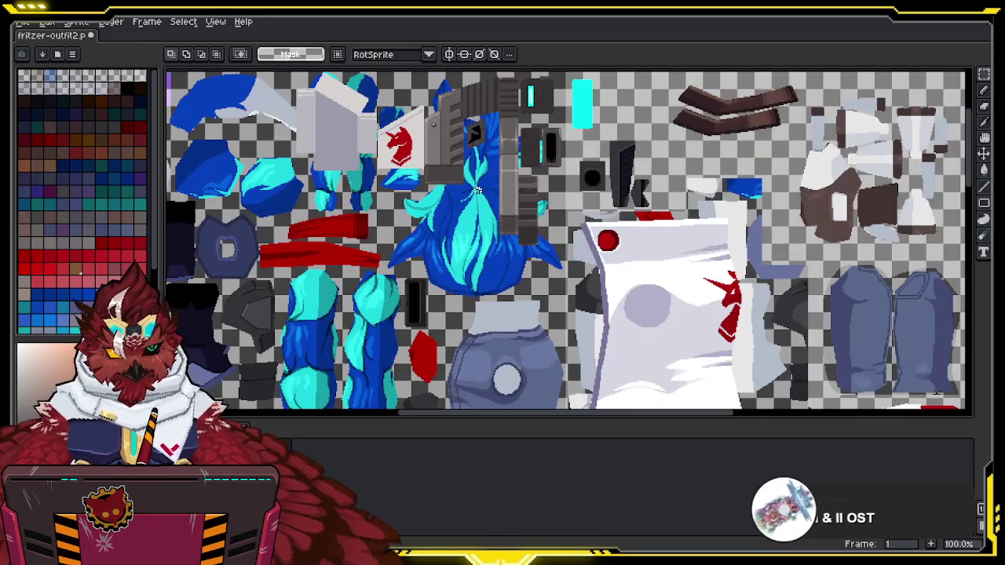
{"action": "scroll", "coordinate": [518, 153], "scroll_direction": "up", "scroll_amount": 2}
Step: Move the 303×150 block of hair and head pieces down to about y 512
{"action": "mouse_move", "coordinate": [575, 102]}
{"action": "left_mouse_down"}
{"action": "mouse_move", "coordinate": [342, 270]}
{"action": "mouse_move", "coordinate": [278, 292]}
{"action": "mouse_move", "coordinate": [279, 282]}
{"action": "left_mouse_up"}
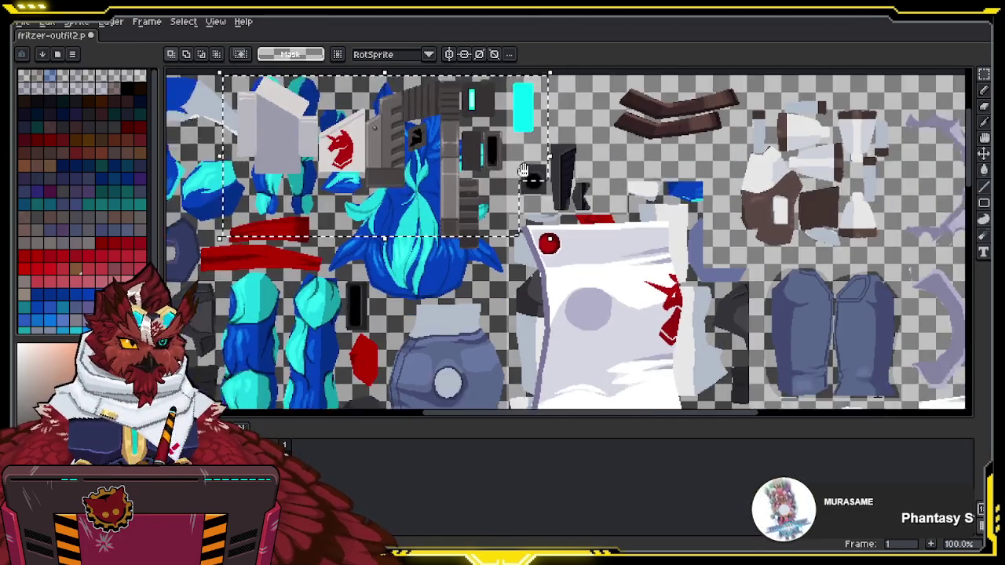
{"action": "left_click_drag", "start_coordinate": [605, 225], "coordinate": [448, 158]}
{"action": "scroll", "coordinate": [448, 158], "scroll_direction": "down", "scroll_amount": 1}
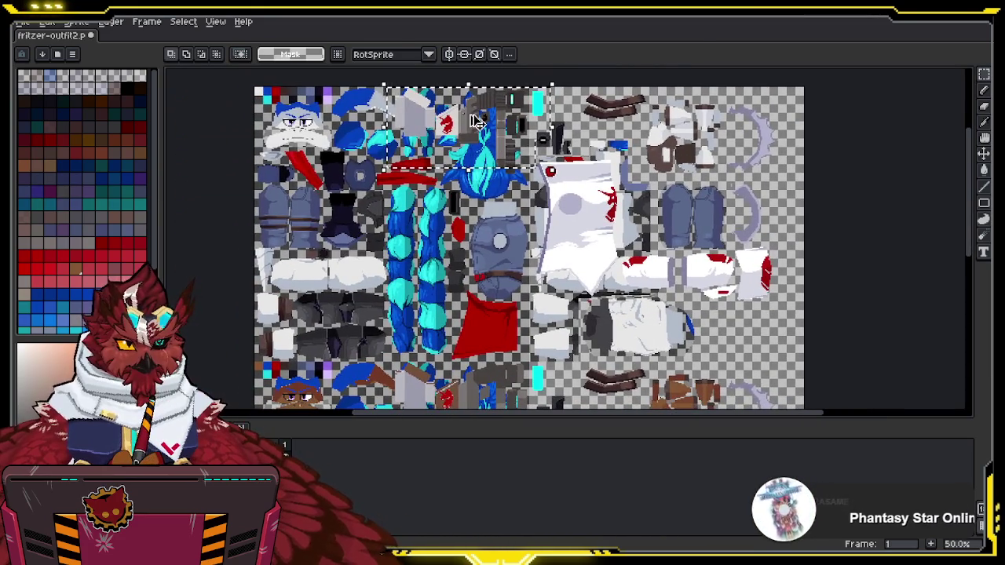
{"action": "left_click_drag", "start_coordinate": [470, 126], "coordinate": [478, 229]}
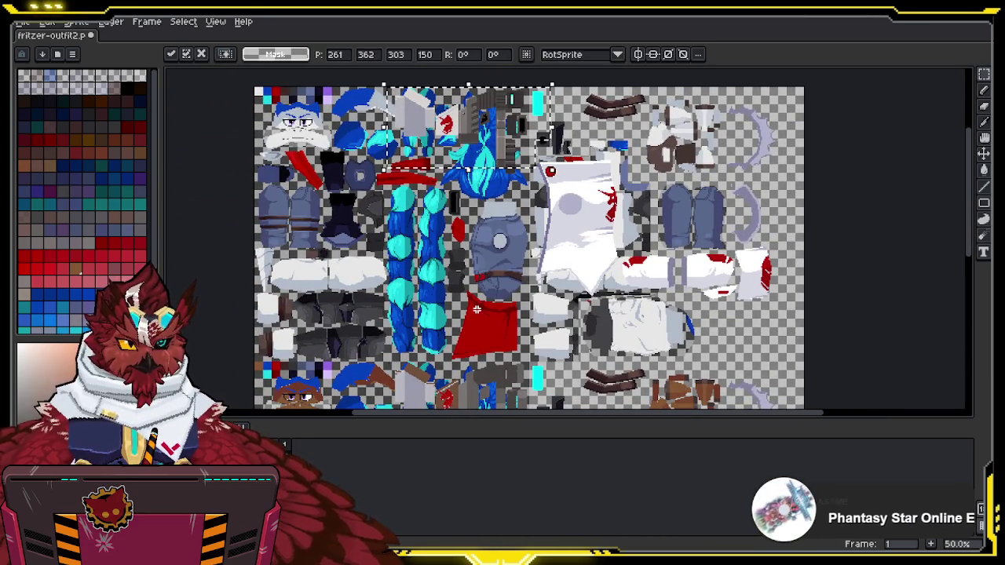
{"action": "key", "text": "Escape"}
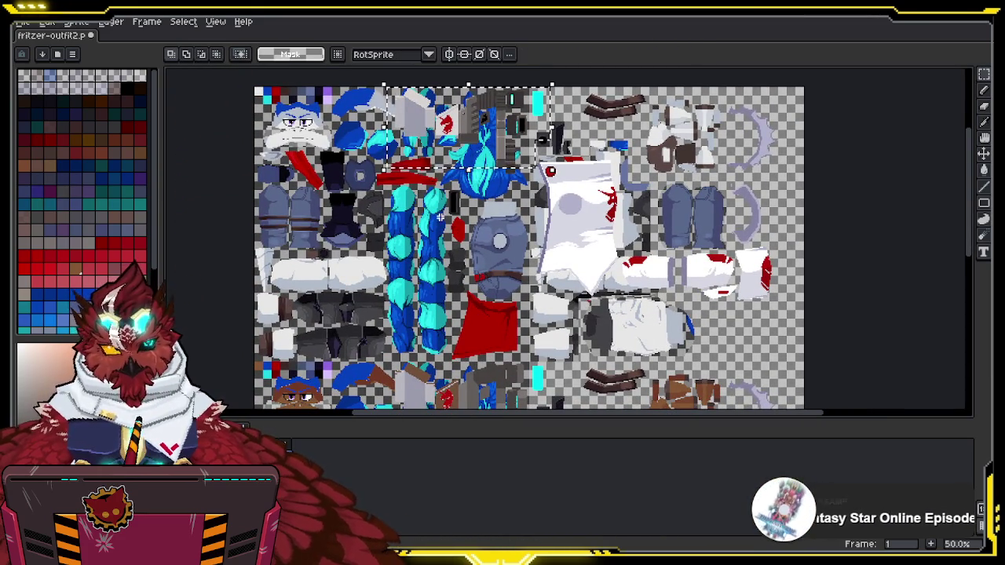
{"action": "mouse_move", "coordinate": [492, 133]}
{"action": "left_mouse_down"}
{"action": "mouse_move", "coordinate": [489, 411]}
{"action": "mouse_move", "coordinate": [500, 154]}
{"action": "left_mouse_up"}
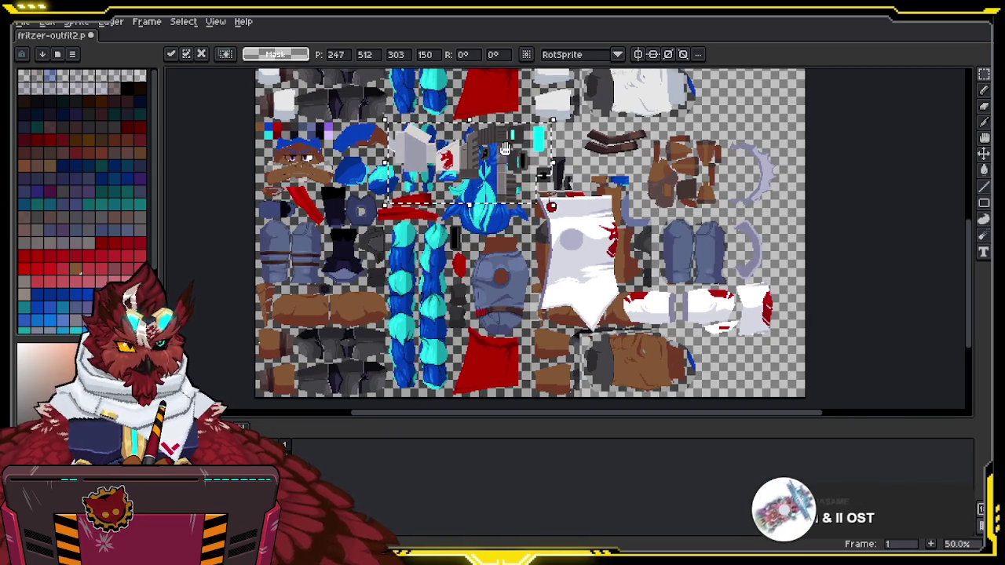
{"action": "key", "text": "Return"}
{"action": "mouse_move", "coordinate": [540, 223]}
{"action": "left_mouse_down"}
{"action": "mouse_move", "coordinate": [397, 199]}
{"action": "mouse_move", "coordinate": [405, 190]}
{"action": "left_mouse_up"}
Step: Save the edited fritzer-outfit2.png sprite sheet and return to Blender's UV Editing view
{"action": "scroll", "coordinate": [416, 212], "scroll_direction": "up", "scroll_amount": 6}
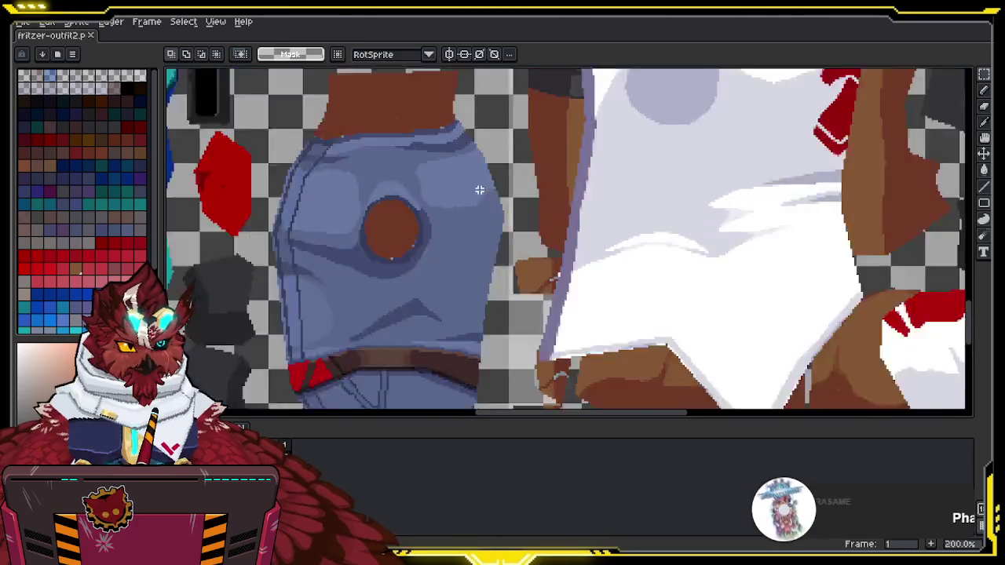
{"action": "key", "text": "i"}
{"action": "key", "text": "b"}
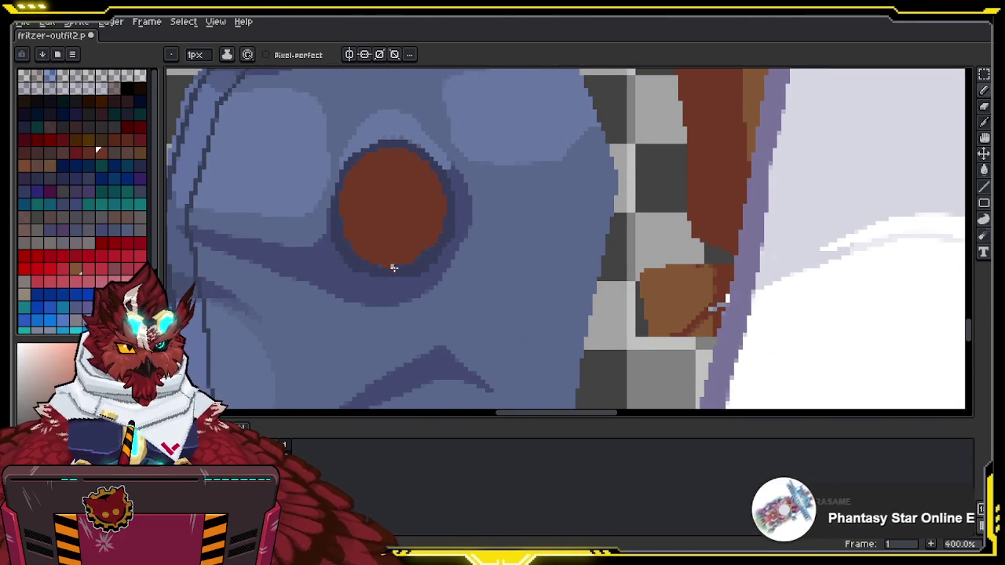
{"action": "key", "text": "v"}
{"action": "key", "text": "ctrl+s"}
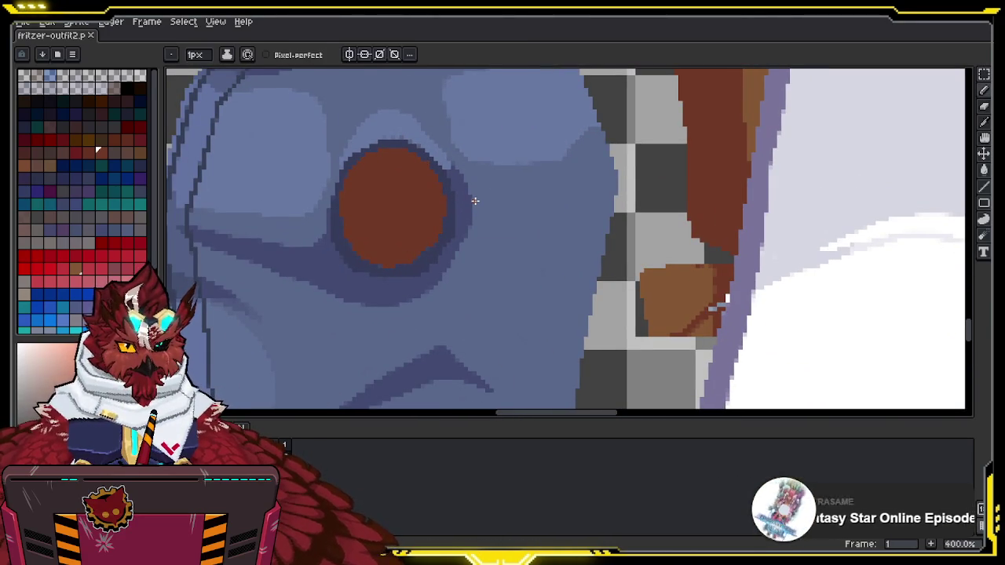
{"action": "key", "text": "i"}
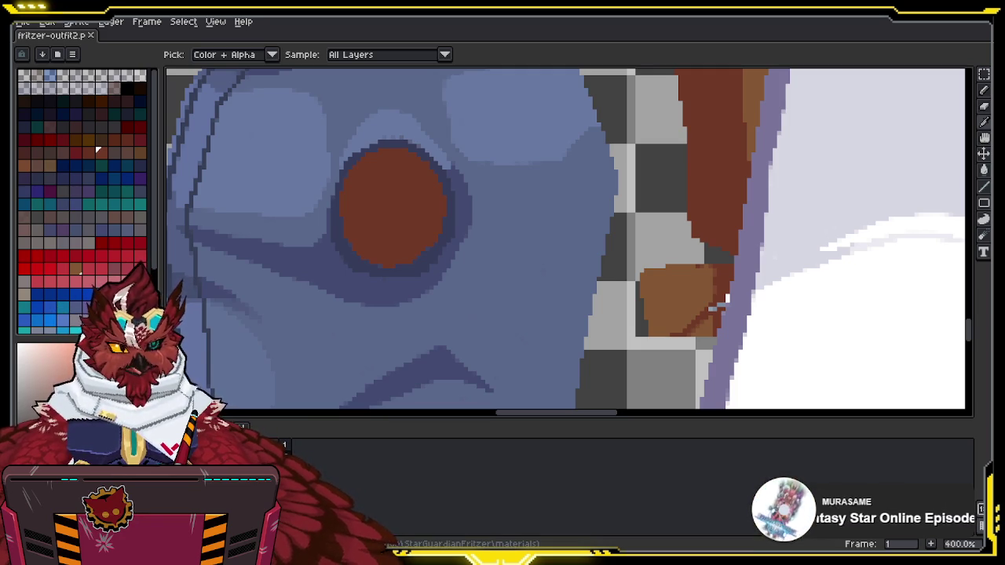
{"action": "scroll", "coordinate": [727, 299], "scroll_direction": "down", "scroll_amount": 6}
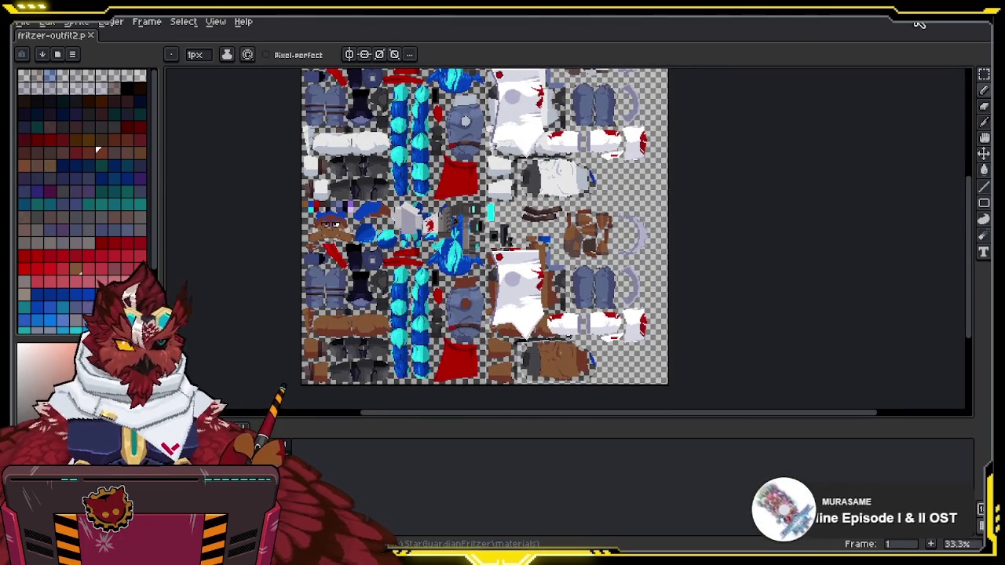
{"action": "key", "text": "alt+Tab"}
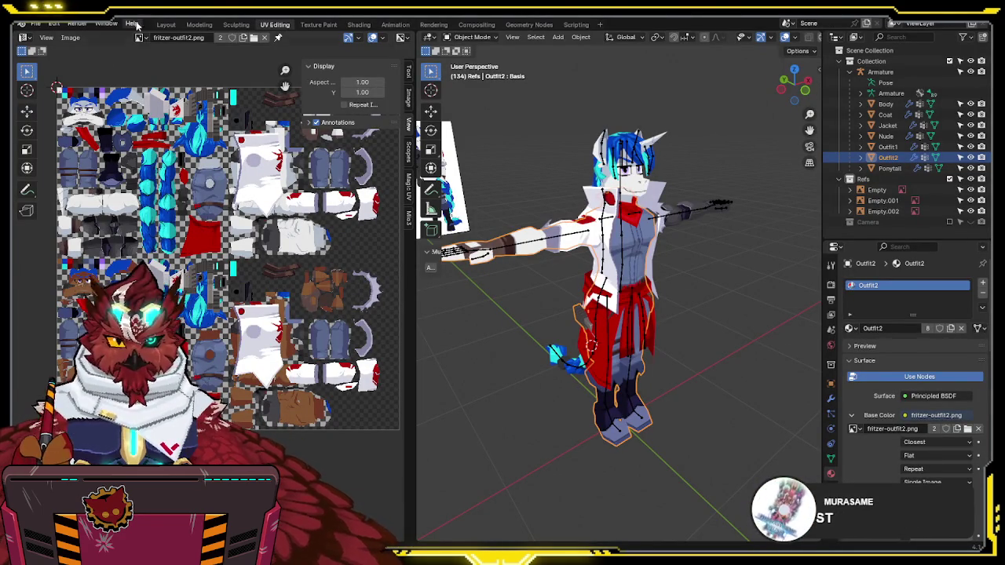
Step: Box-select the whole avatar in the main scene, export it as FBX, then deselect all
{"action": "left_click", "coordinate": [166, 24]}
{"action": "key", "text": "KP_Divide"}
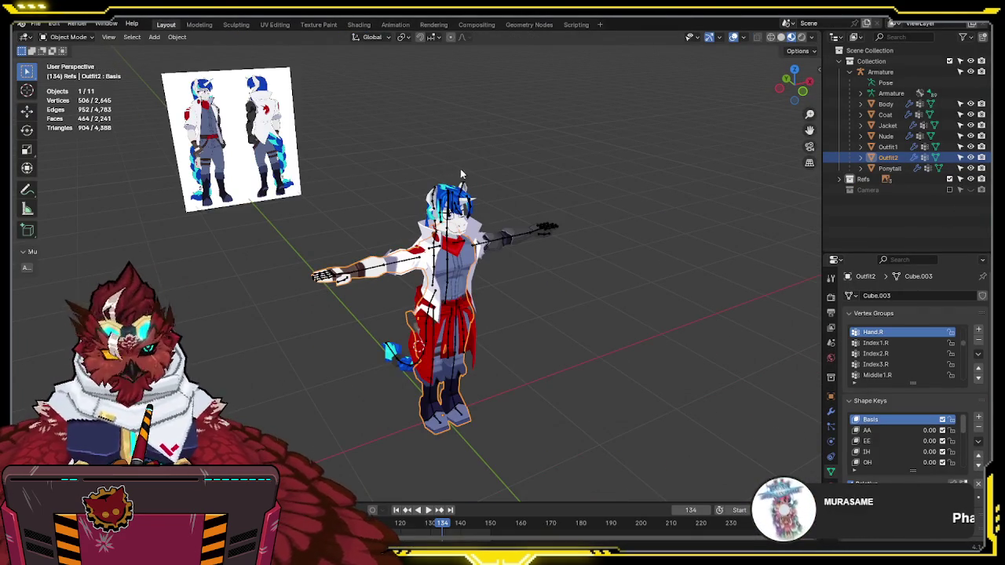
{"action": "left_click_drag", "start_coordinate": [645, 143], "coordinate": [332, 430]}
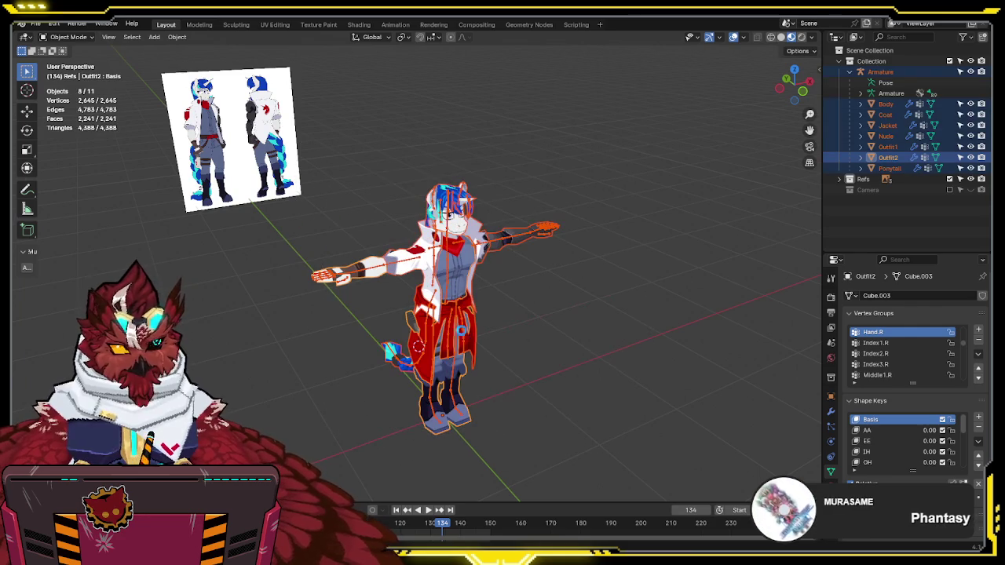
{"action": "left_click", "coordinate": [28, 24]}
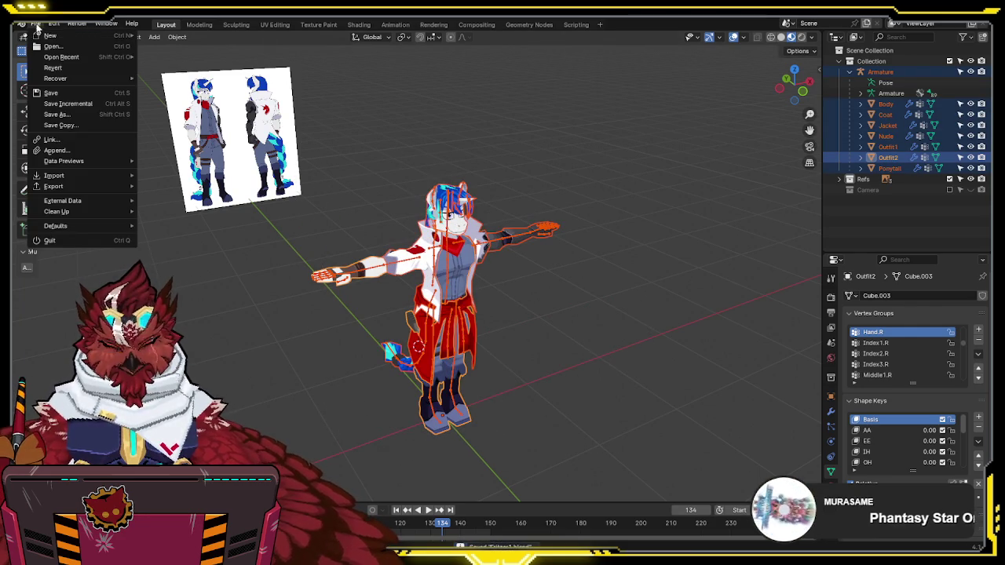
{"action": "mouse_move", "coordinate": [91, 192]}
{"action": "left_click", "coordinate": [195, 295]}
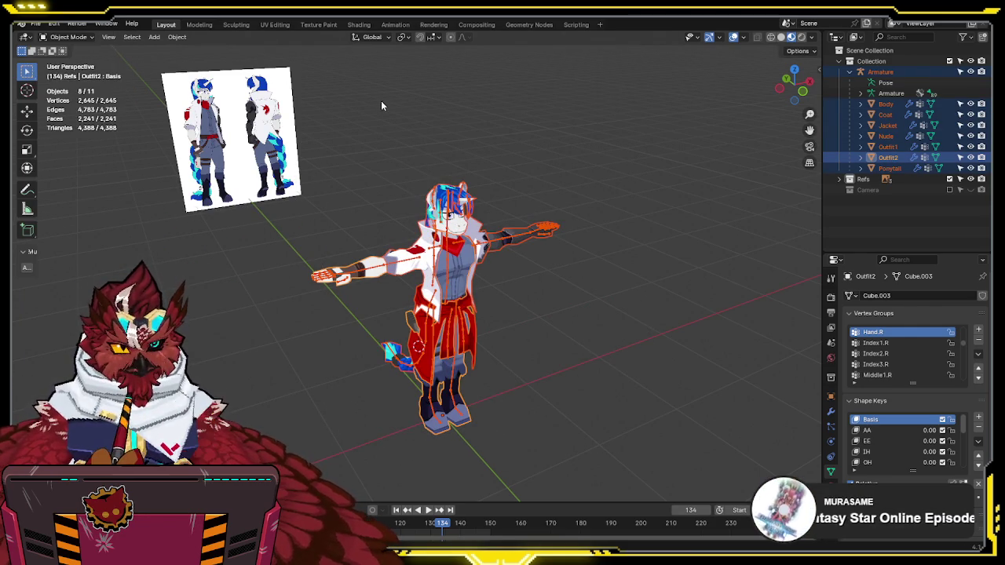
{"action": "left_click", "coordinate": [522, 143]}
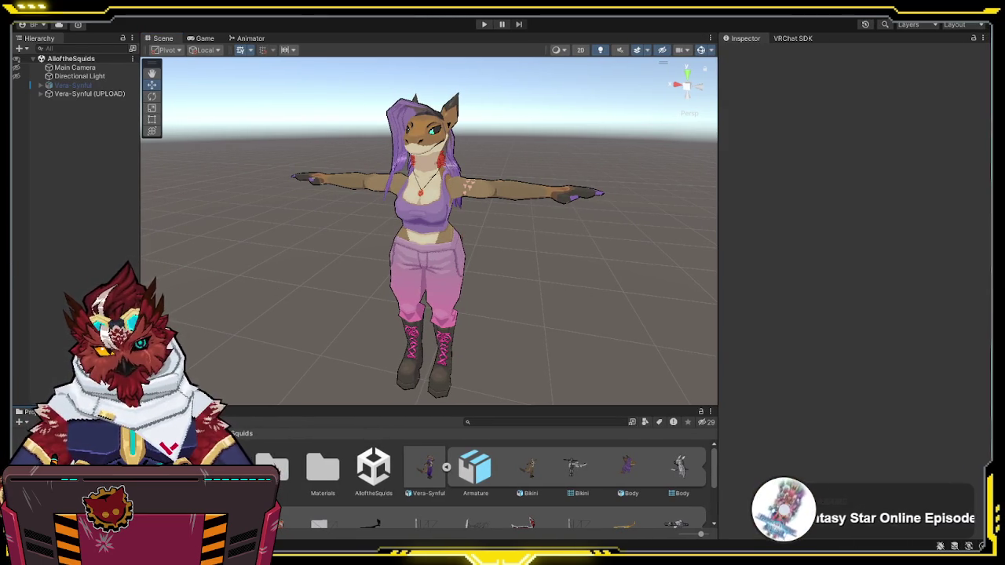
Step: Open the Fritzer scene from the avatar's project folder and browse into its Files folder
{"action": "double_click", "coordinate": [271, 468]}
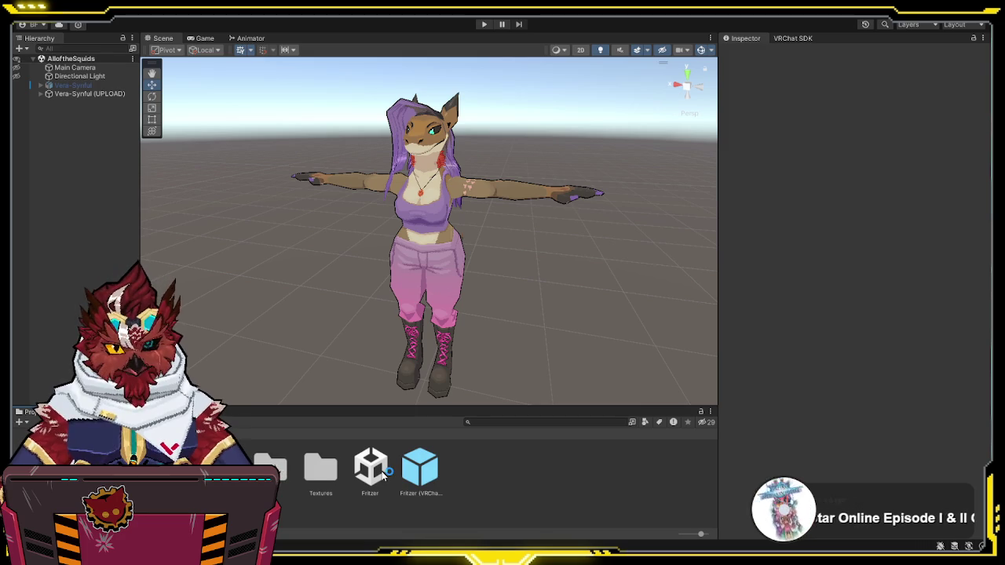
{"action": "left_click", "coordinate": [381, 474]}
{"action": "double_click", "coordinate": [382, 474]}
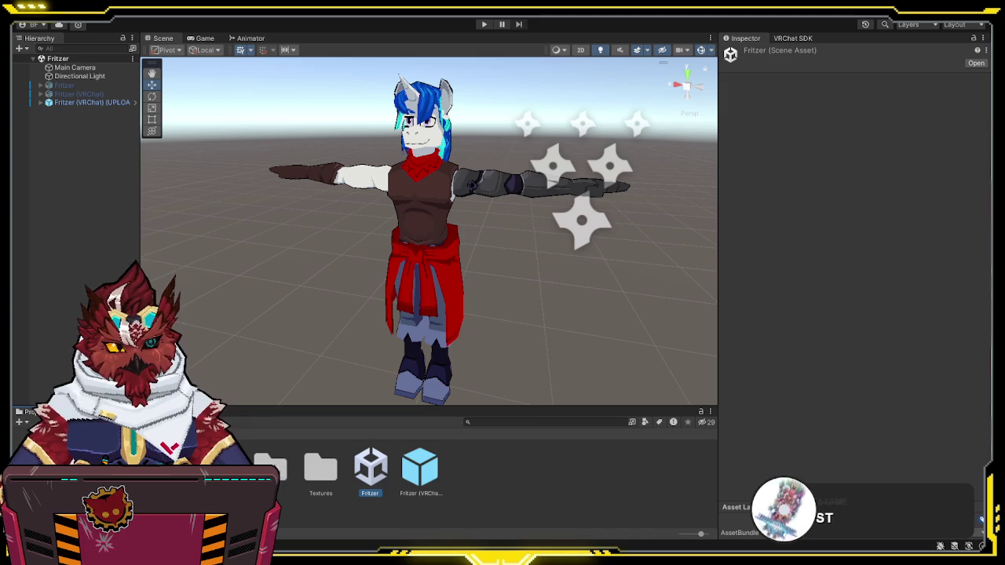
{"action": "double_click", "coordinate": [270, 468]}
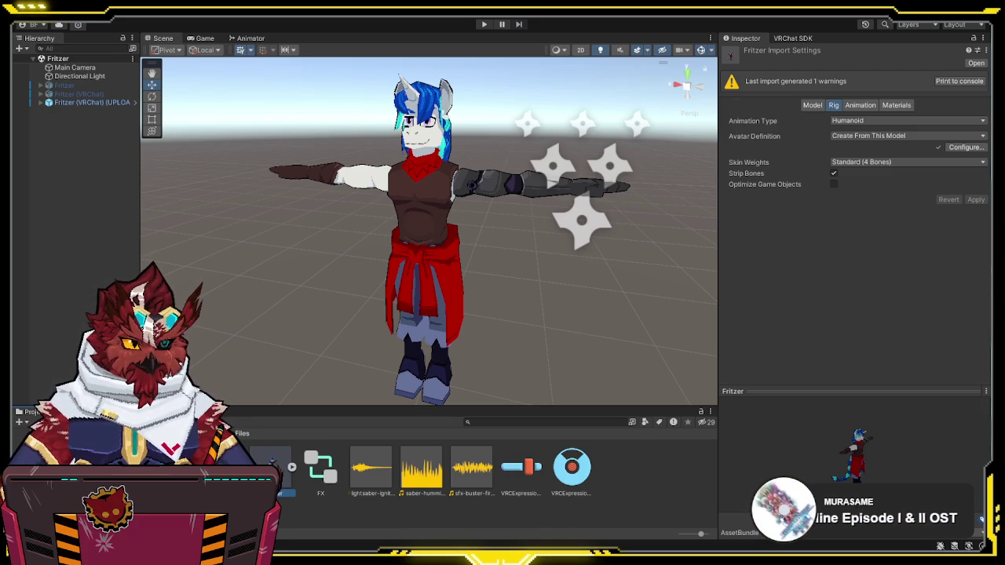
{"action": "left_click", "coordinate": [288, 300]}
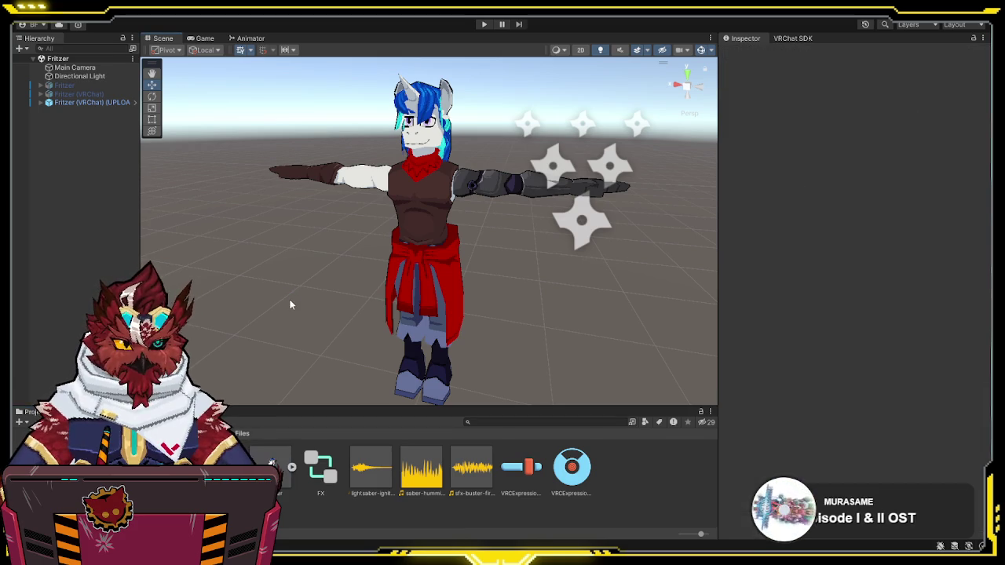
Step: Delete the old Fritzer (VRChat) (UPLOAD) avatar and make the imported Fritzer model active
{"action": "left_click", "coordinate": [92, 103]}
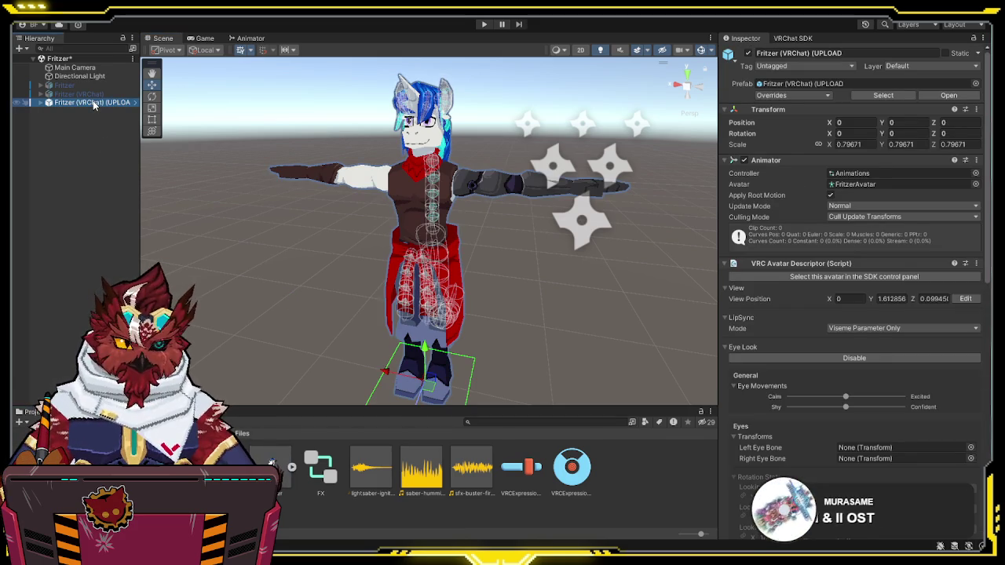
{"action": "key", "text": "Delete"}
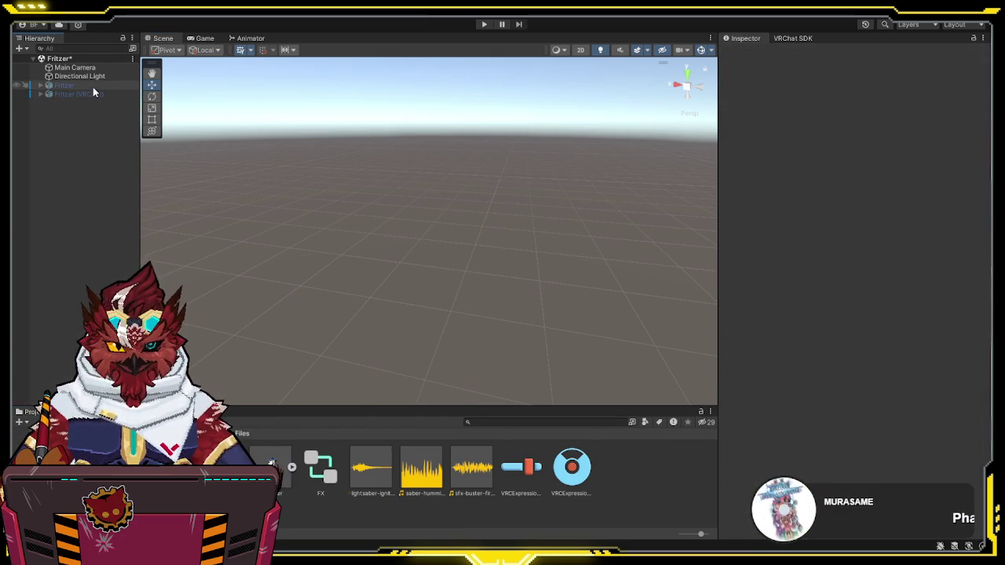
{"action": "left_click", "coordinate": [93, 87]}
{"action": "left_click", "coordinate": [747, 52]}
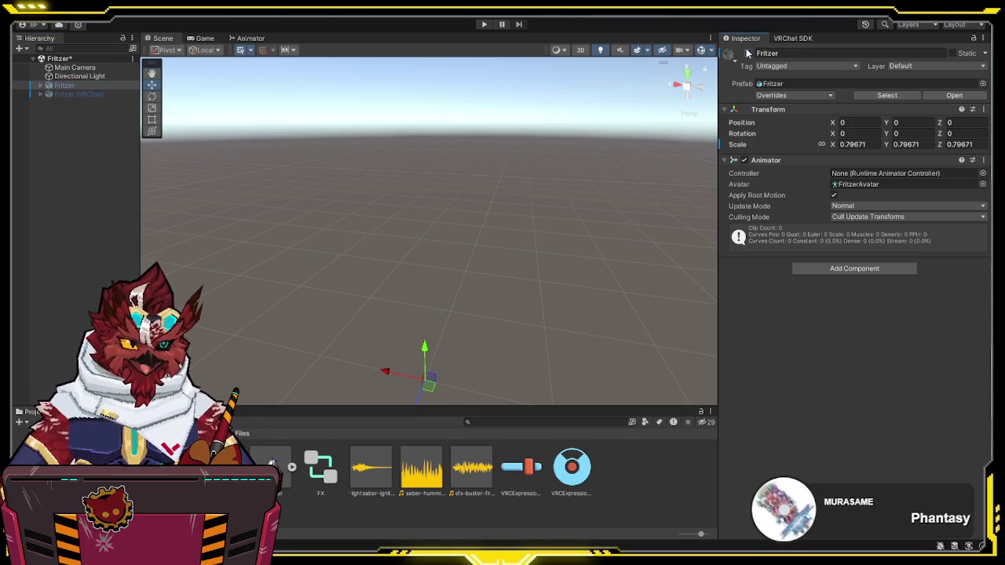
{"action": "left_click", "coordinate": [572, 242]}
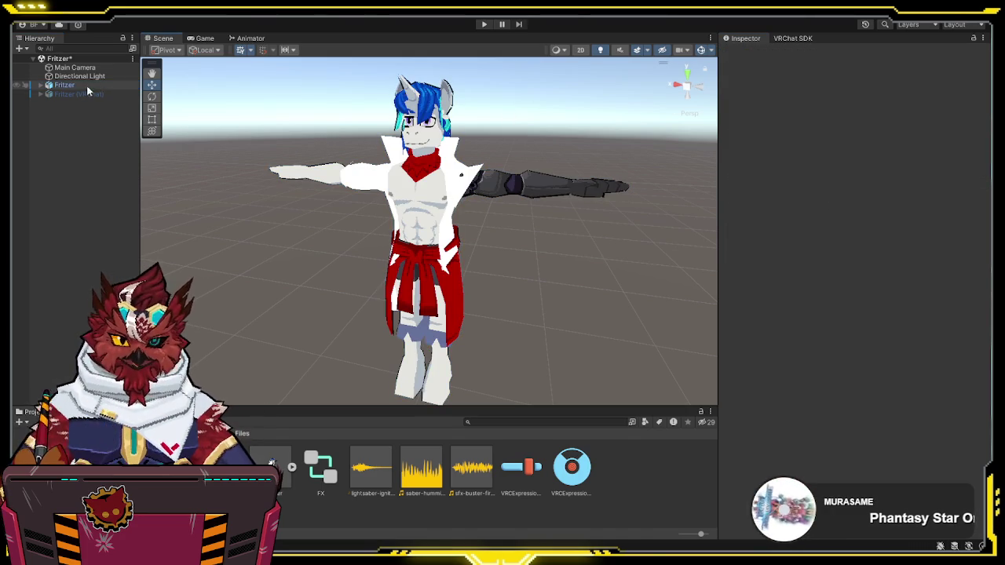
{"action": "left_click", "coordinate": [42, 86]}
Step: Extract the Fritzer model's textures from its Materials import settings and expand its parts
{"action": "left_click", "coordinate": [42, 86]}
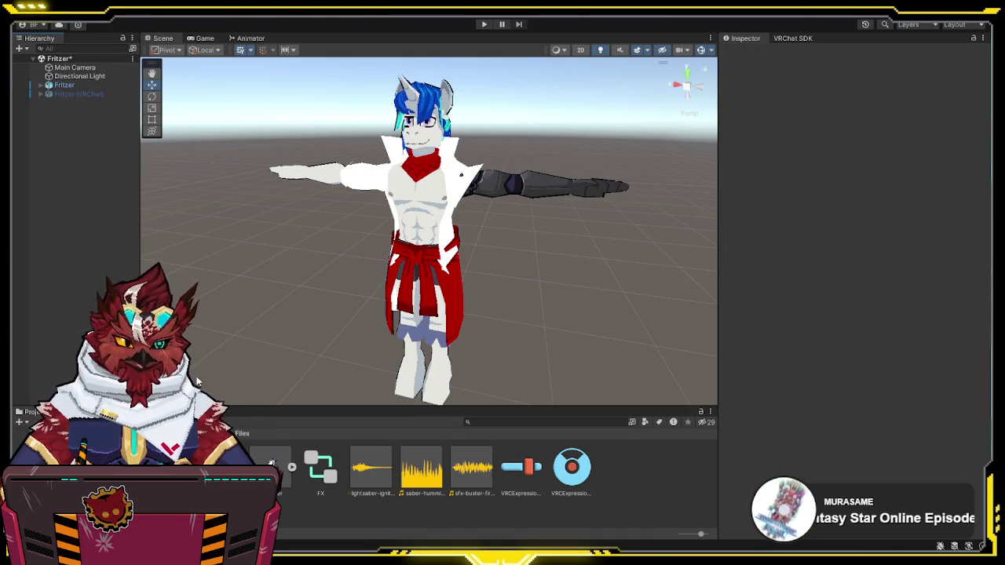
{"action": "left_click", "coordinate": [271, 471]}
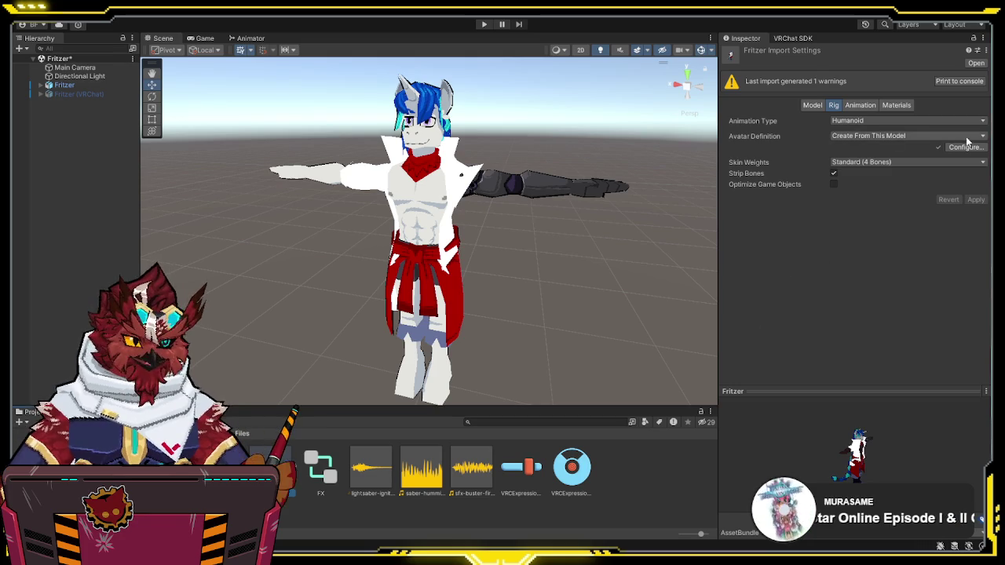
{"action": "left_click", "coordinate": [897, 105]}
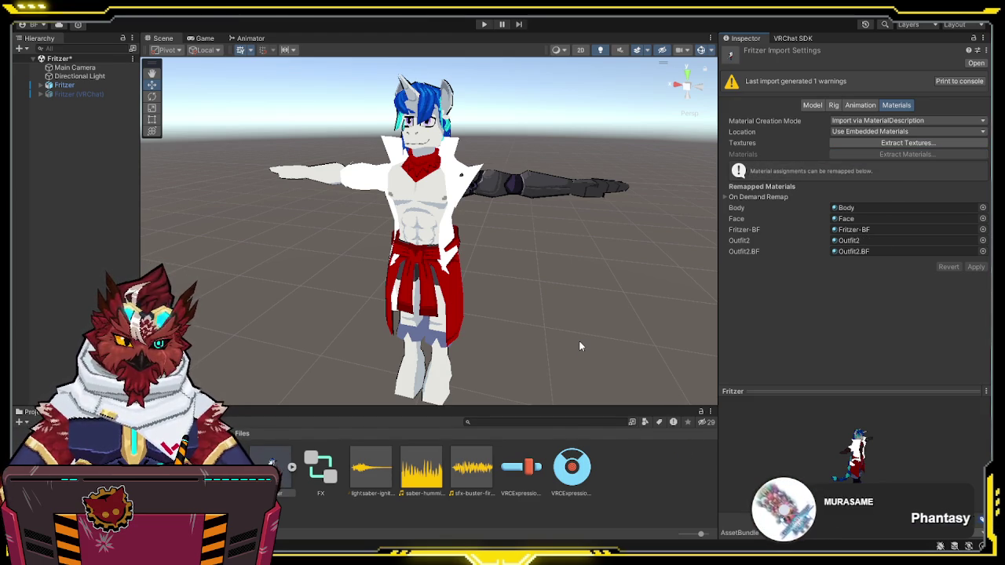
{"action": "left_click", "coordinate": [927, 144]}
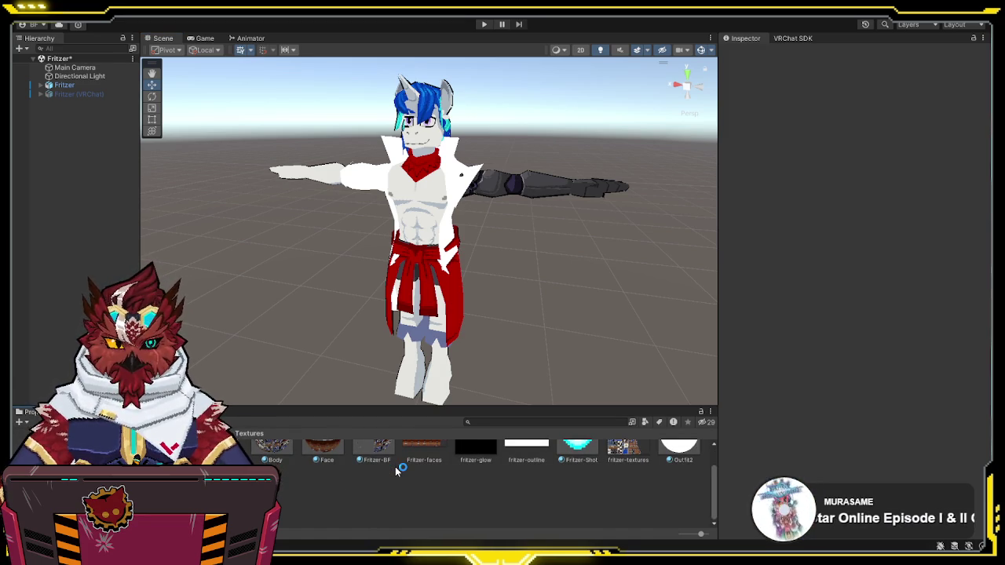
{"action": "left_click", "coordinate": [208, 434]}
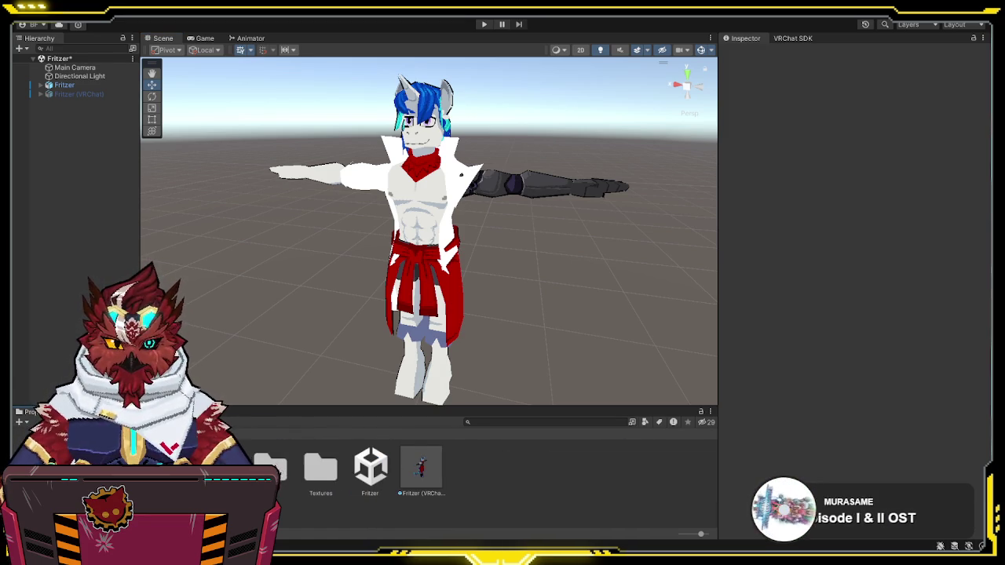
{"action": "double_click", "coordinate": [270, 465]}
{"action": "left_click", "coordinate": [271, 464]}
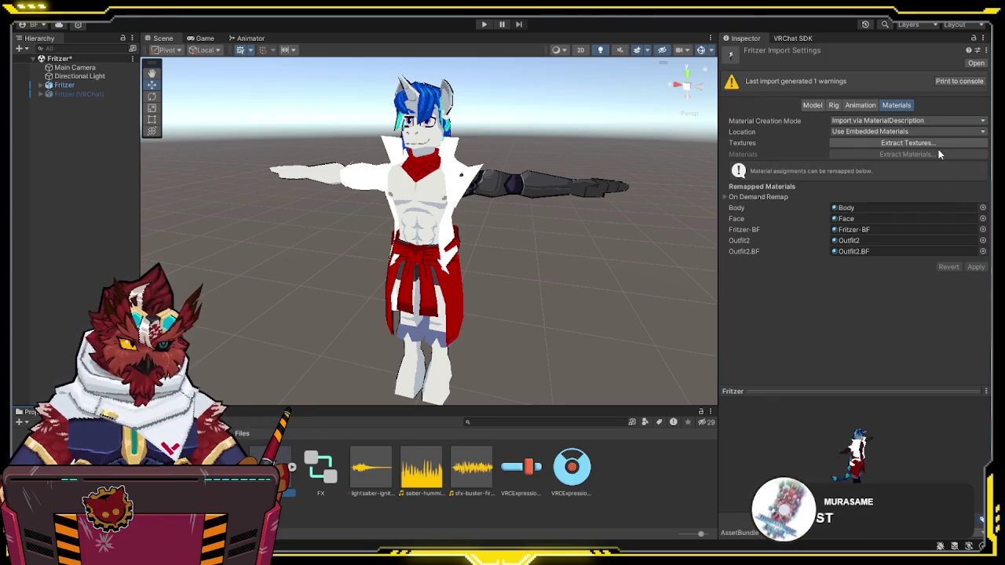
{"action": "left_click", "coordinate": [942, 143]}
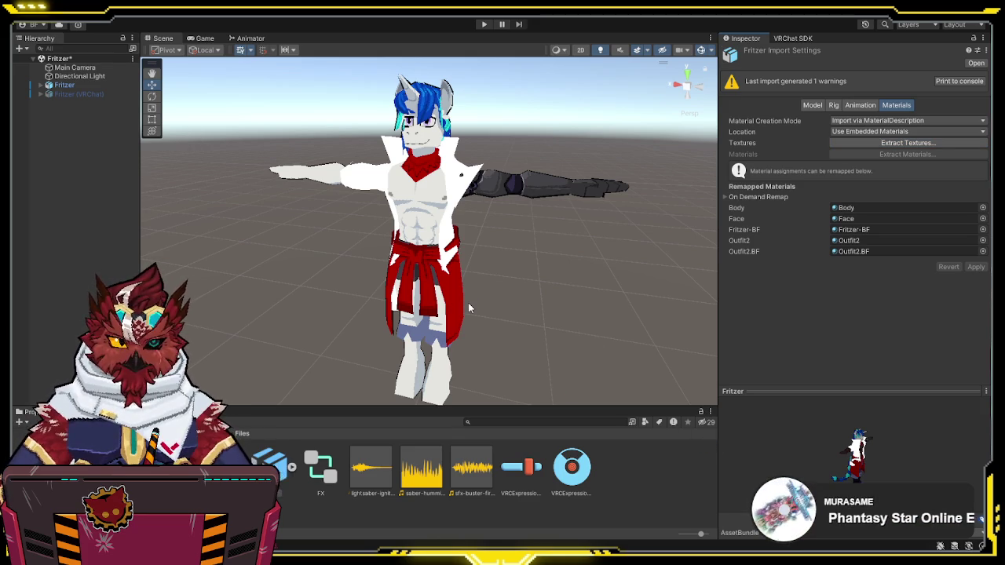
{"action": "left_click", "coordinate": [41, 85]}
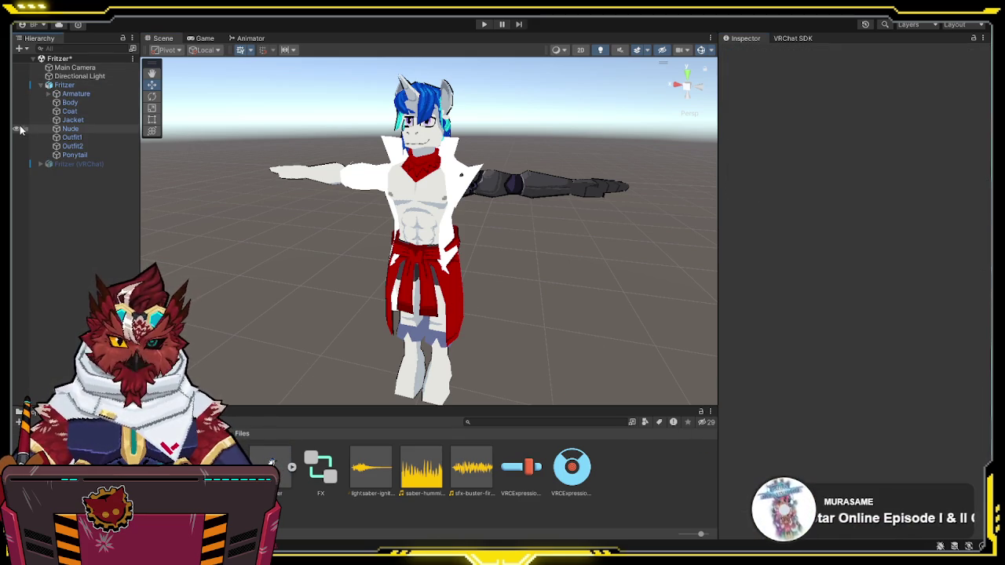
Step: Hide Nude and Outfit1 on Fritzer, then select fritzer-textures 1 in the Textures folder
{"action": "left_click", "coordinate": [17, 129]}
{"action": "left_click", "coordinate": [17, 137]}
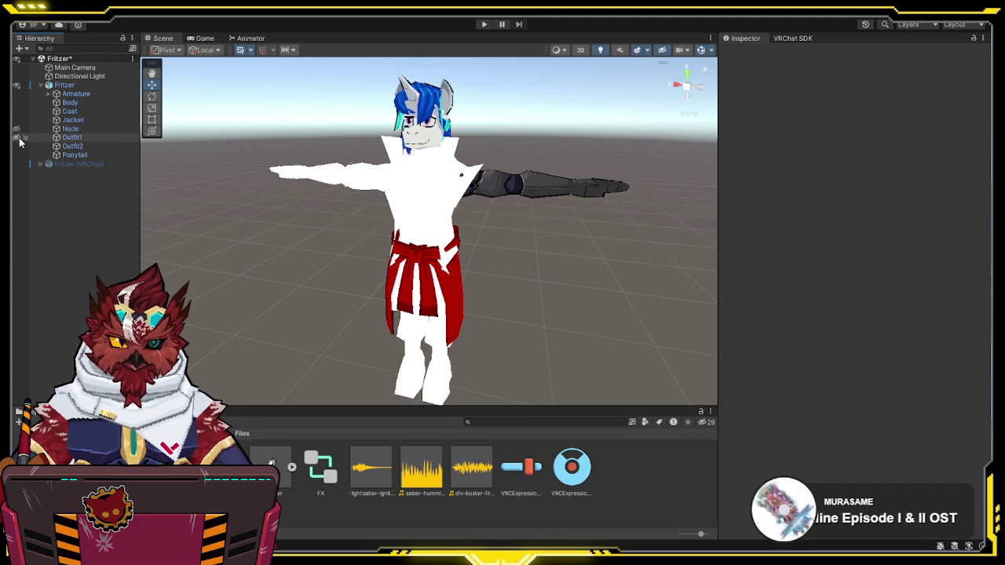
{"action": "left_click", "coordinate": [63, 502]}
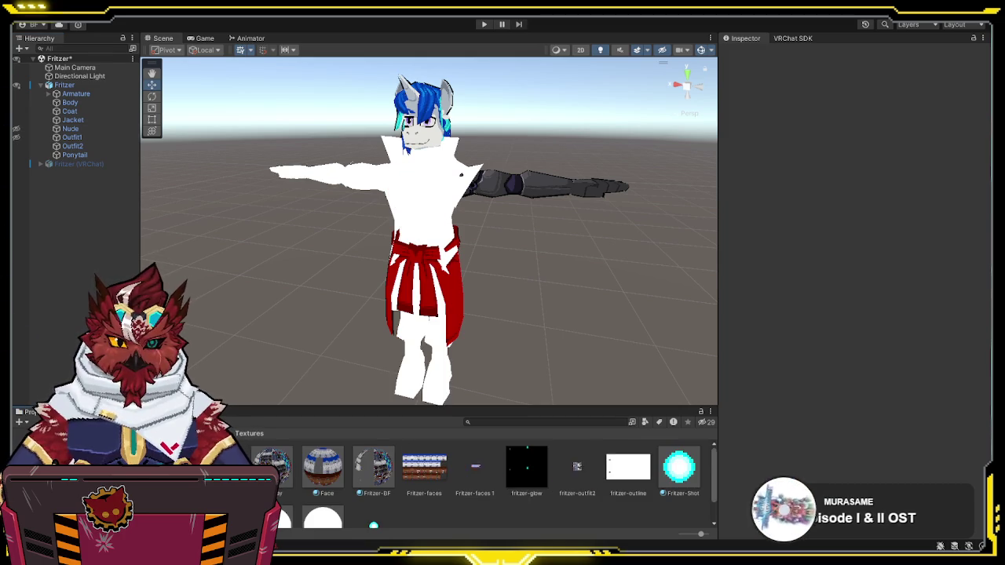
{"action": "scroll", "coordinate": [328, 492], "scroll_direction": "down", "scroll_amount": 1}
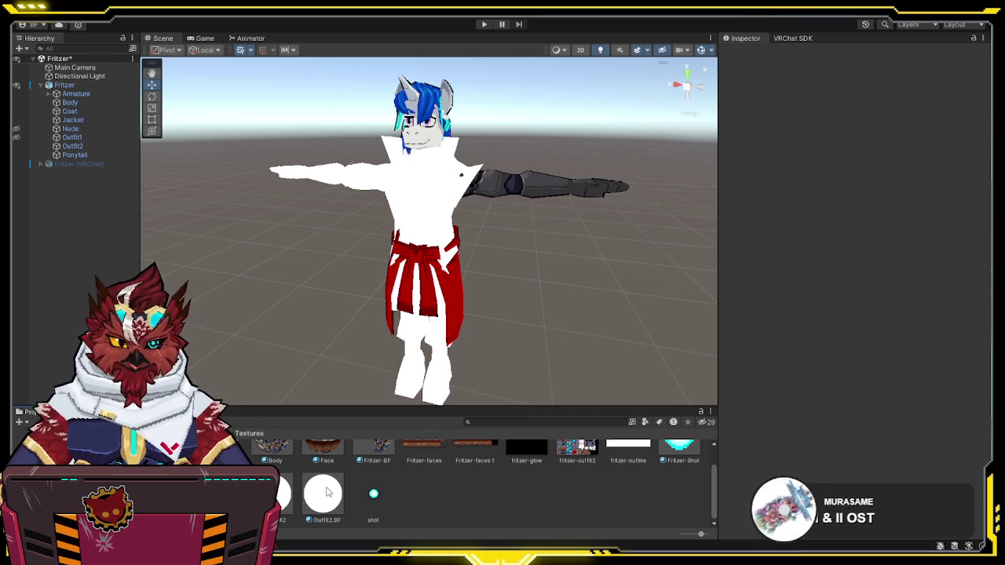
{"action": "left_click", "coordinate": [219, 493]}
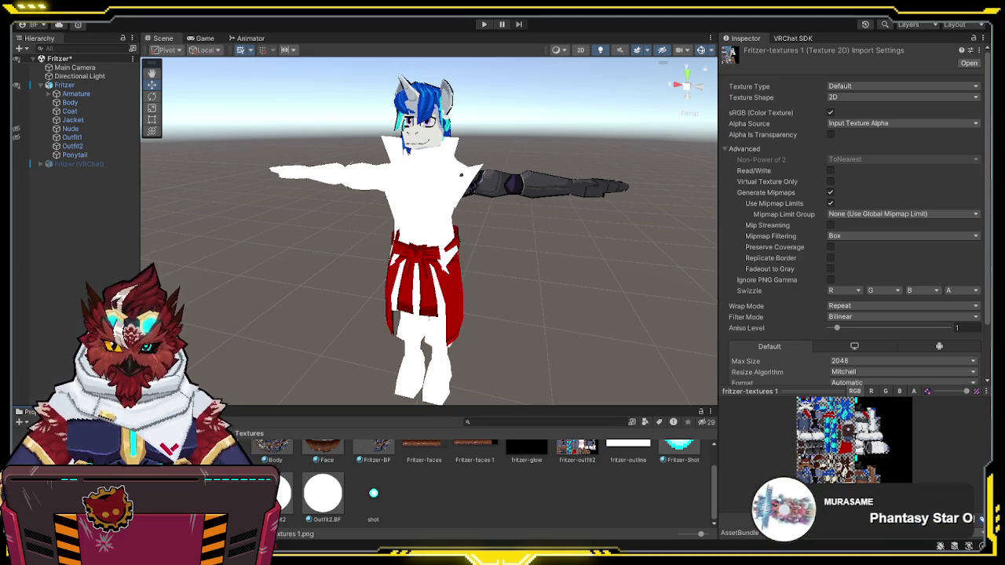
Step: Delete the fritzer-textures 1 image and inspect the fritzer-outfit2 and fritzer-outline textures
{"action": "key", "text": "Delete"}
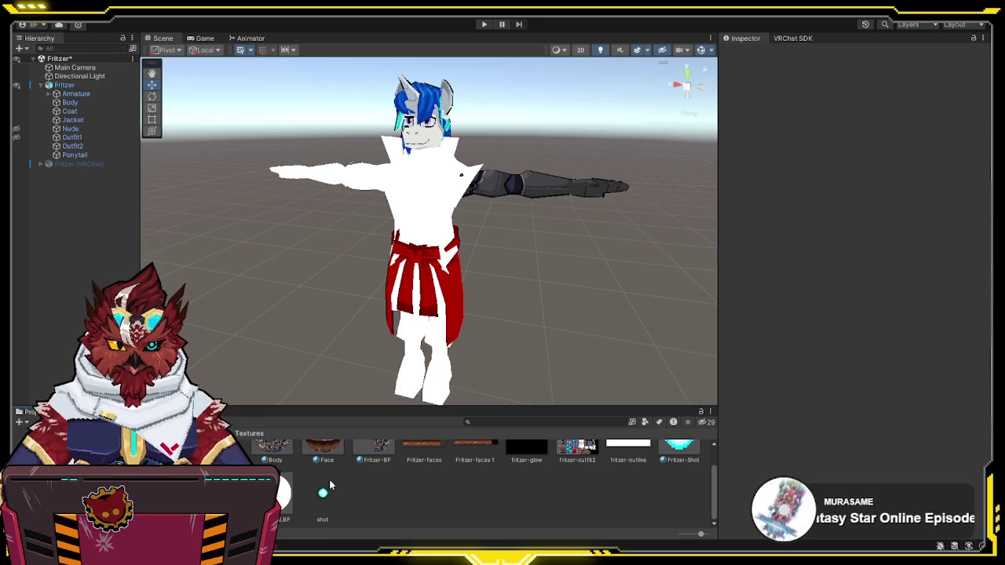
{"action": "scroll", "coordinate": [353, 482], "scroll_direction": "up", "scroll_amount": 1}
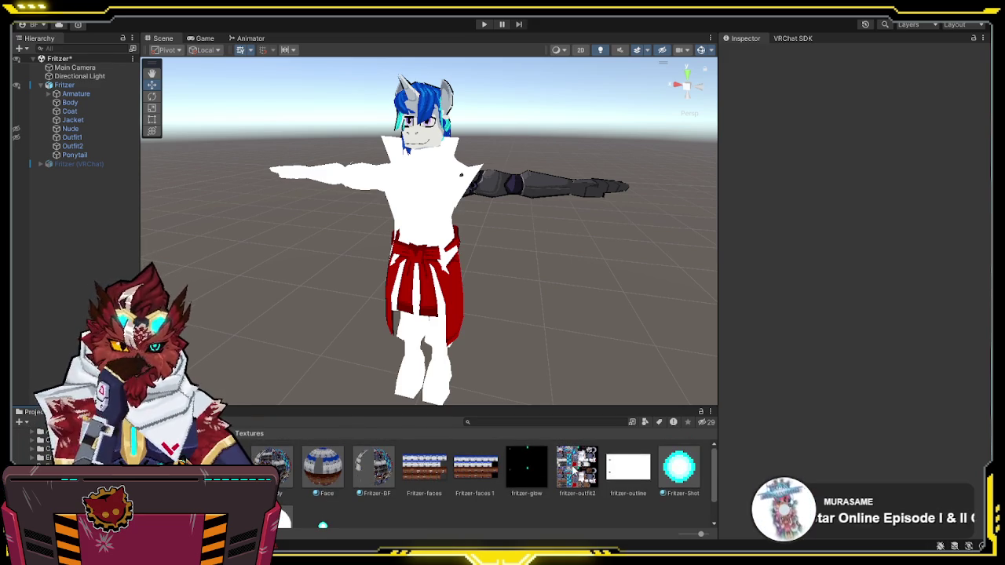
{"action": "left_click", "coordinate": [575, 471]}
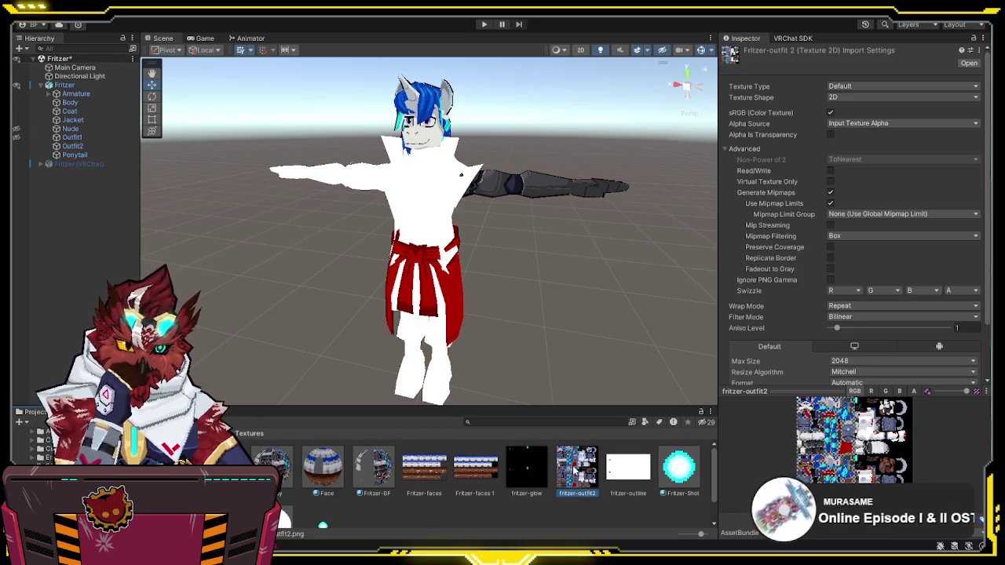
{"action": "left_click", "coordinate": [619, 471]}
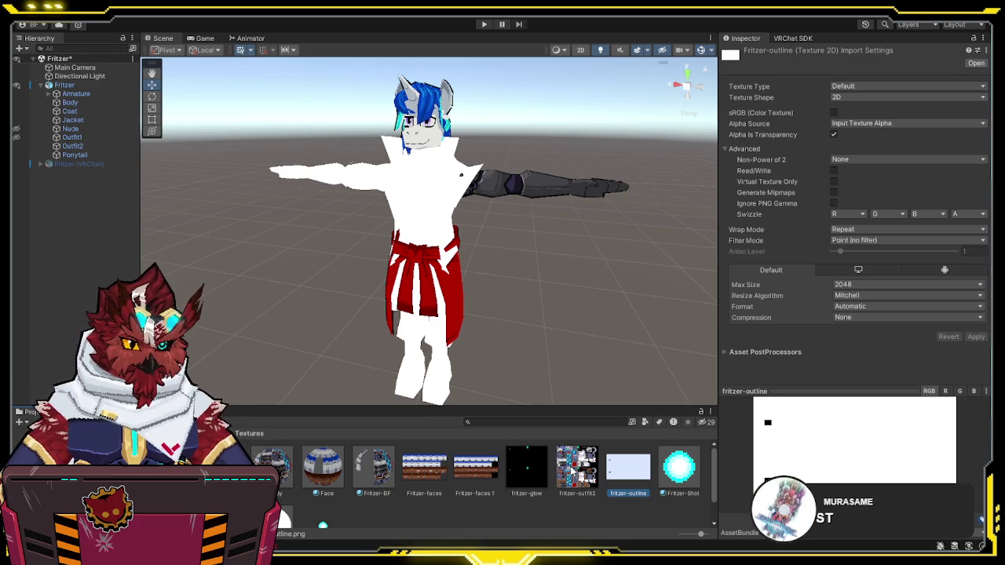
Step: Reimport fritzer-outfit2 with Point filtering, no mipmaps and no compression, then select the Outfit2 material
{"action": "key", "text": "Left"}
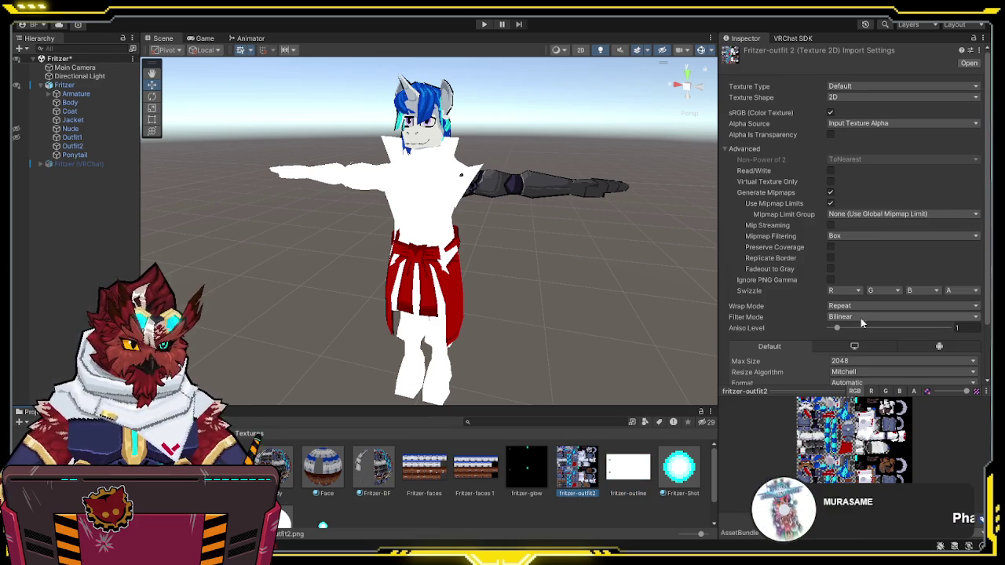
{"action": "left_click", "coordinate": [869, 316]}
{"action": "left_click", "coordinate": [864, 330]}
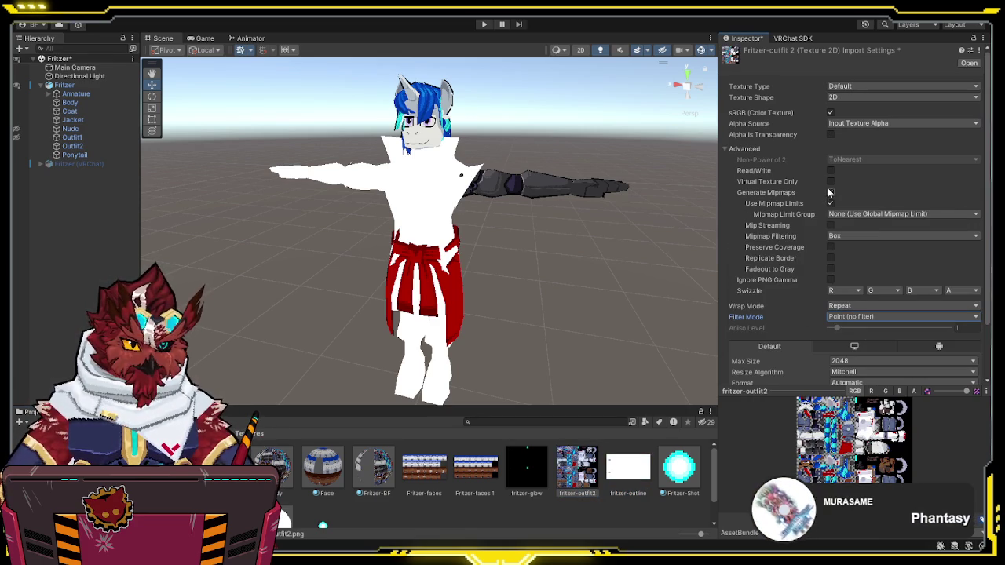
{"action": "left_click", "coordinate": [831, 191]}
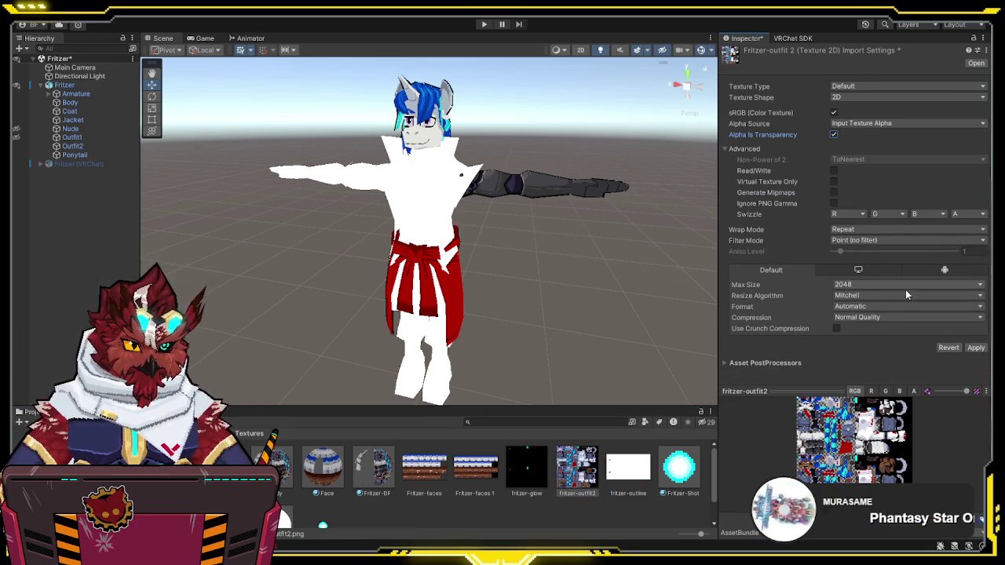
{"action": "left_click", "coordinate": [871, 317]}
{"action": "left_click", "coordinate": [871, 329]}
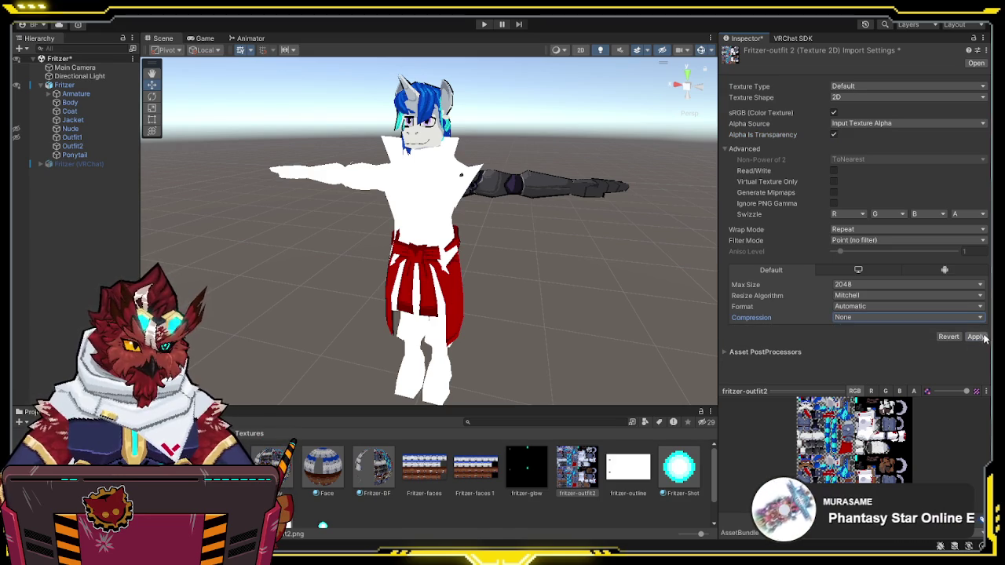
{"action": "left_click", "coordinate": [976, 336]}
{"action": "scroll", "coordinate": [409, 482], "scroll_direction": "down", "scroll_amount": 2}
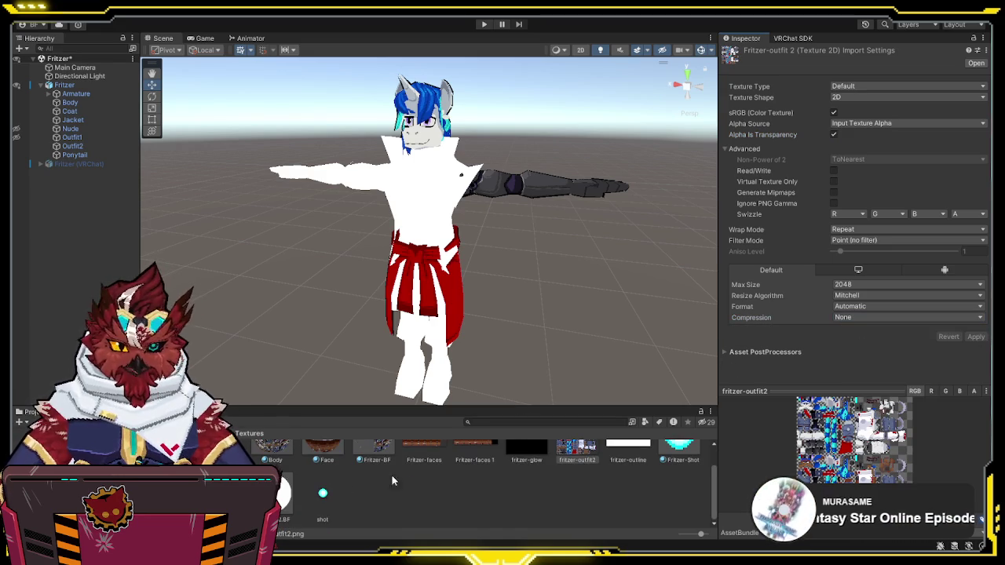
{"action": "left_click", "coordinate": [282, 493]}
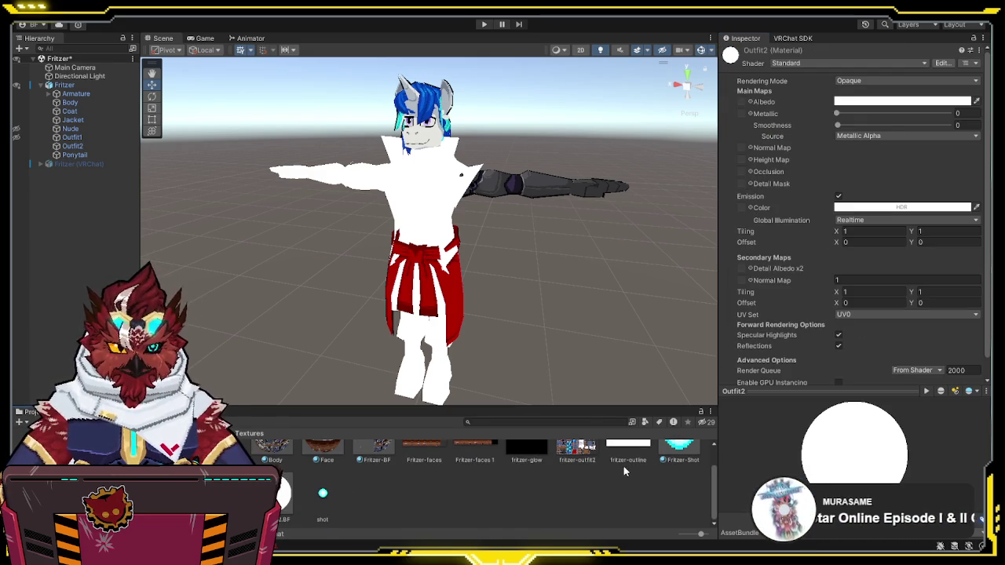
Step: Locate the Outfit2.BF material through the Outfit2 object and uncheck its Emission
{"action": "scroll", "coordinate": [624, 471], "scroll_direction": "up", "scroll_amount": 2}
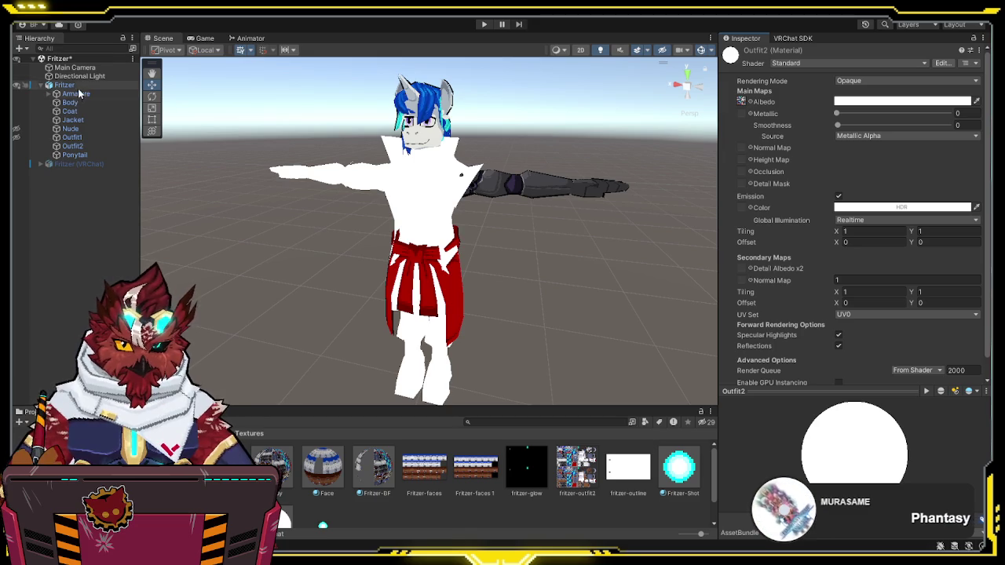
{"action": "left_click", "coordinate": [67, 146]}
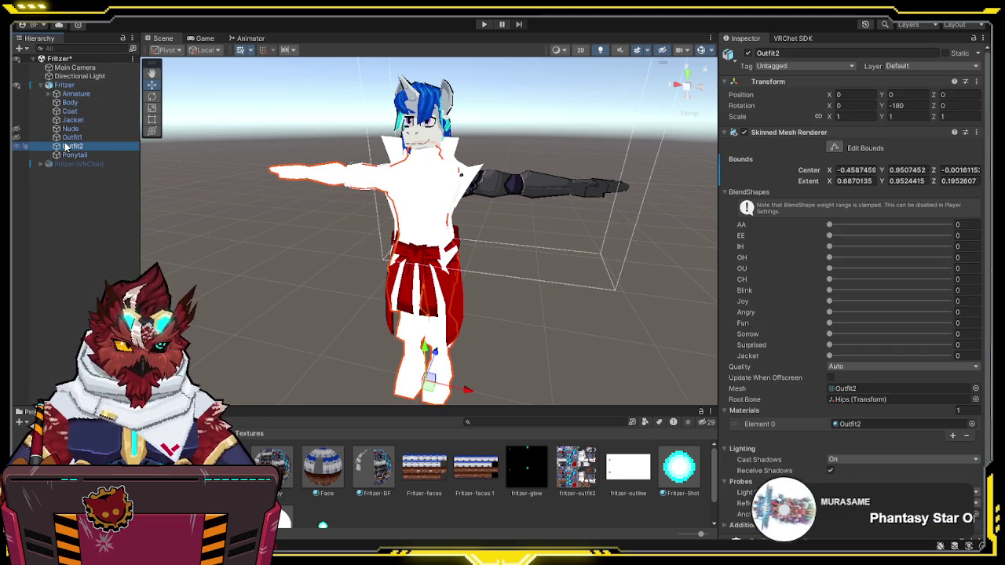
{"action": "scroll", "coordinate": [314, 479], "scroll_direction": "down", "scroll_amount": 1}
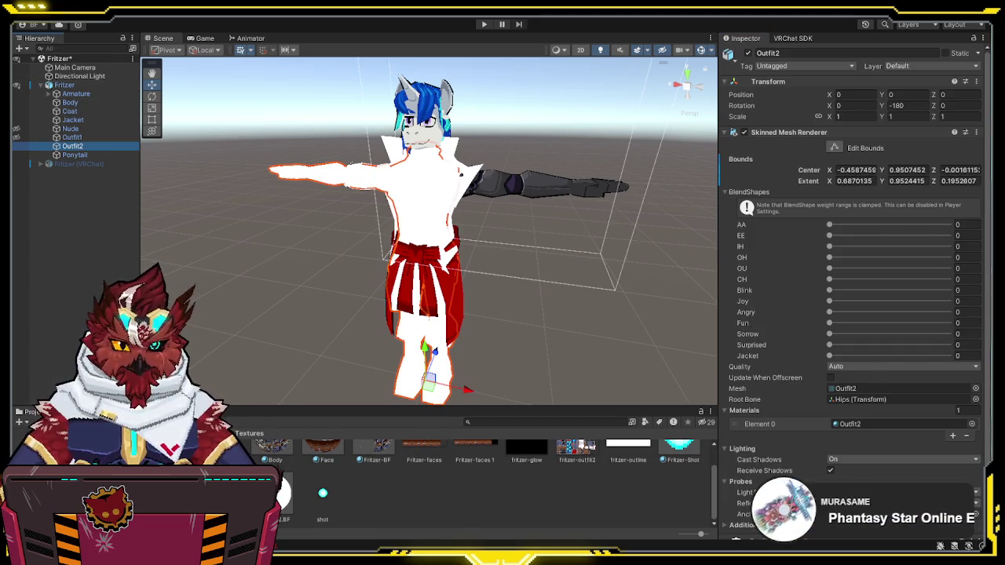
{"action": "left_click", "coordinate": [281, 491]}
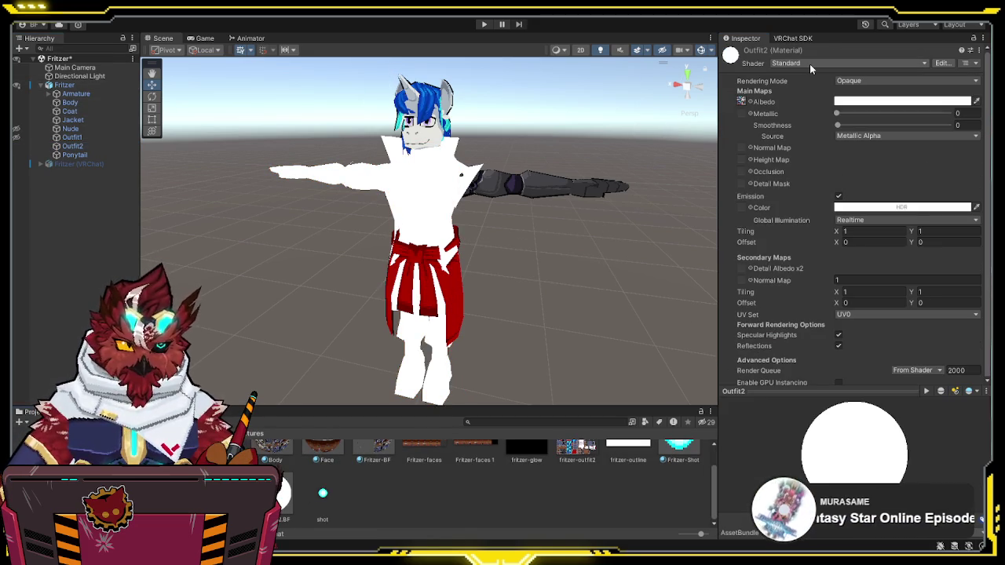
{"action": "left_click", "coordinate": [597, 251]}
{"action": "scroll", "coordinate": [542, 469], "scroll_direction": "up", "scroll_amount": 1}
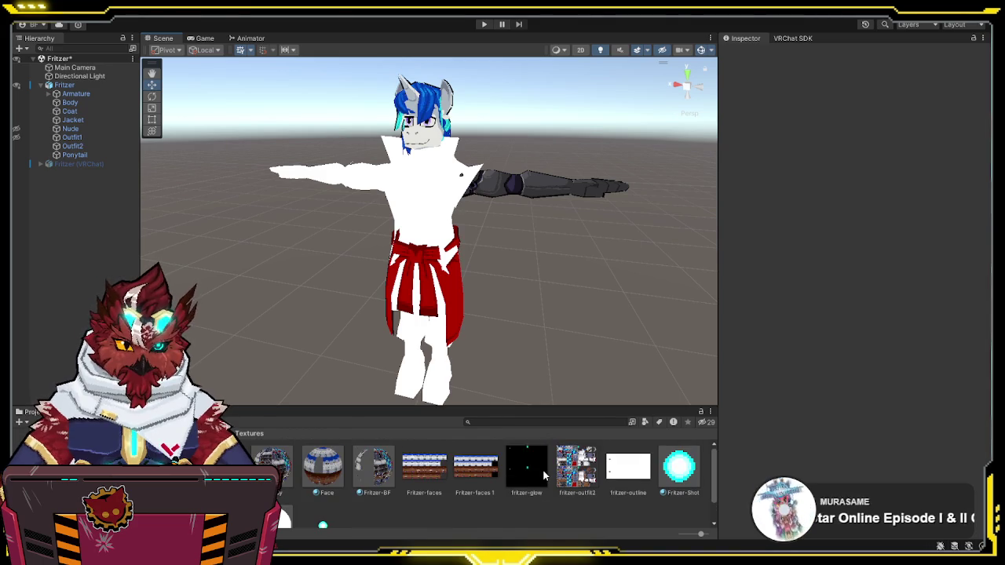
{"action": "scroll", "coordinate": [542, 468], "scroll_direction": "down", "scroll_amount": 1}
{"action": "left_click", "coordinate": [282, 493]}
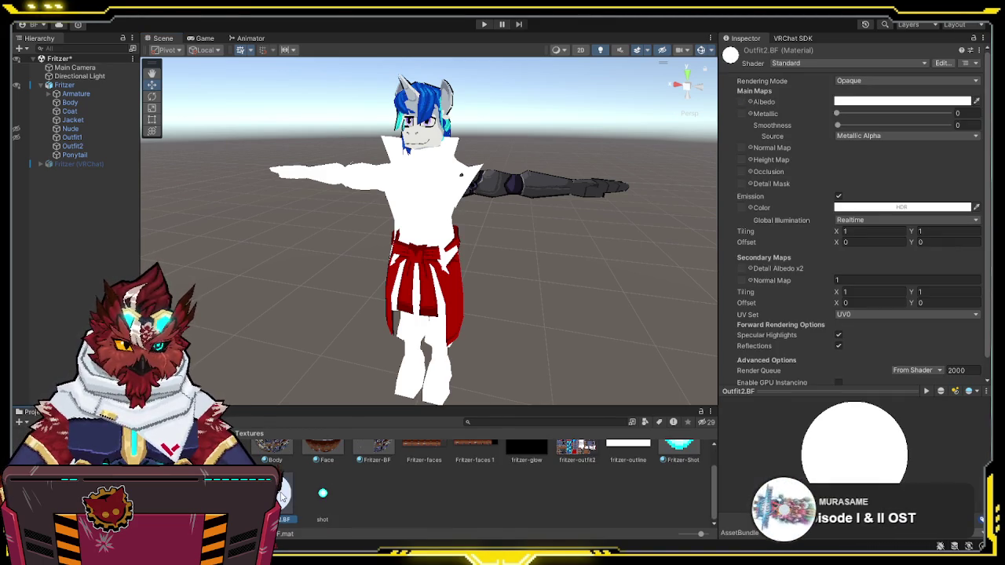
{"action": "scroll", "coordinate": [479, 470], "scroll_direction": "up", "scroll_amount": 1}
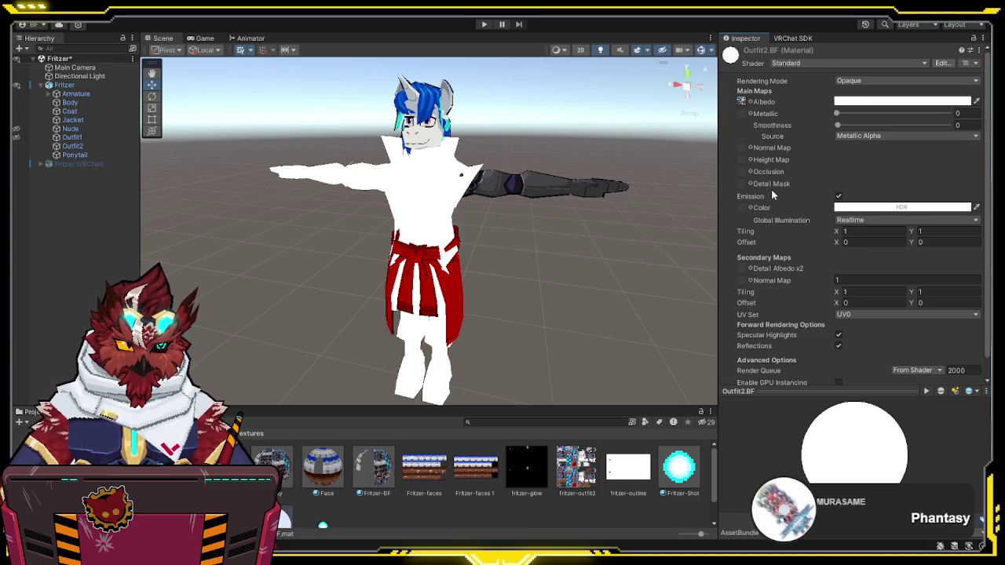
{"action": "scroll", "coordinate": [771, 189], "scroll_direction": "down", "scroll_amount": 1}
{"action": "scroll", "coordinate": [770, 189], "scroll_direction": "up", "scroll_amount": 1}
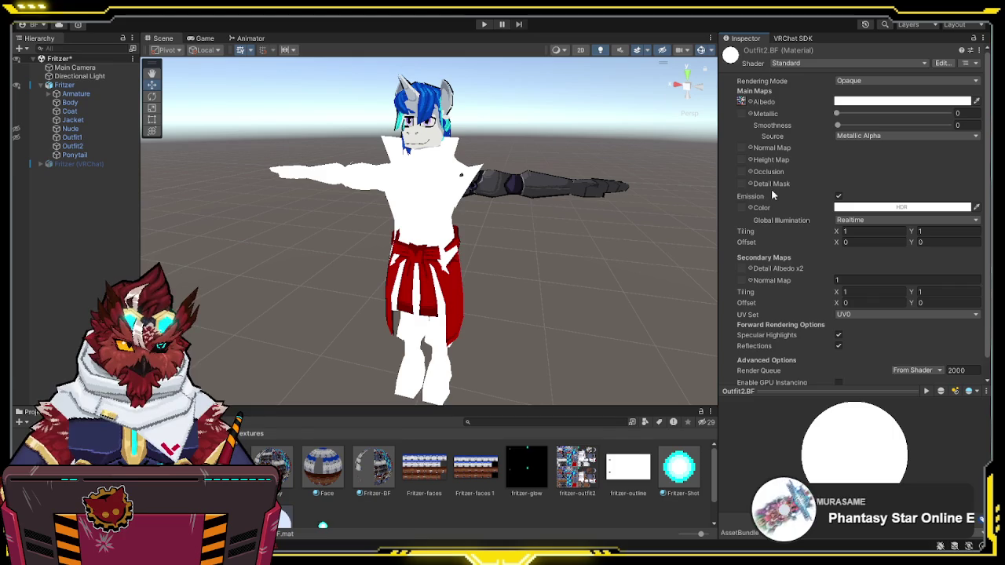
{"action": "left_click", "coordinate": [841, 197]}
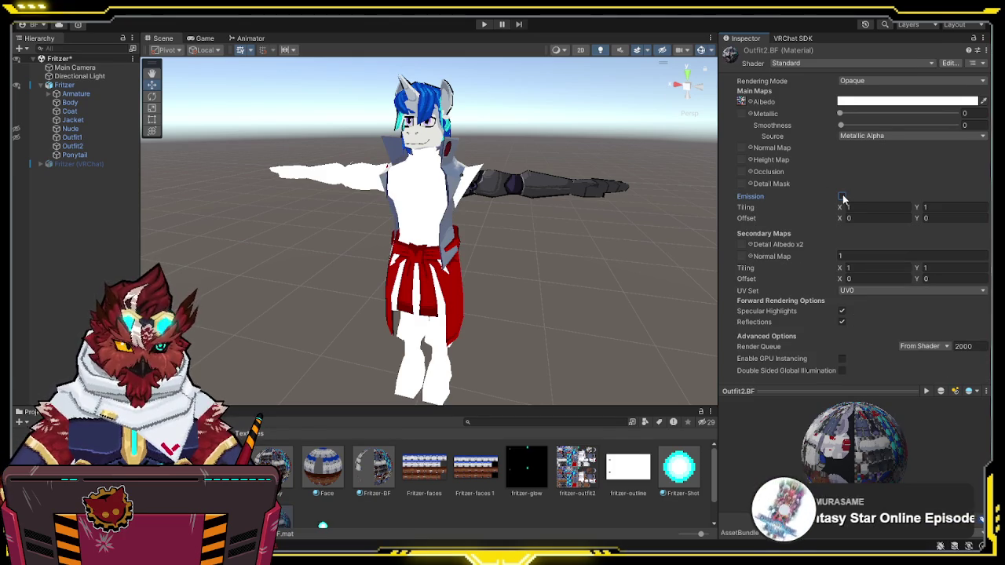
Step: Compare emission on and off, then leave Emission unchecked on the Outfit2 material as well
{"action": "left_click", "coordinate": [840, 197]}
{"action": "left_click", "coordinate": [841, 197]}
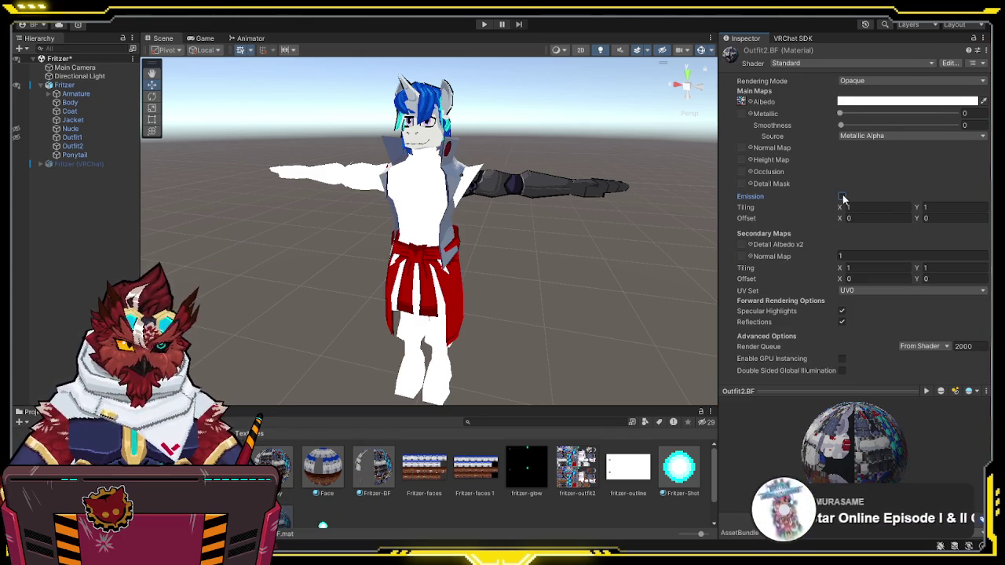
{"action": "left_click", "coordinate": [841, 197]}
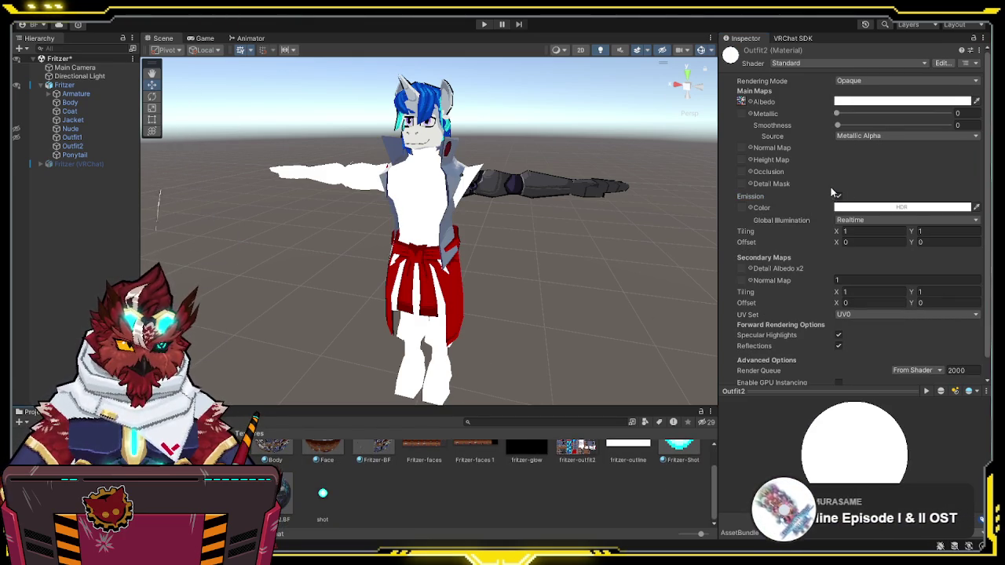
{"action": "left_click", "coordinate": [840, 197]}
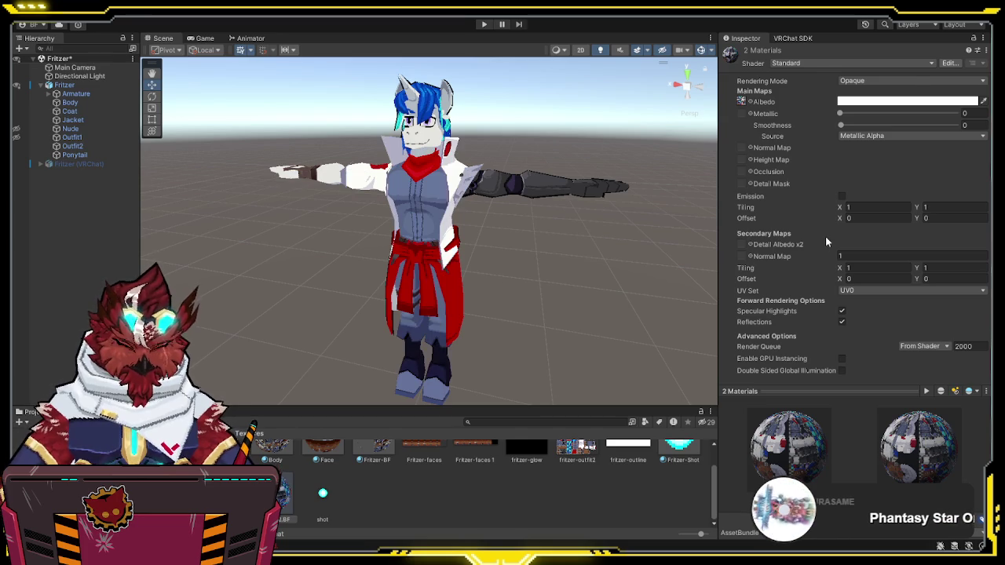
{"action": "left_click", "coordinate": [911, 125]}
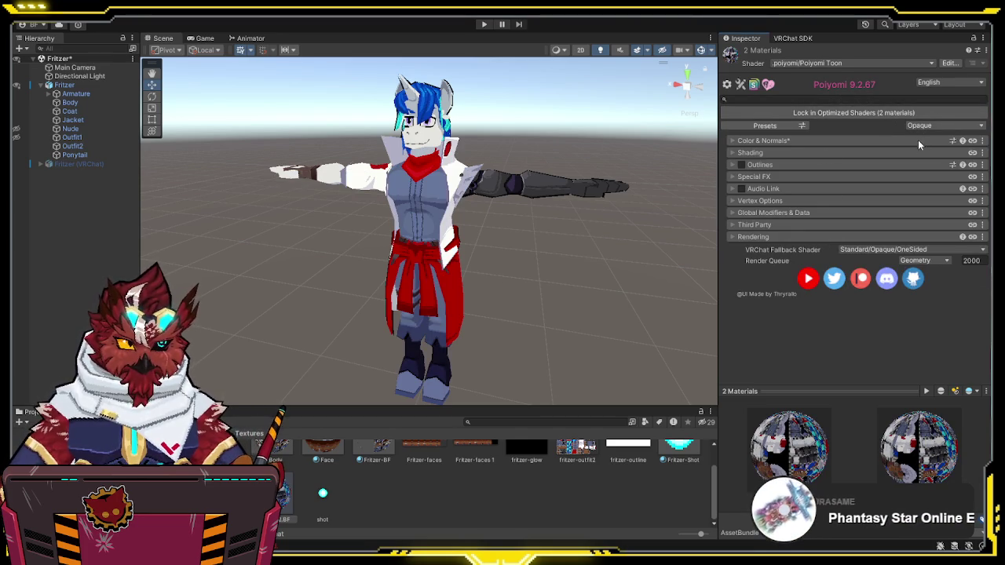
Step: Switch both outfit materials to the Cutout preset and enable Outlines
{"action": "left_click", "coordinate": [917, 148]}
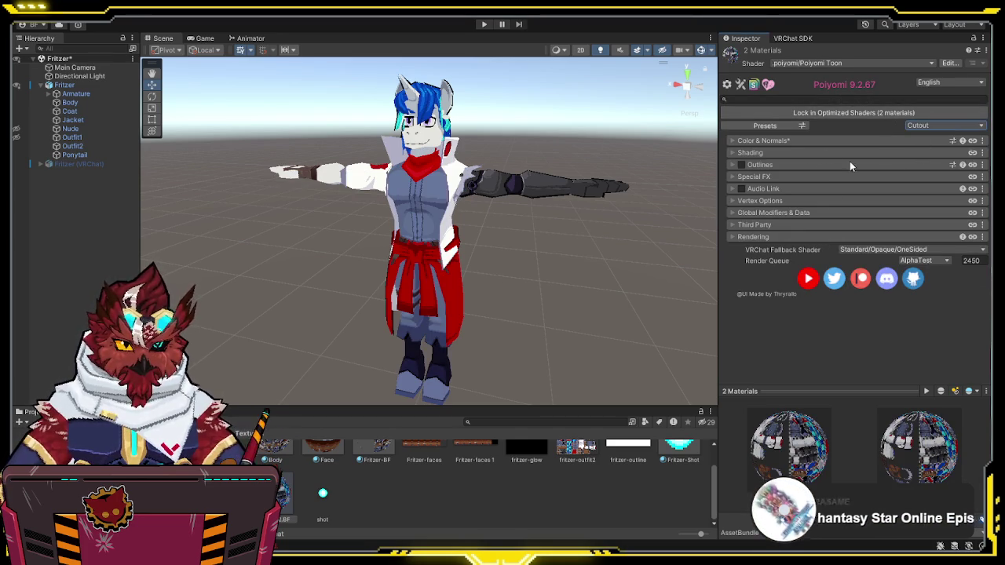
{"action": "left_click", "coordinate": [734, 236]}
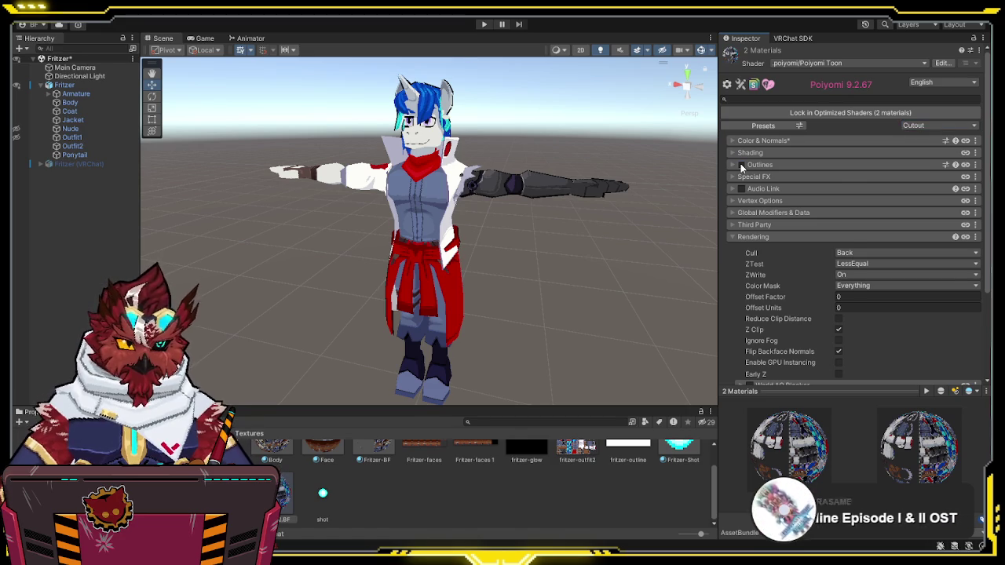
{"action": "left_click", "coordinate": [742, 166]}
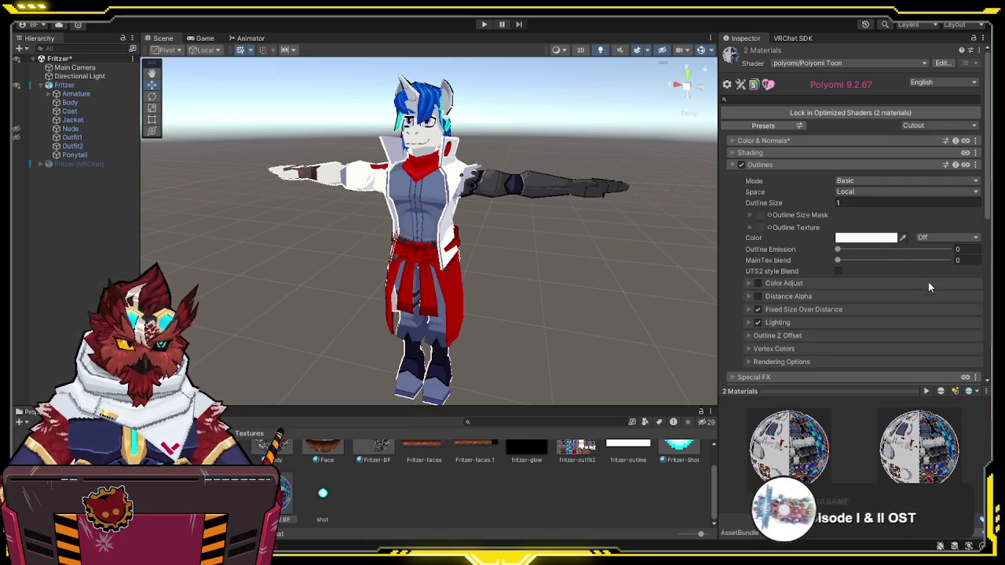
Step: Set the Outline Z Offset Overall Strength to 0.1 on both materials
{"action": "left_click", "coordinate": [750, 336]}
{"action": "scroll", "coordinate": [814, 334], "scroll_direction": "down", "scroll_amount": 2}
{"action": "scroll", "coordinate": [813, 331], "scroll_direction": "down", "scroll_amount": 1}
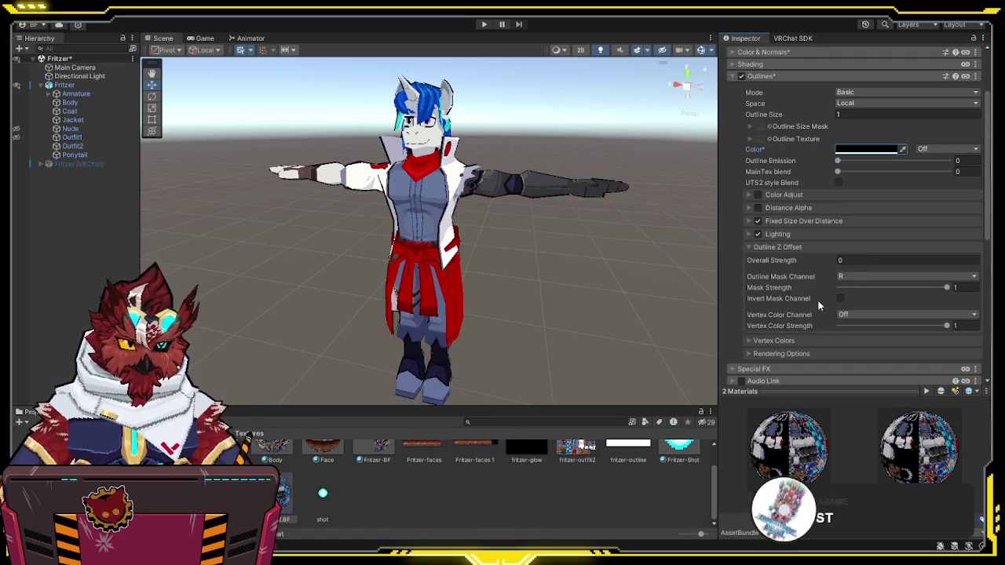
{"action": "left_click", "coordinate": [855, 258]}
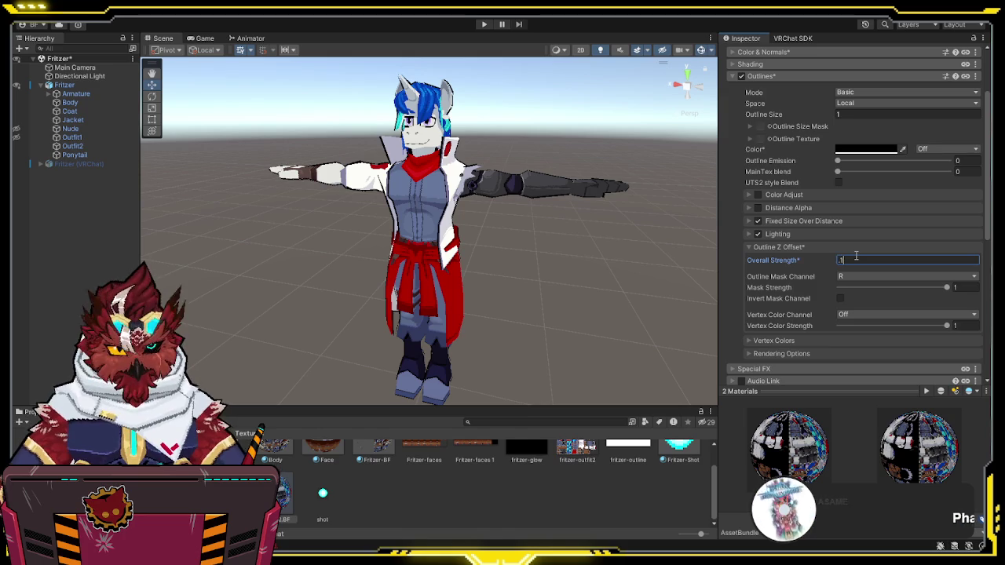
{"action": "type", "text": ".1"}
{"action": "left_click", "coordinate": [749, 342]}
{"action": "left_click", "coordinate": [839, 354]}
Step: Collapse the outline and rendering foldouts and select only the Outfit2 material
{"action": "left_click", "coordinate": [748, 343]}
{"action": "left_click", "coordinate": [785, 350]}
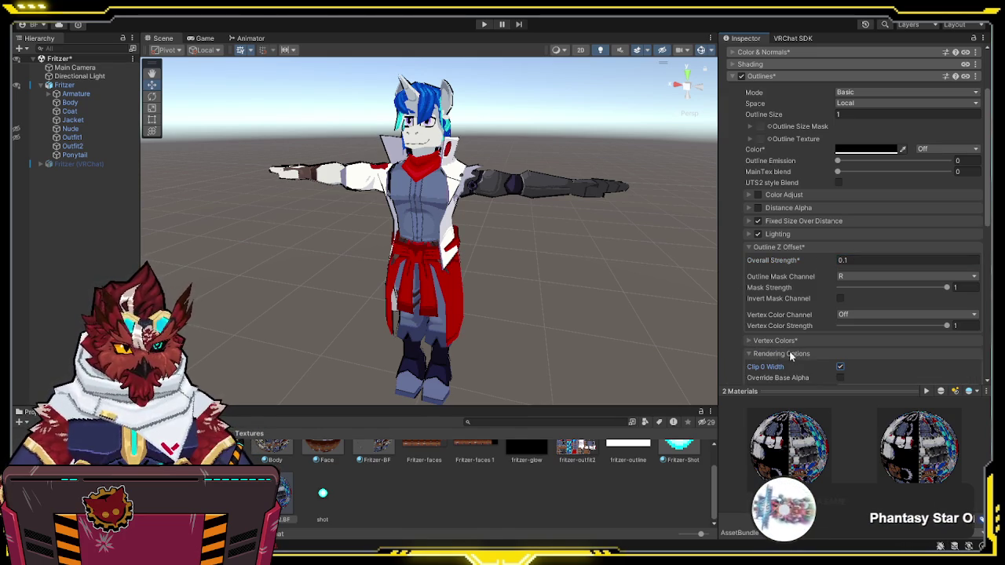
{"action": "scroll", "coordinate": [773, 329], "scroll_direction": "down", "scroll_amount": 2}
{"action": "left_click", "coordinate": [749, 296]}
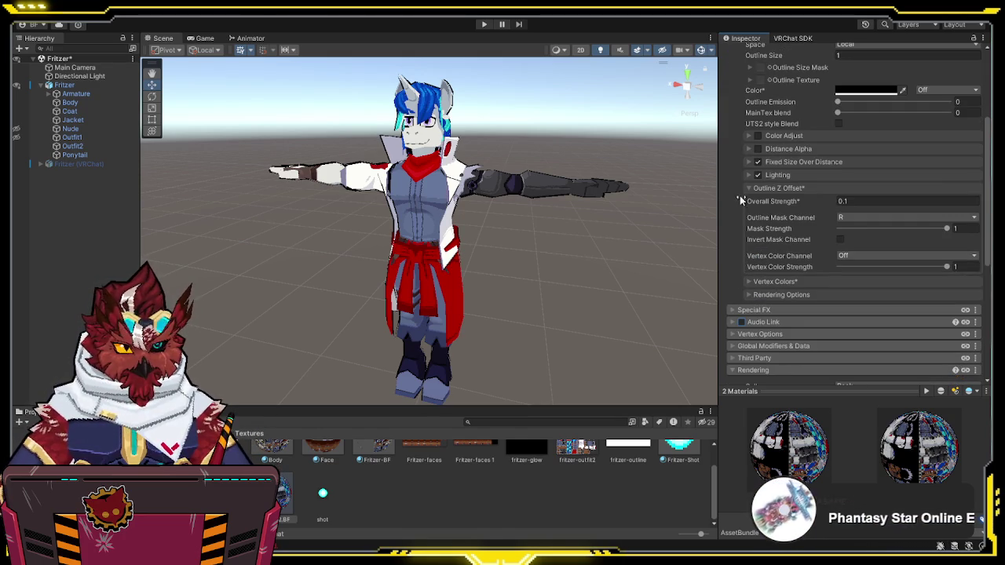
{"action": "left_click", "coordinate": [747, 188]}
{"action": "scroll", "coordinate": [746, 186], "scroll_direction": "up", "scroll_amount": 3}
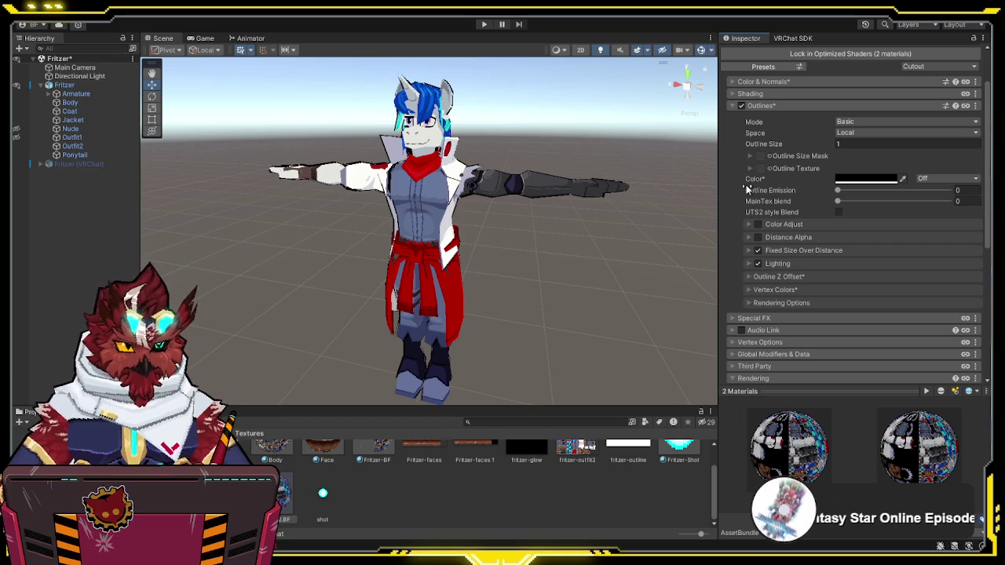
{"action": "left_click", "coordinate": [732, 106]}
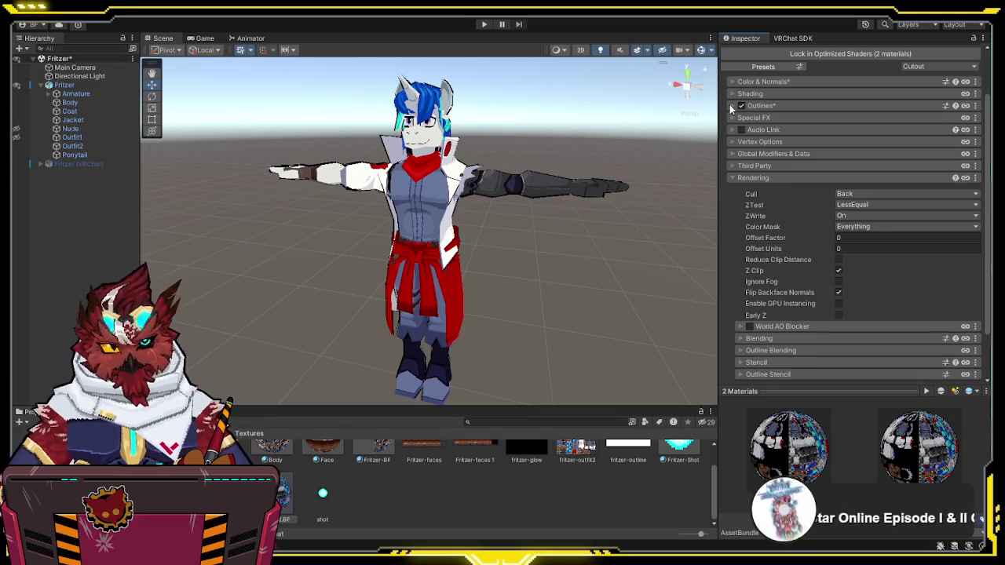
{"action": "left_click", "coordinate": [728, 179]}
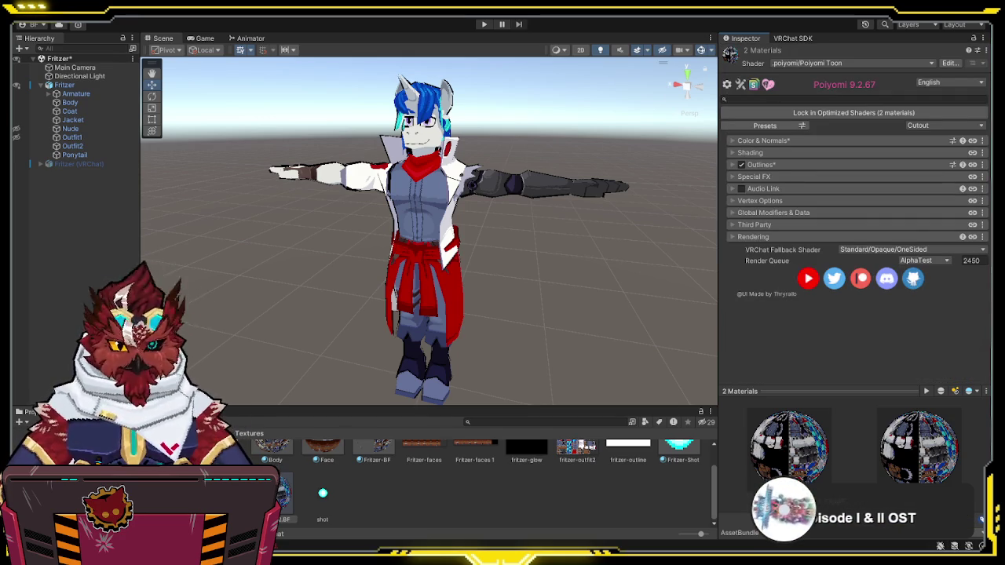
{"action": "left_click", "coordinate": [283, 495]}
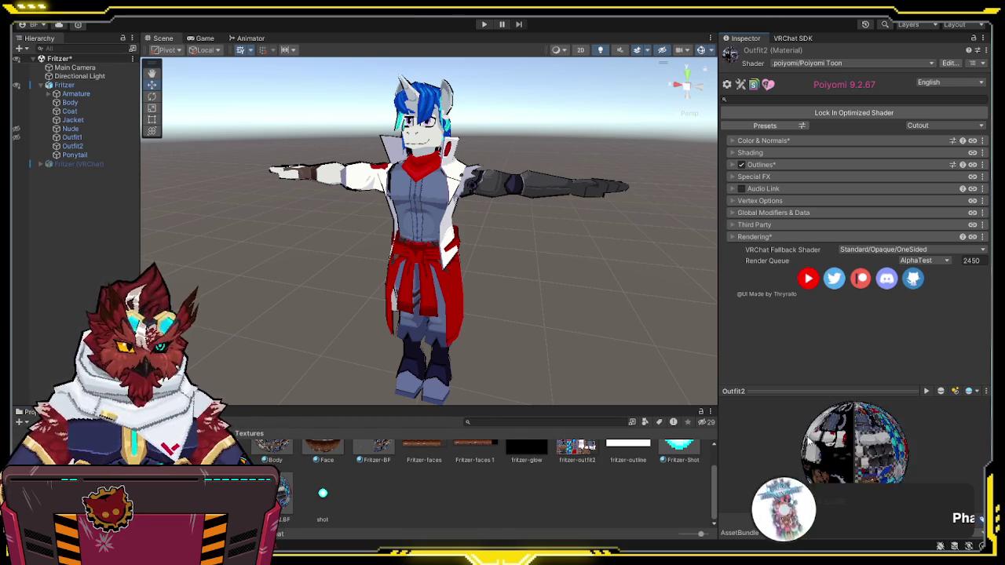
Step: Set Outfit2.BF's Outline Size to 0.75 and flag it as animated
{"action": "left_click", "coordinate": [730, 237]}
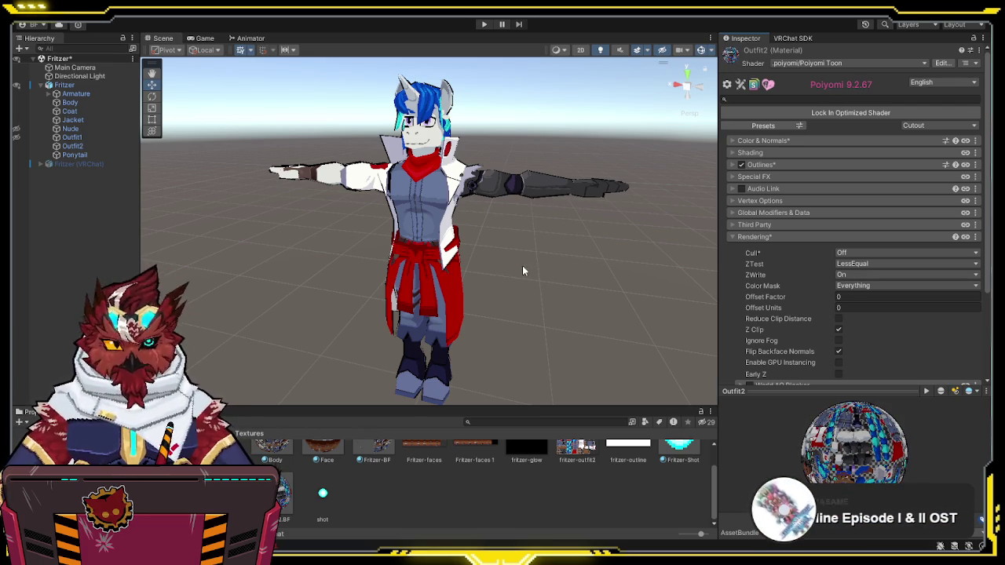
{"action": "left_click", "coordinate": [287, 493]}
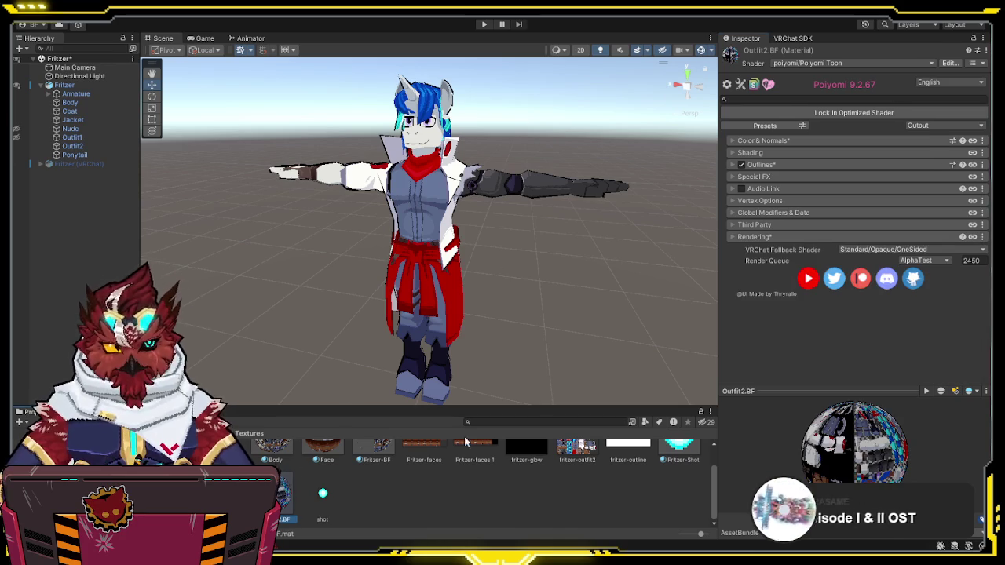
{"action": "mouse_move", "coordinate": [596, 267]}
{"action": "left_mouse_down"}
{"action": "mouse_move", "coordinate": [710, 287]}
{"action": "mouse_move", "coordinate": [972, 303]}
{"action": "mouse_move", "coordinate": [772, 318]}
{"action": "mouse_move", "coordinate": [641, 267]}
{"action": "left_mouse_up"}
{"action": "left_click", "coordinate": [731, 166]}
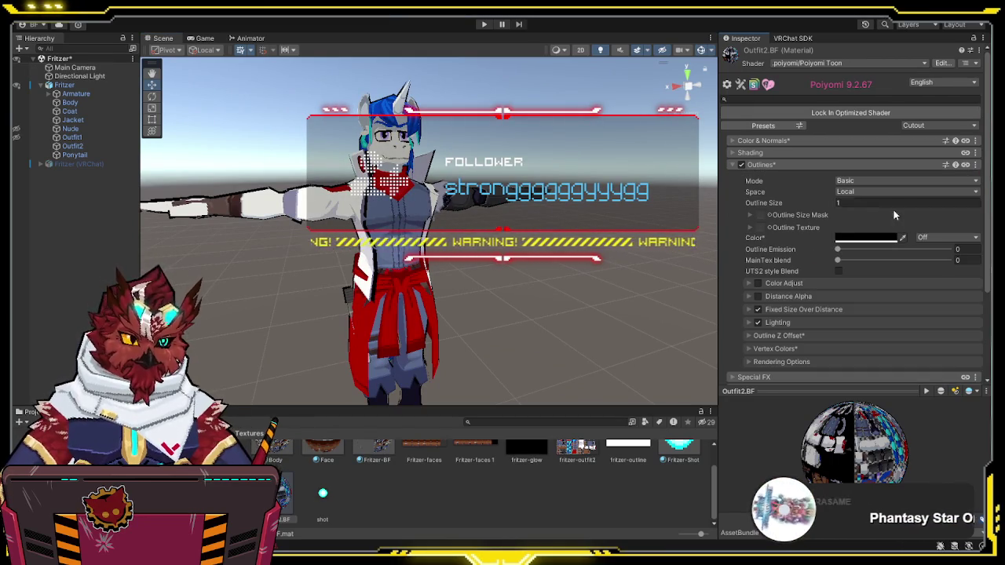
{"action": "left_click", "coordinate": [867, 203]}
{"action": "type", "text": "0.75"}
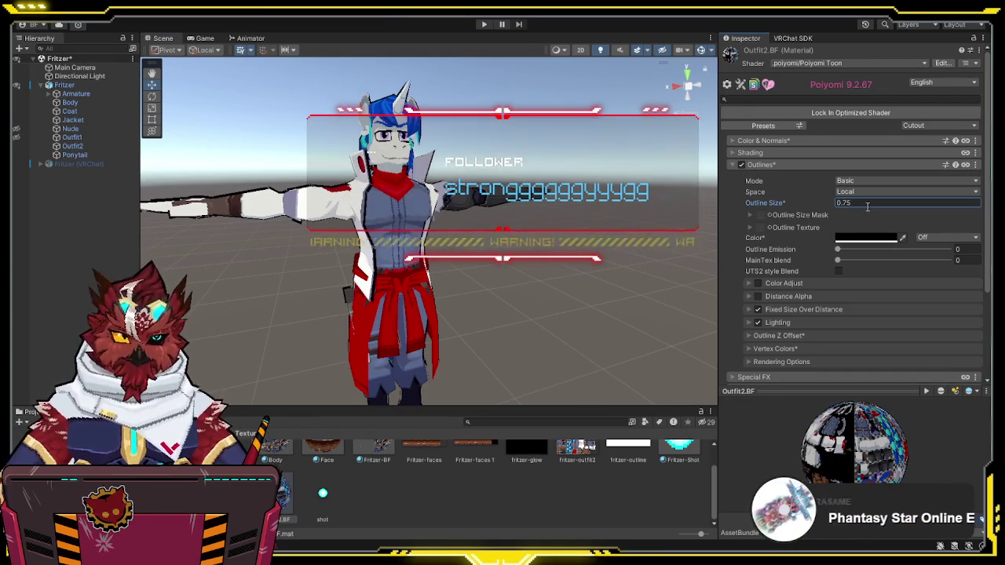
{"action": "right_click", "coordinate": [777, 206]}
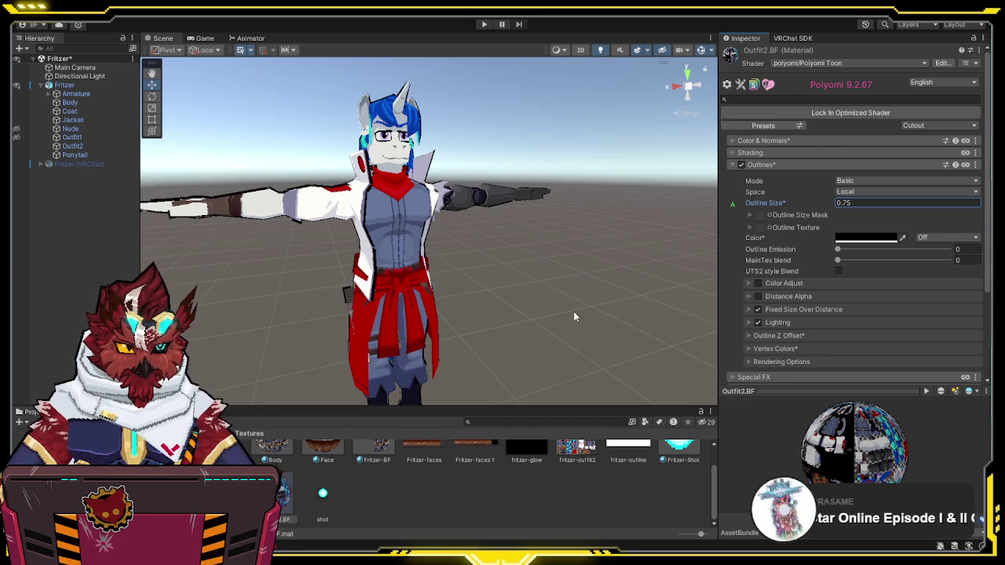
Step: Set the Outfit2 material's Outline Size to 0.785 and flag it as animated
{"action": "left_click", "coordinate": [749, 165]}
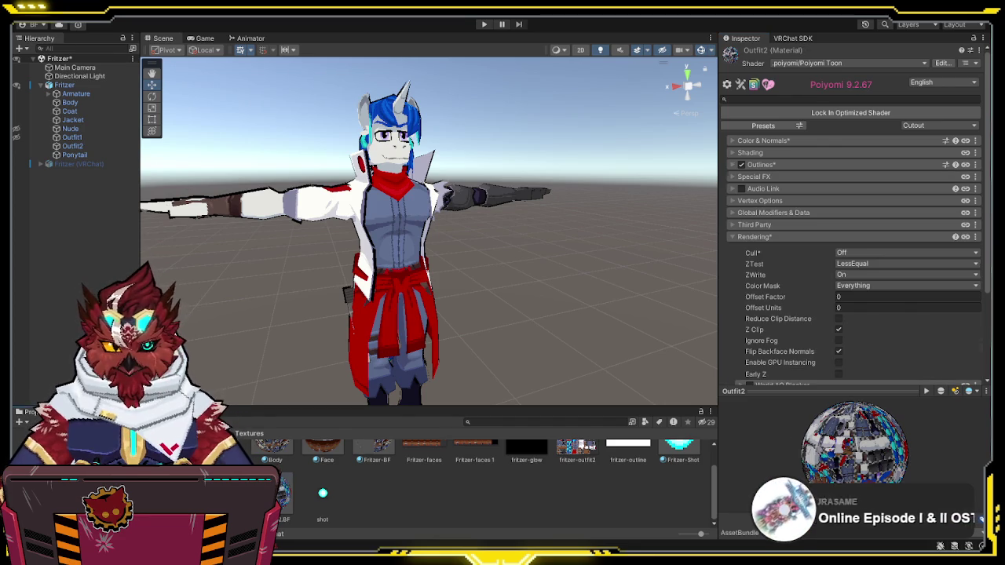
{"action": "left_click", "coordinate": [761, 167]}
{"action": "left_click", "coordinate": [852, 204]}
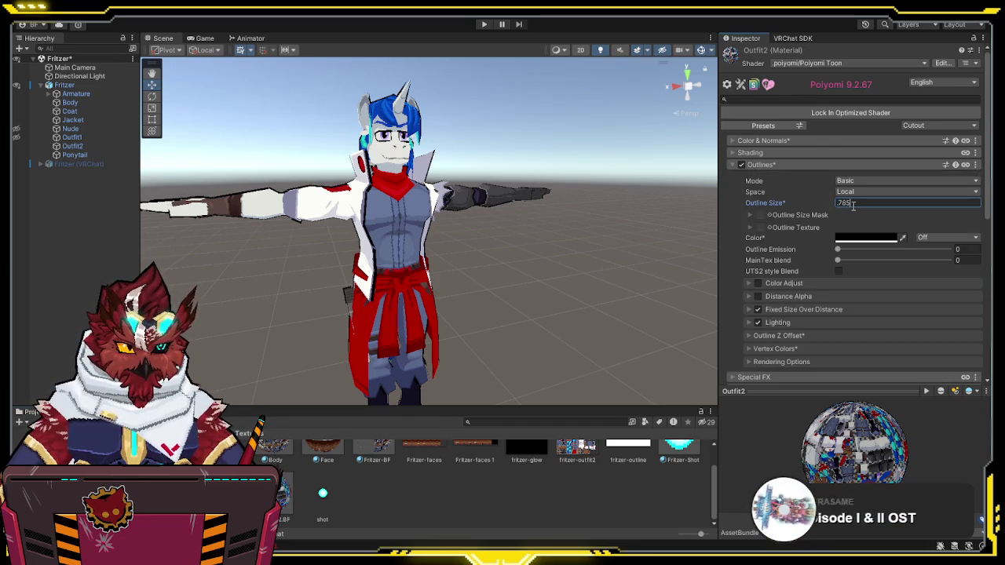
{"action": "type", "text": "85"}
{"action": "right_click", "coordinate": [779, 204]}
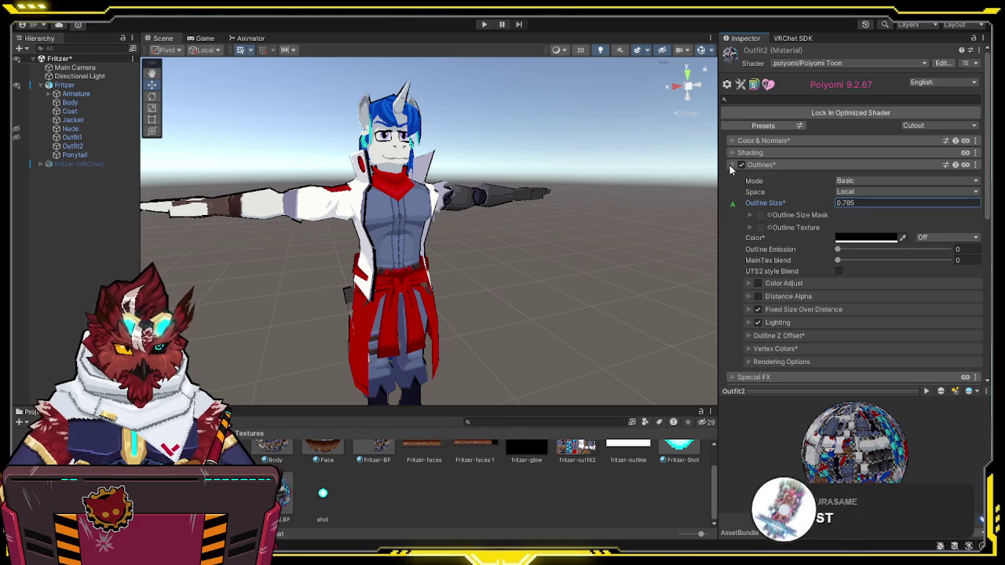
Step: Compare colour and normals settings on both materials, collapse the sections and deselect
{"action": "left_click", "coordinate": [730, 167]}
{"action": "left_click", "coordinate": [730, 142]}
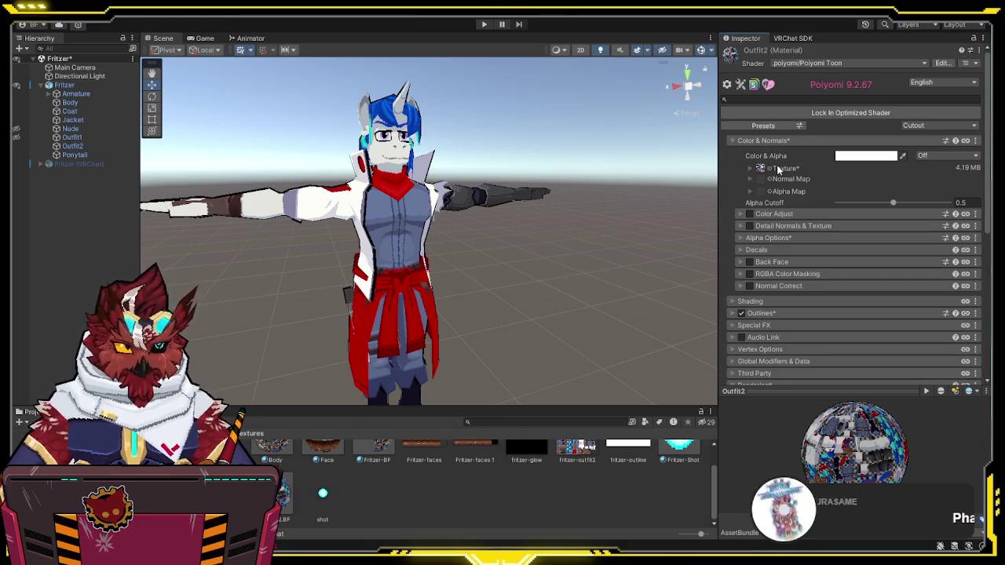
{"action": "left_click", "coordinate": [287, 496]}
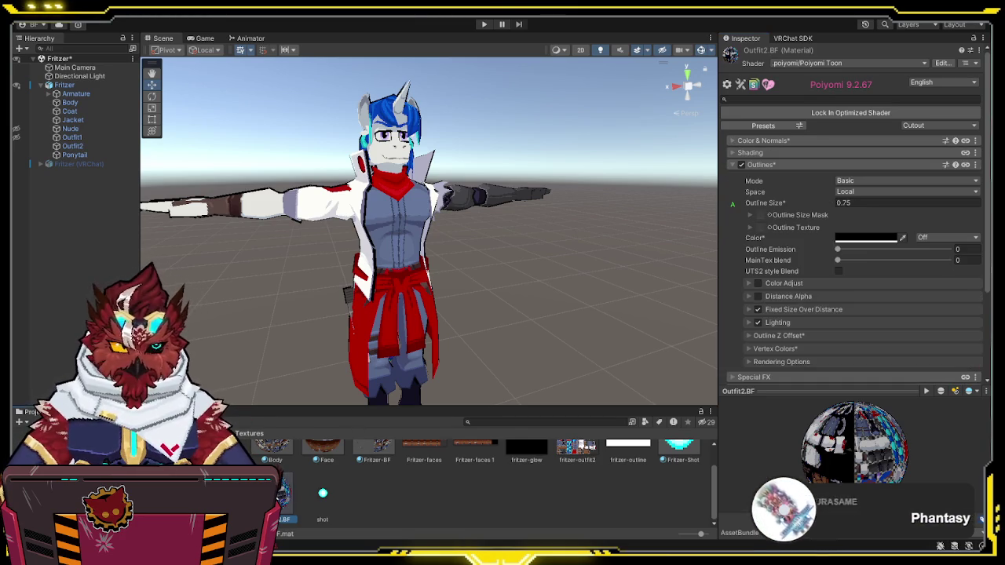
{"action": "left_click", "coordinate": [733, 139]}
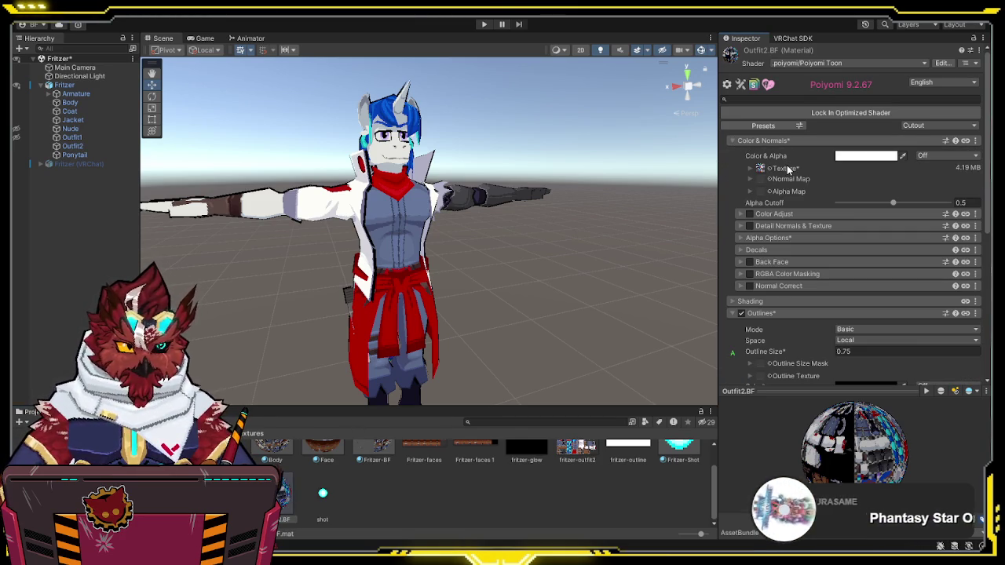
{"action": "left_click", "coordinate": [734, 141]}
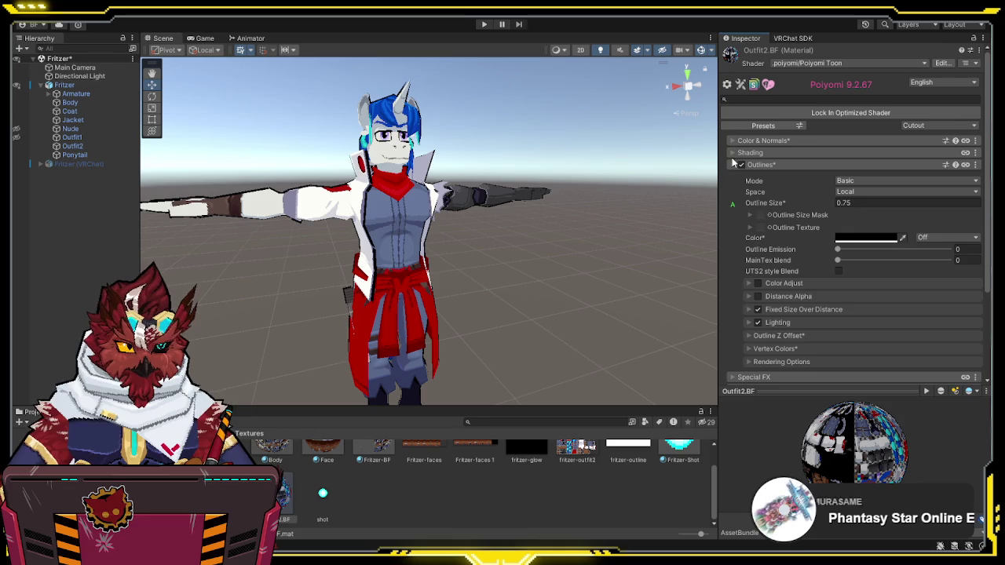
{"action": "left_click", "coordinate": [732, 164]}
{"action": "left_click", "coordinate": [673, 207]}
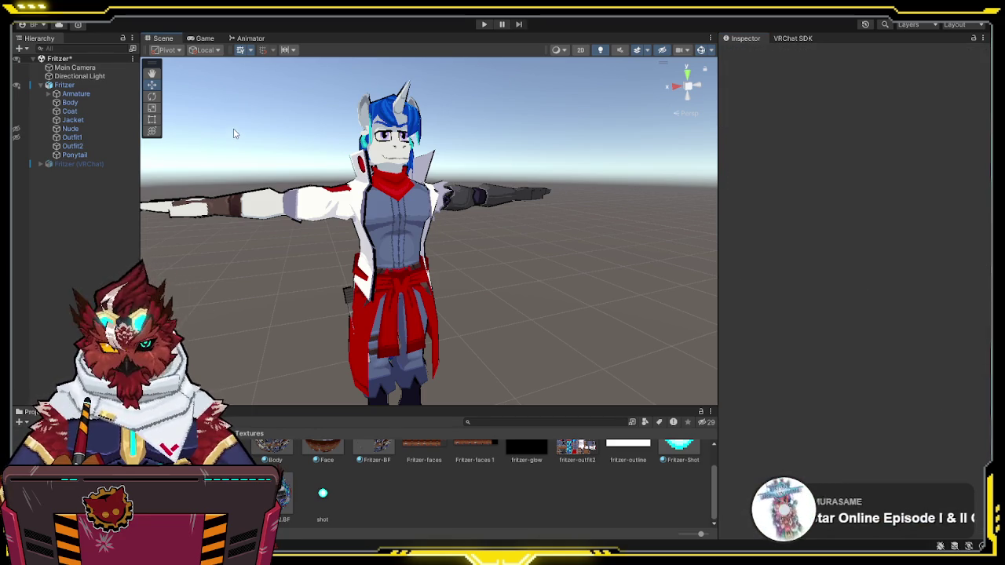
Step: Pull the Scene view back to frame the whole Fritzer model and shrink the project thumbnails
{"action": "left_click_drag", "start_coordinate": [513, 171], "coordinate": [507, 197]}
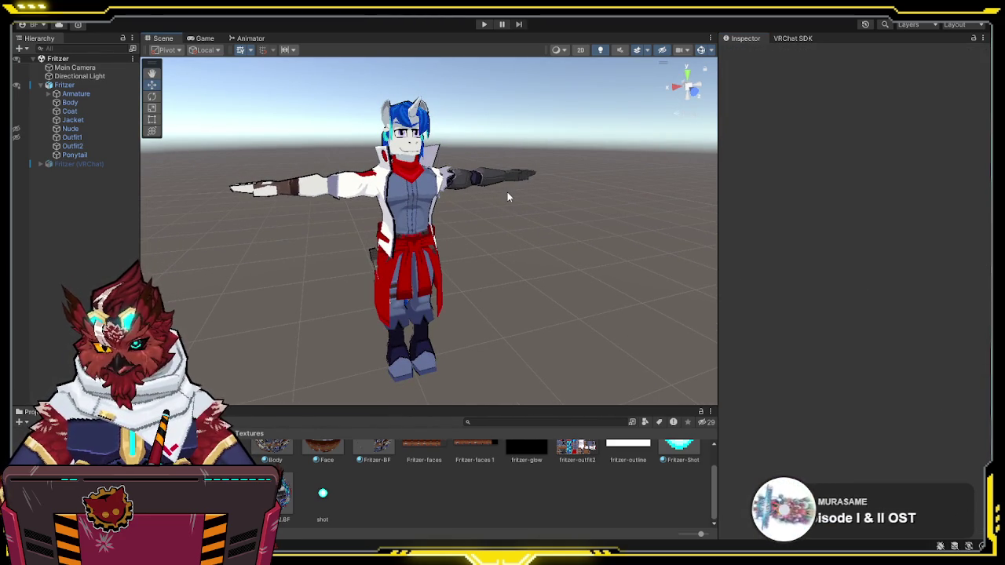
{"action": "left_click_drag", "start_coordinate": [502, 196], "coordinate": [501, 201]}
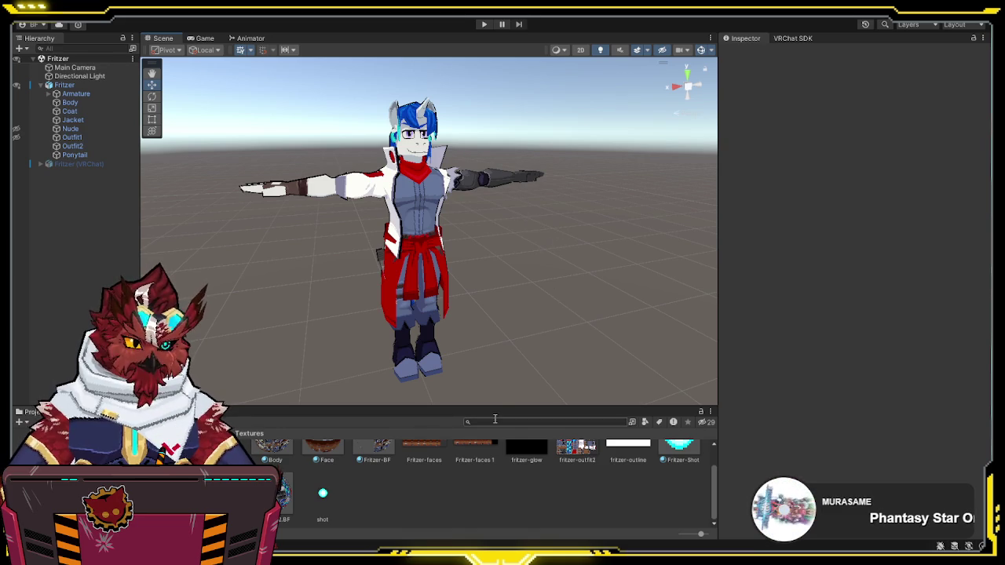
{"action": "left_click_drag", "start_coordinate": [693, 534], "coordinate": [695, 537]}
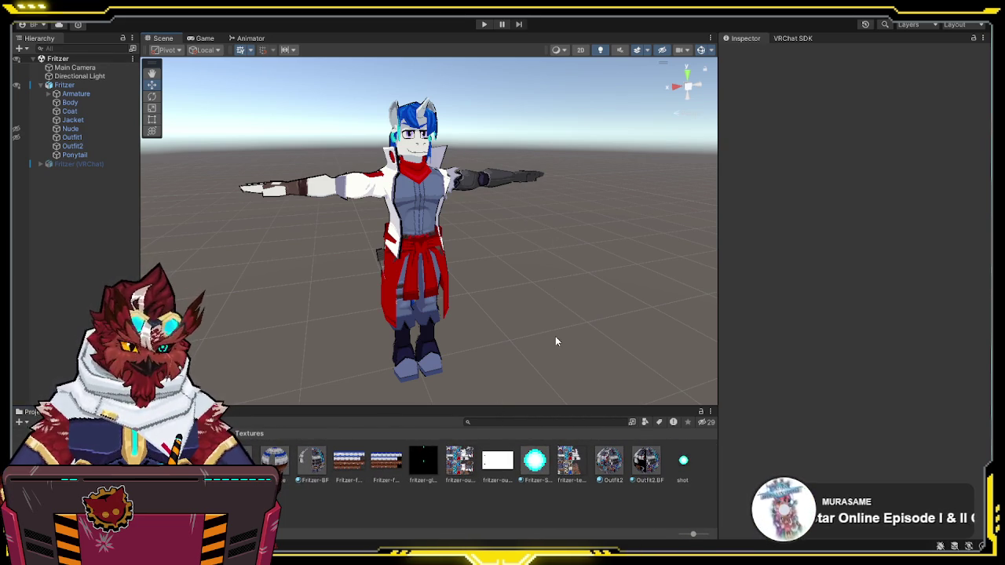
Step: Disable the original Fritzer model and enable and expand Fritzer (VRChat)
{"action": "left_click", "coordinate": [45, 85]}
{"action": "left_click", "coordinate": [64, 85]}
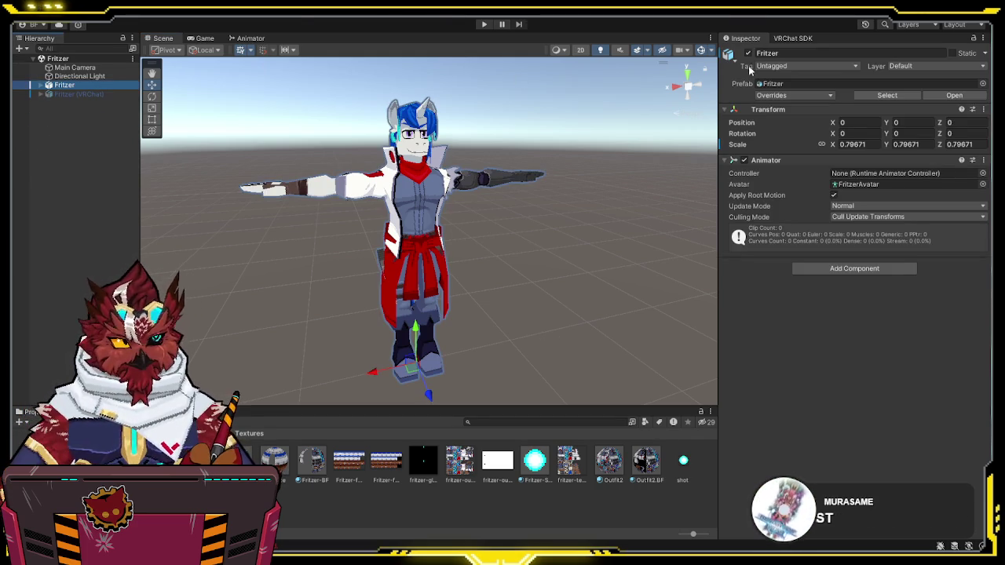
{"action": "left_click", "coordinate": [748, 52]}
{"action": "left_click", "coordinate": [78, 93]}
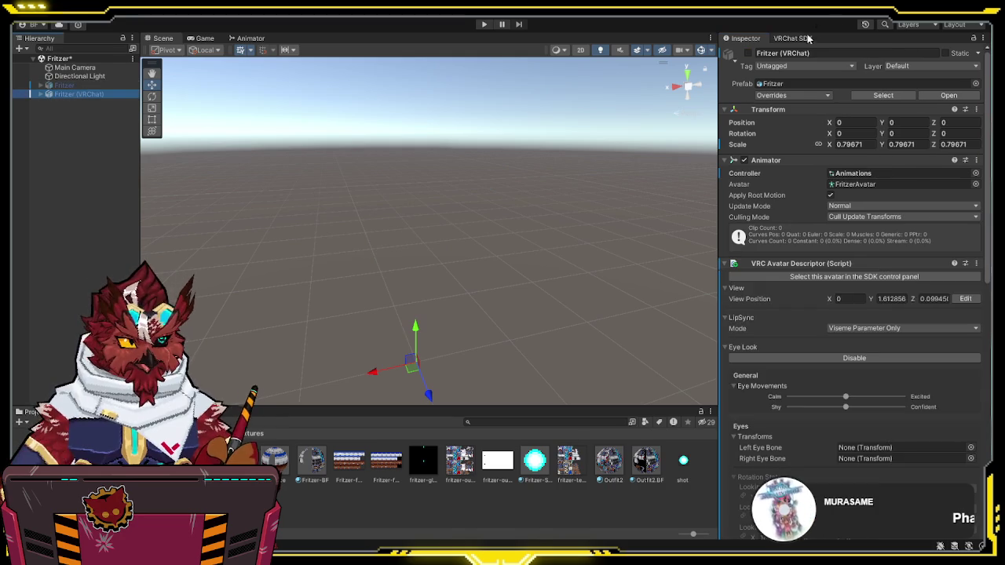
{"action": "left_click", "coordinate": [748, 53]}
{"action": "left_click", "coordinate": [43, 94]}
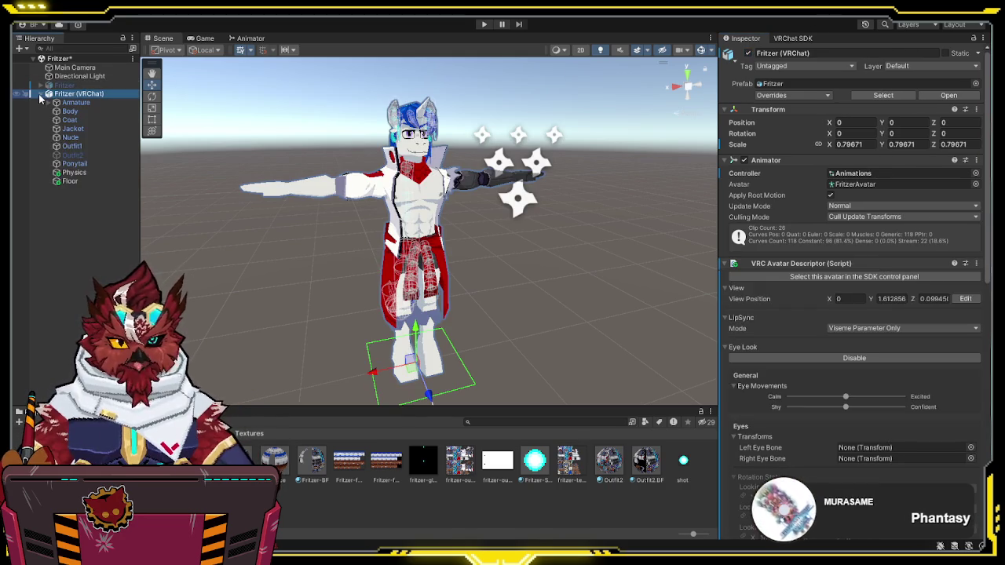
Step: Switch off the Nude, Outfit2 and Jacket meshes and open the Animation timeline
{"action": "left_click", "coordinate": [58, 137]}
{"action": "left_click", "coordinate": [747, 52]}
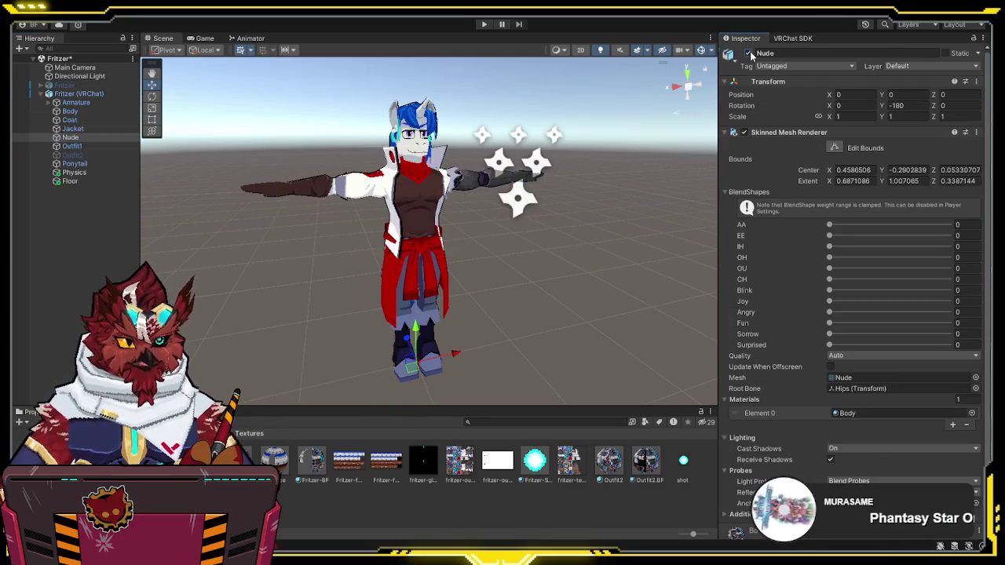
{"action": "left_click", "coordinate": [78, 155]}
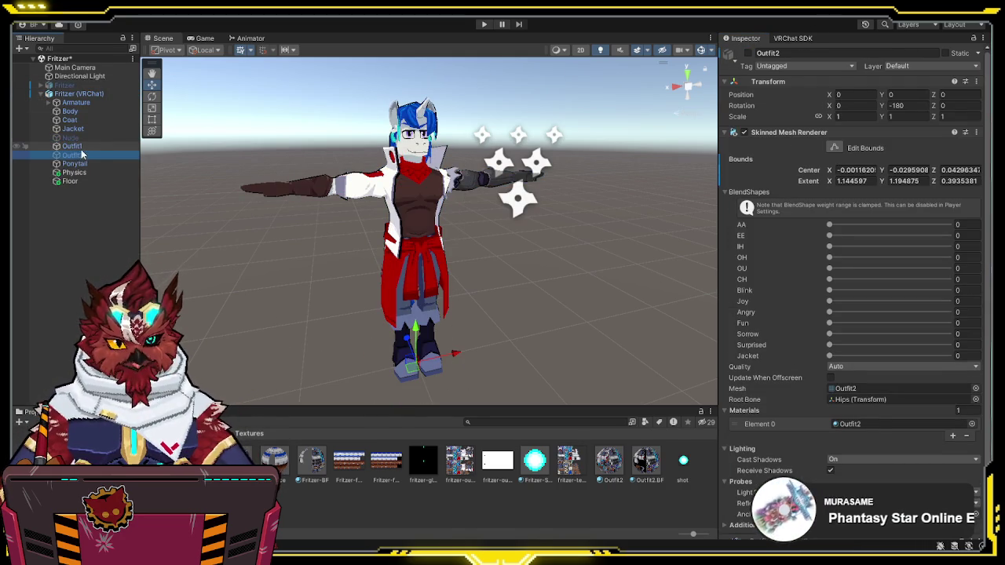
{"action": "left_click", "coordinate": [748, 53]}
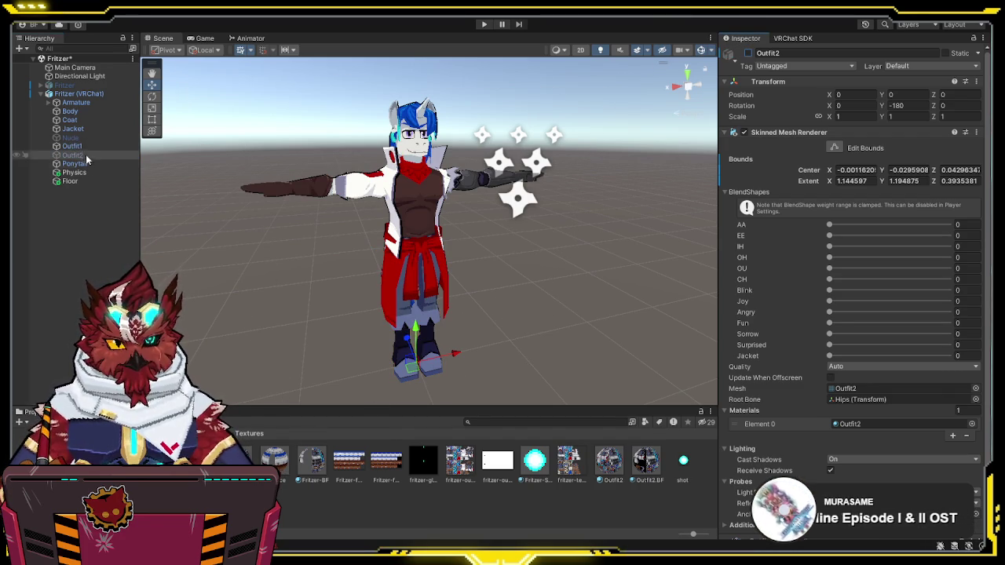
{"action": "left_click", "coordinate": [73, 128]}
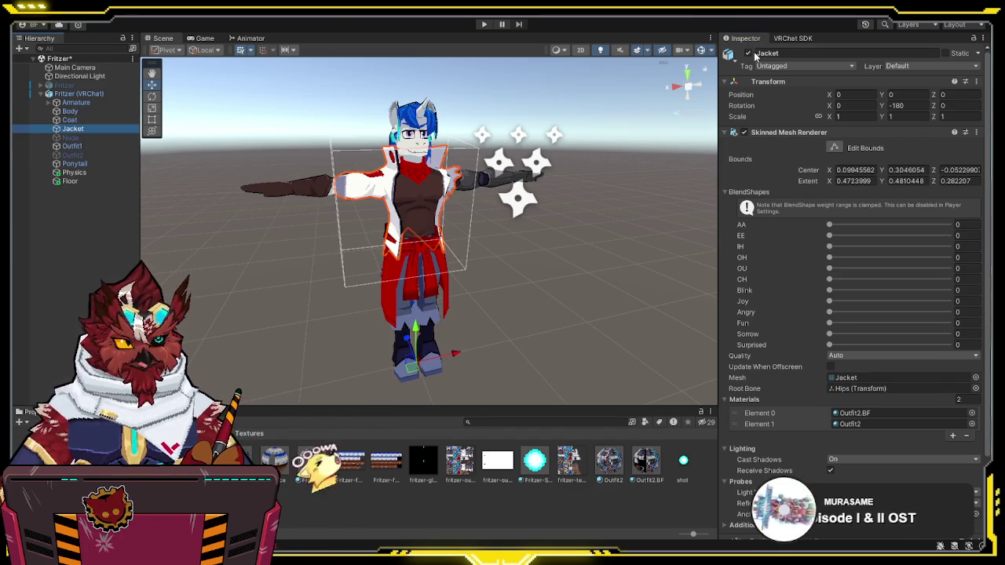
{"action": "left_click", "coordinate": [748, 54]}
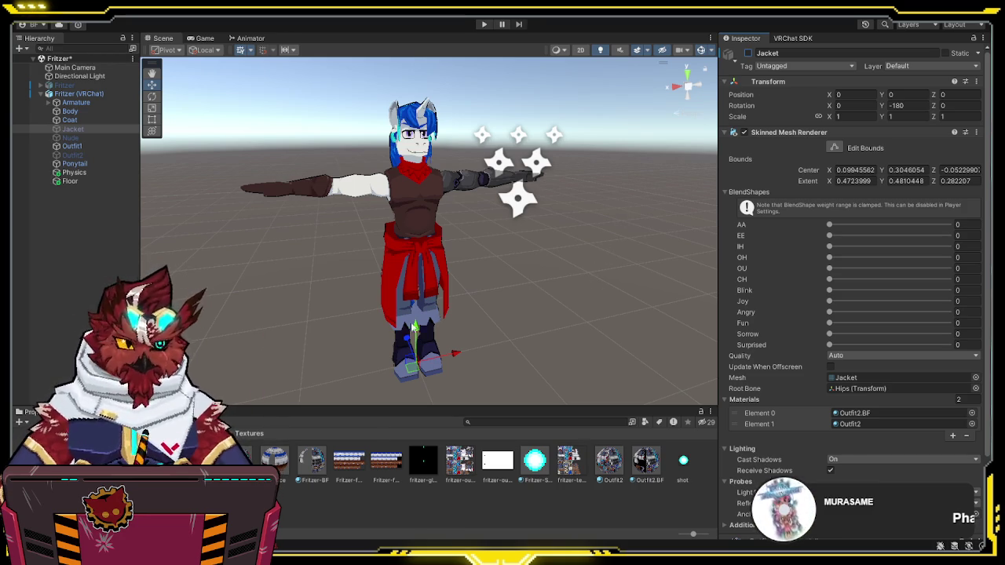
{"action": "left_click", "coordinate": [30, 414]}
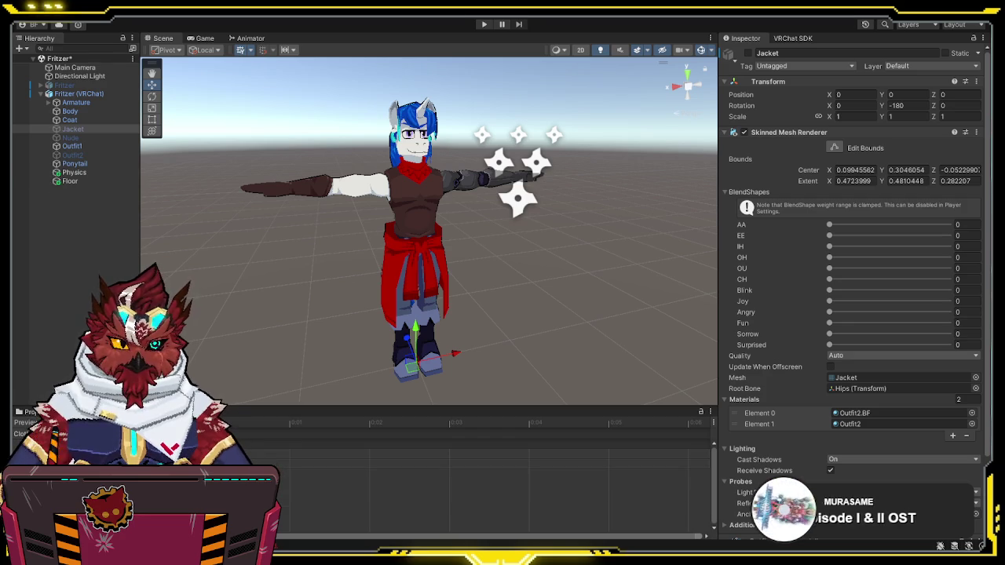
{"action": "left_click", "coordinate": [72, 155]}
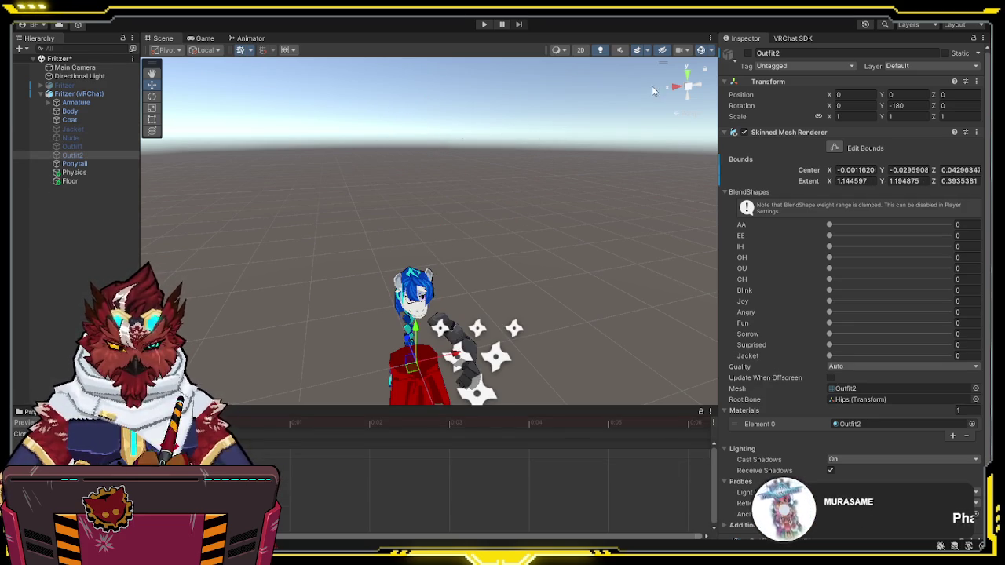
Step: Switch the Outfit2 mesh off and turn the Nude body mesh on
{"action": "left_click", "coordinate": [767, 53]}
{"action": "left_click", "coordinate": [746, 53]}
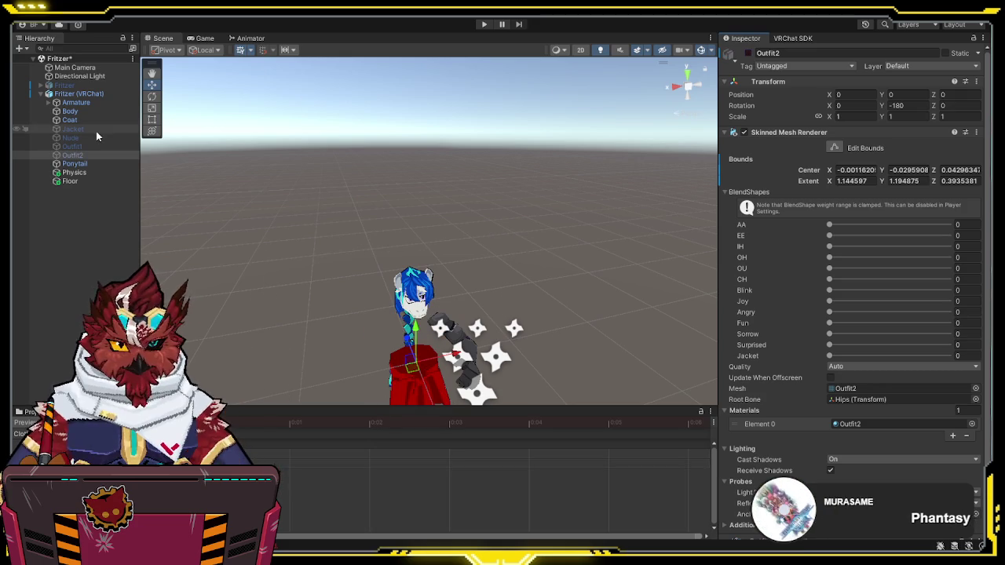
{"action": "left_click", "coordinate": [71, 138]}
{"action": "left_click", "coordinate": [748, 53]}
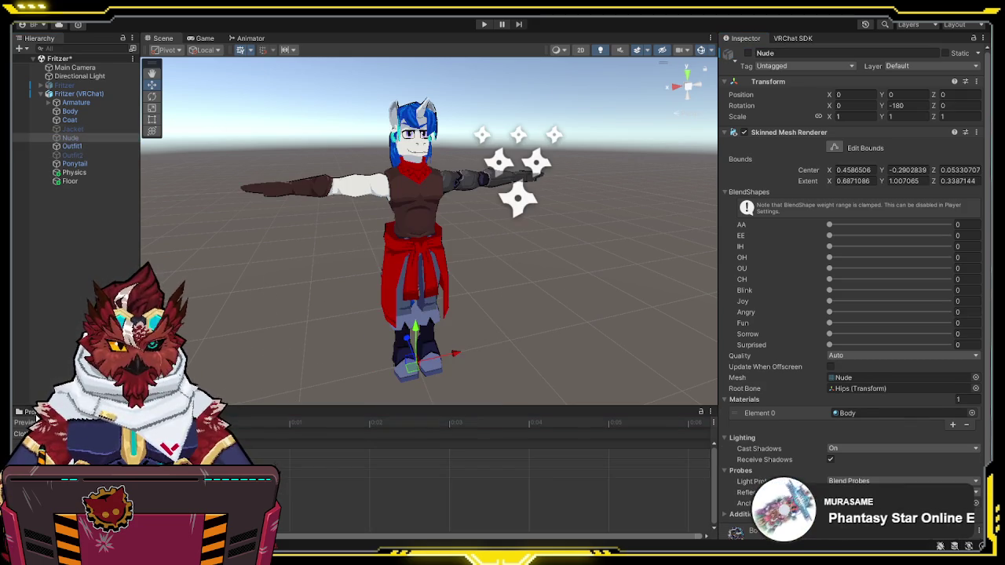
Step: Return from the Project browser to the Animation timeline and zoom out on the avatar
{"action": "left_click", "coordinate": [32, 412]}
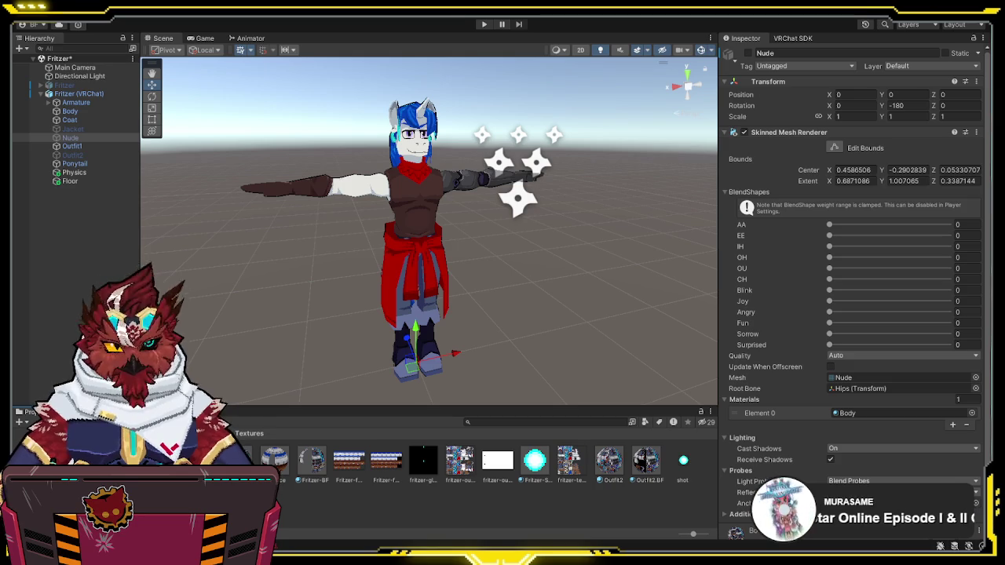
{"action": "key", "text": "ctrl+6"}
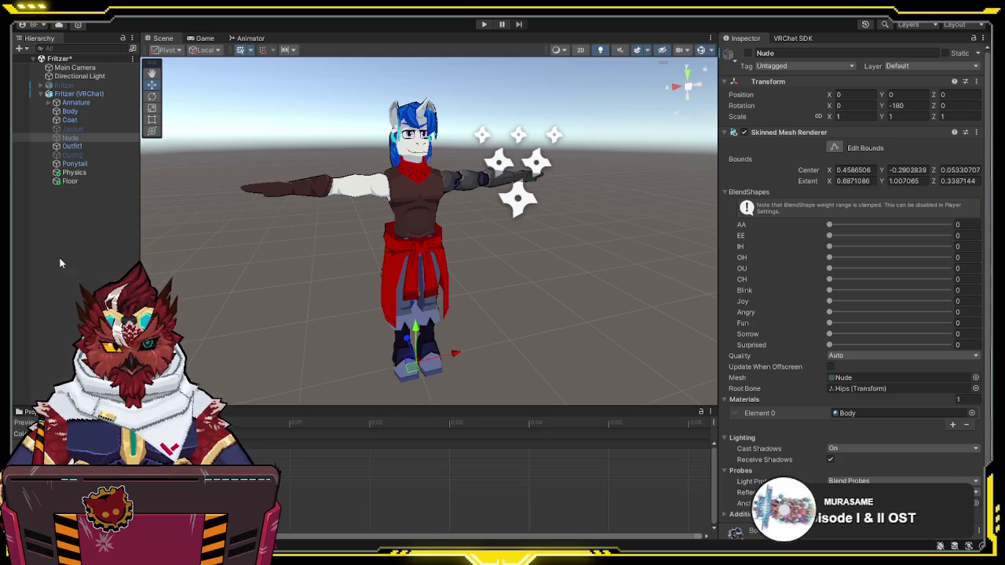
{"action": "scroll", "coordinate": [510, 261], "scroll_direction": "down", "scroll_amount": 3}
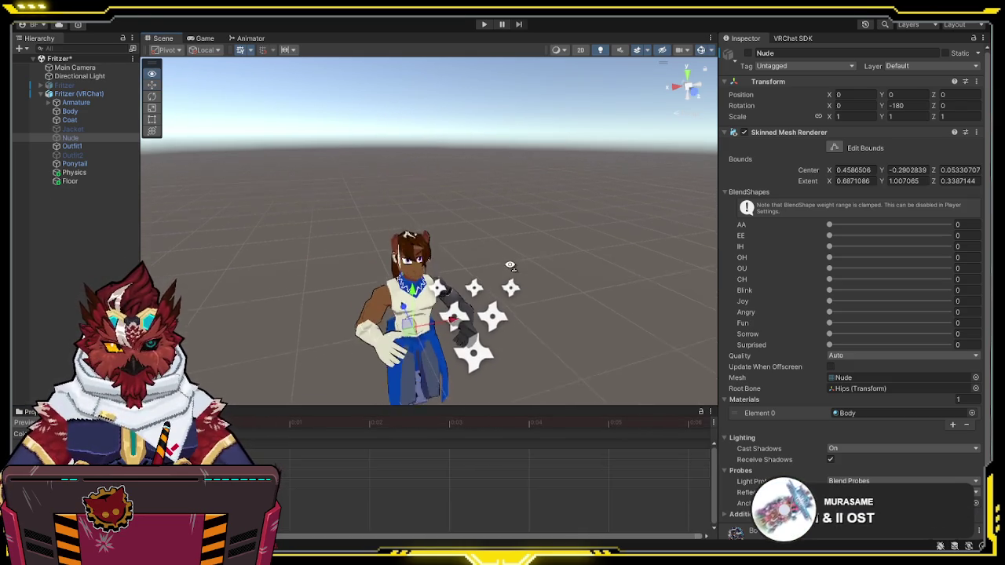
{"action": "left_click_drag", "start_coordinate": [511, 235], "coordinate": [510, 261]}
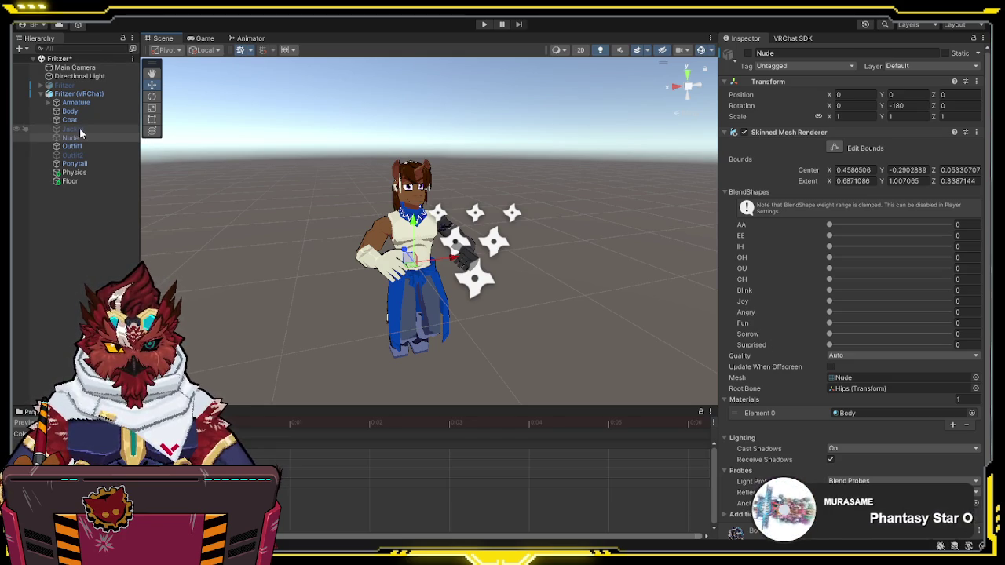
Step: Try a 0.5 Offset Y on the Nude mesh's Body texture, undo it back to 0, and deselect
{"action": "left_click", "coordinate": [76, 139]}
{"action": "scroll", "coordinate": [873, 415], "scroll_direction": "down", "scroll_amount": 1}
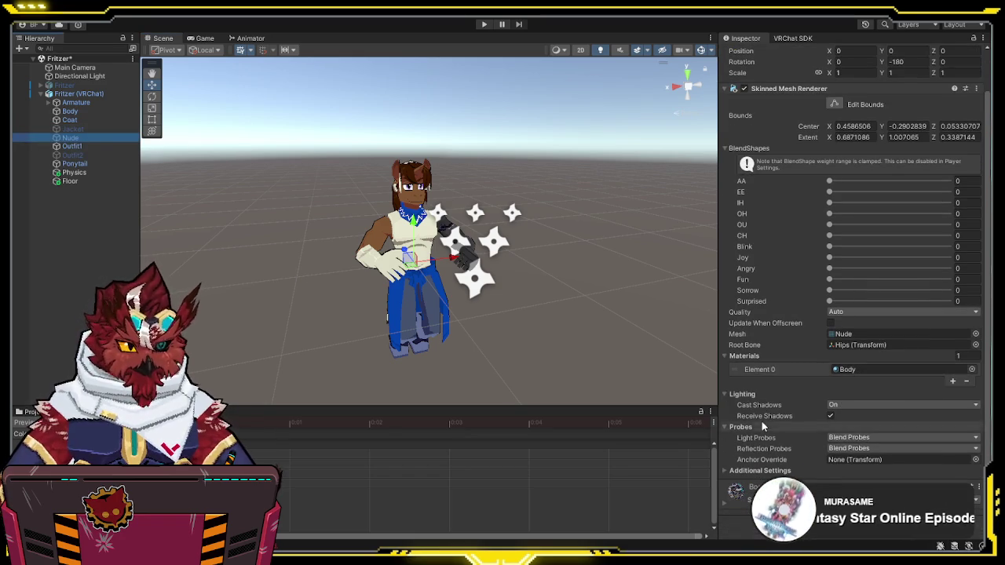
{"action": "left_click", "coordinate": [726, 501]}
{"action": "scroll", "coordinate": [753, 432], "scroll_direction": "down", "scroll_amount": 7}
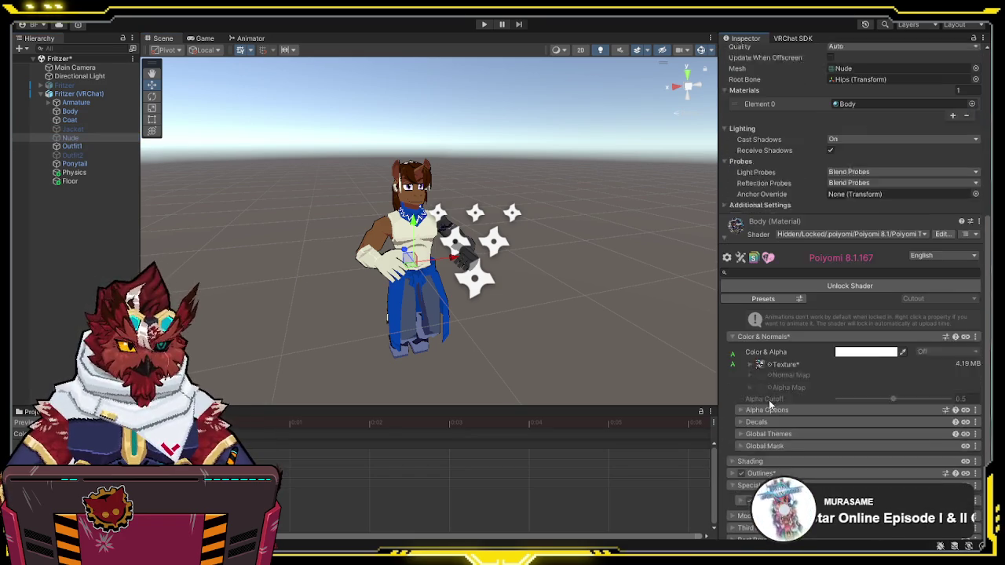
{"action": "left_click", "coordinate": [750, 335]}
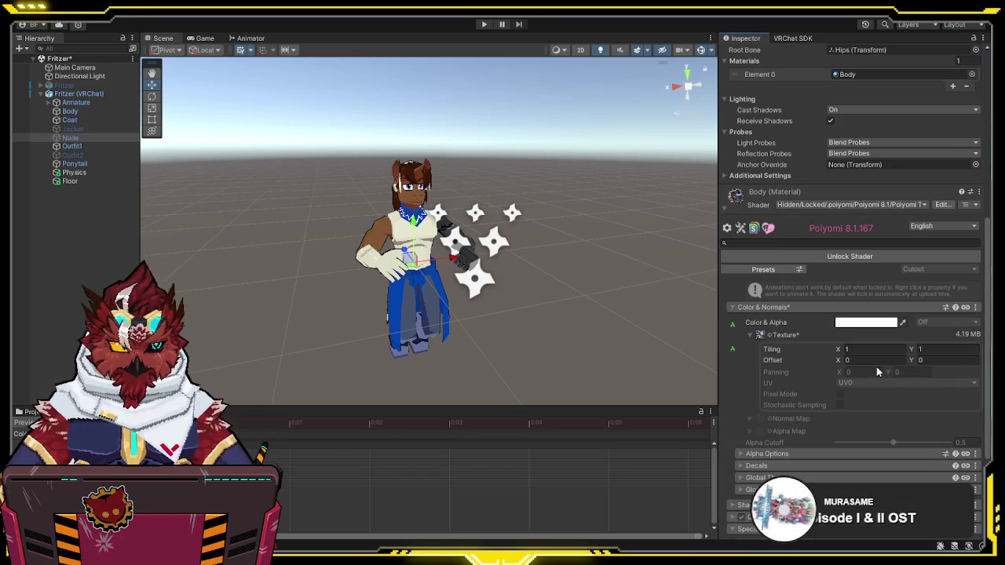
{"action": "type", "text": ".5"}
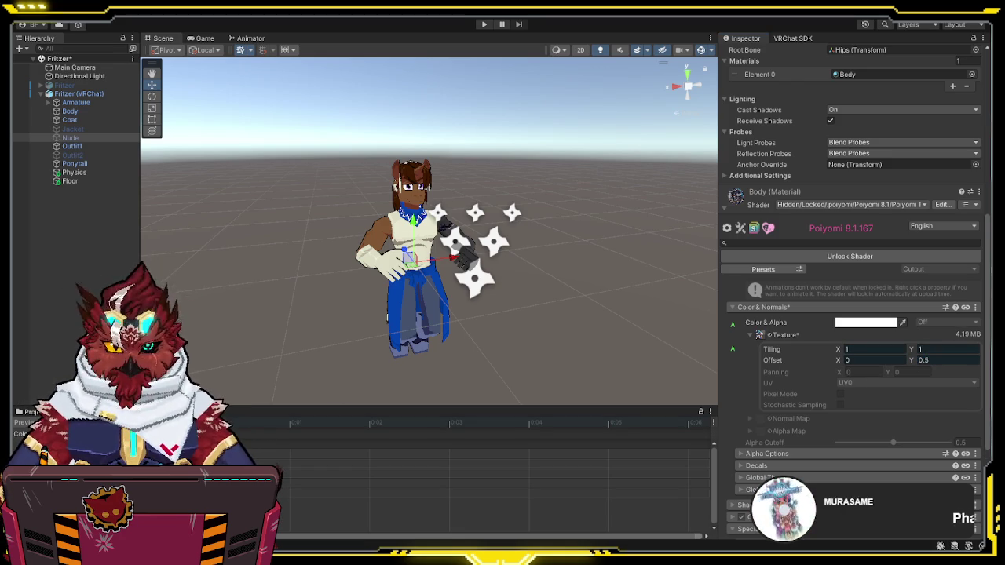
{"action": "key", "text": "ctrl+z"}
{"action": "scroll", "coordinate": [520, 280], "scroll_direction": "down", "scroll_amount": 5}
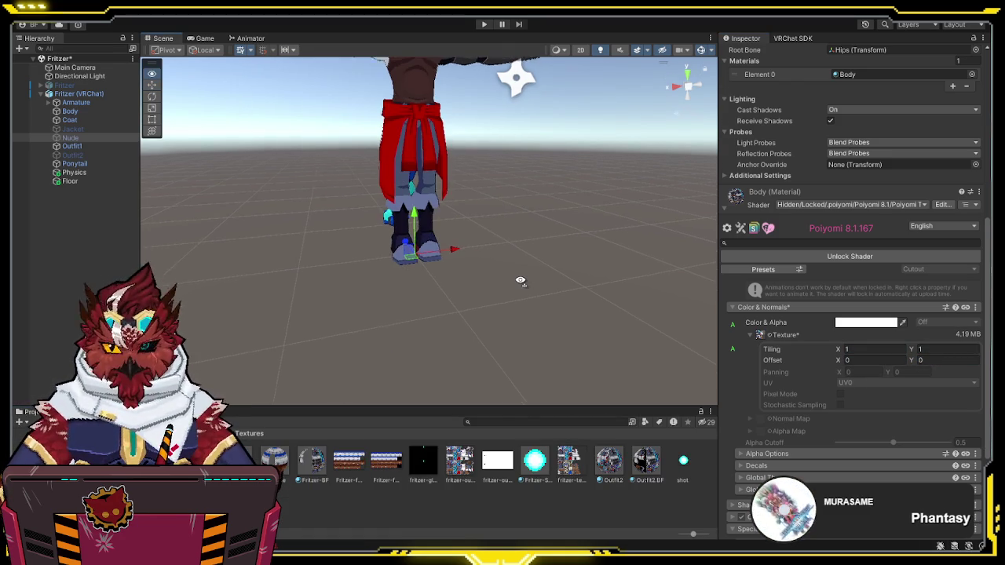
{"action": "left_click", "coordinate": [537, 291]}
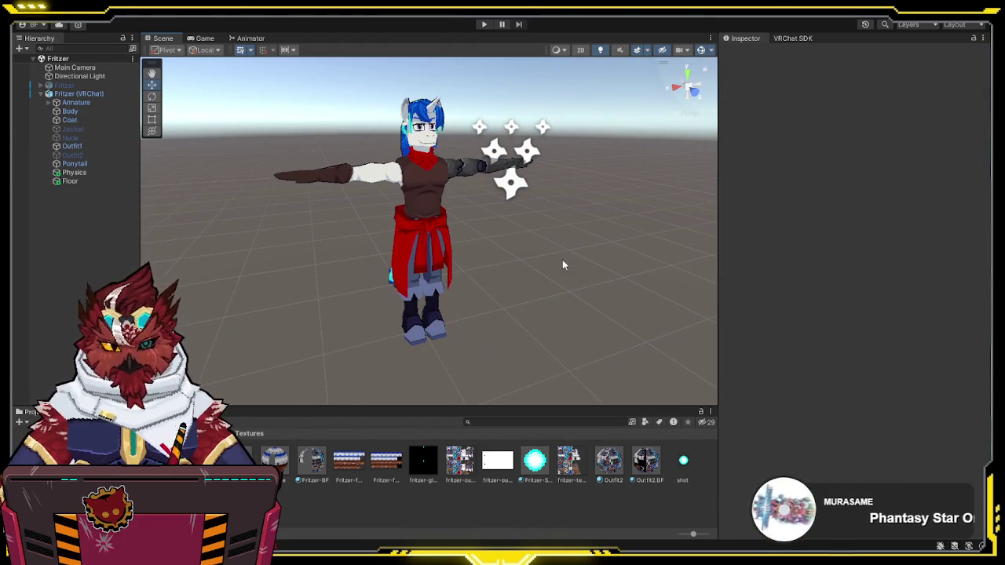
Step: Orbit slightly around the T-posed avatar and bring the Animation timeline back in the bottom dock
{"action": "left_click_drag", "start_coordinate": [344, 251], "coordinate": [365, 256]}
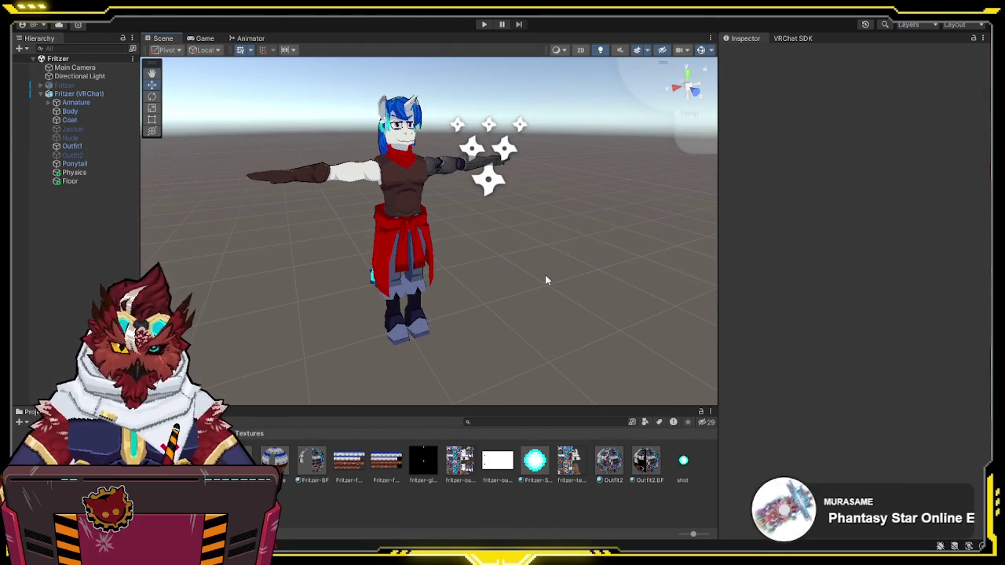
{"action": "left_click_drag", "start_coordinate": [537, 280], "coordinate": [526, 276]}
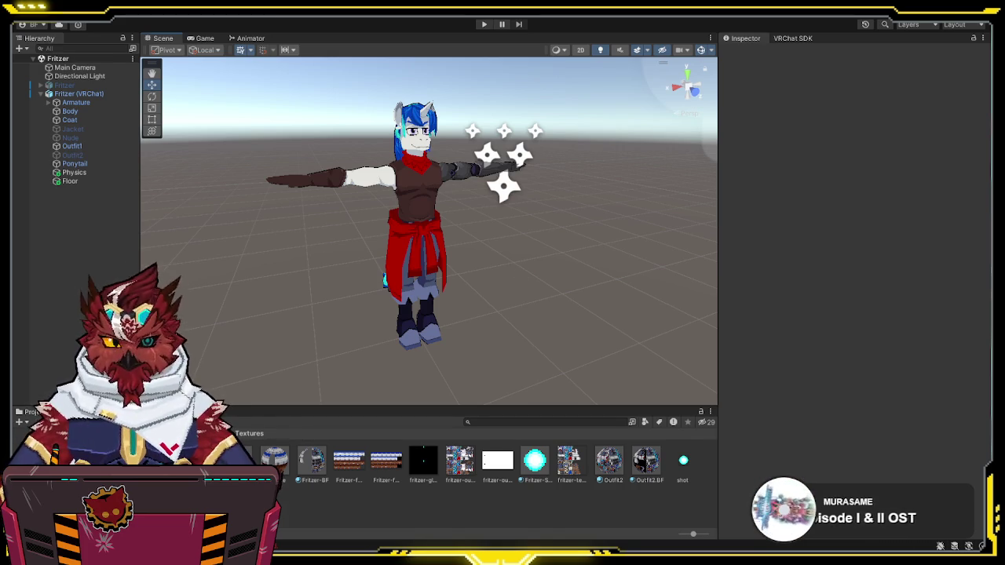
{"action": "key", "text": "ctrl+6"}
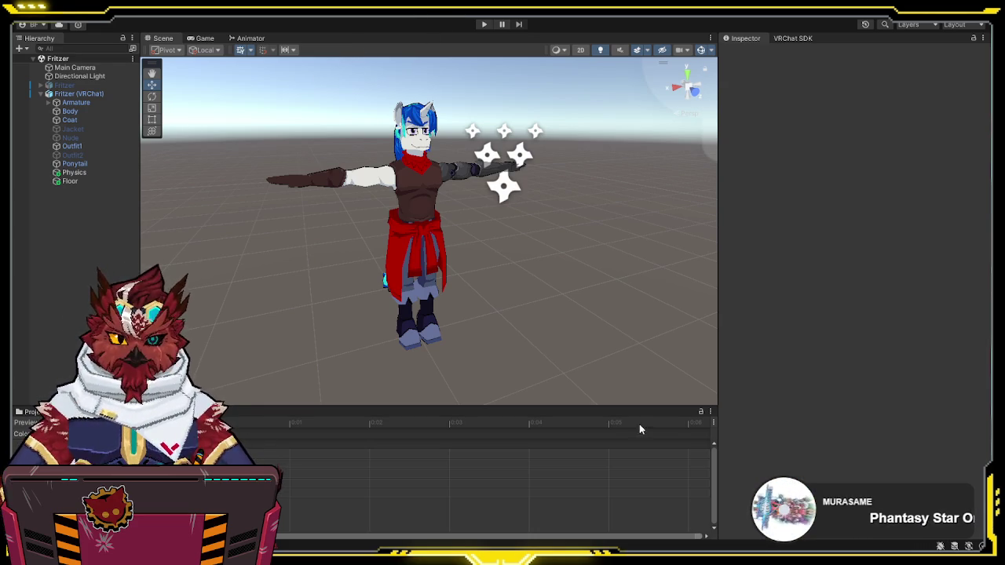
Step: Start the animation preview and swap the active mesh from Outfit1 to Outfit2
{"action": "left_click", "coordinate": [684, 445]}
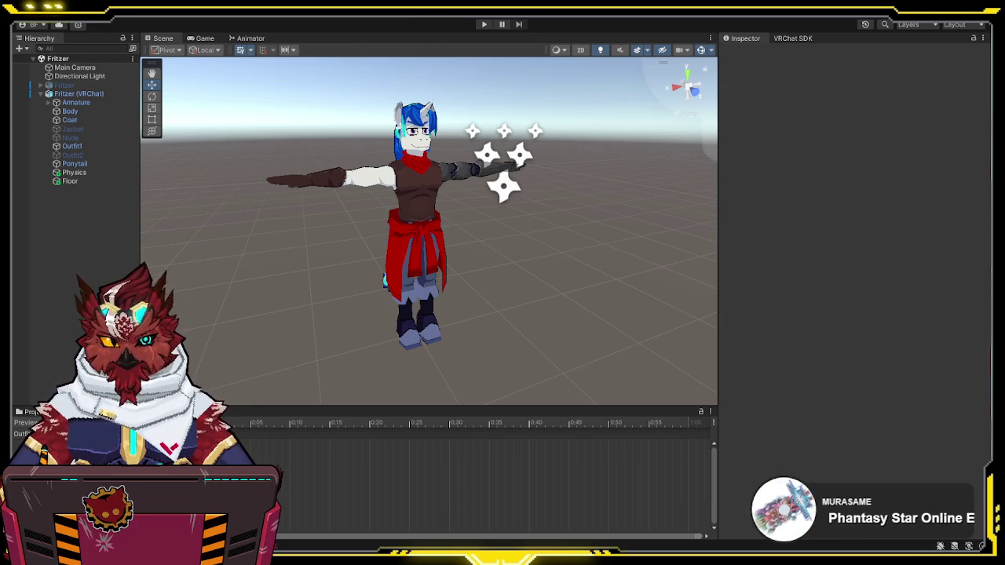
{"action": "left_click", "coordinate": [71, 146]}
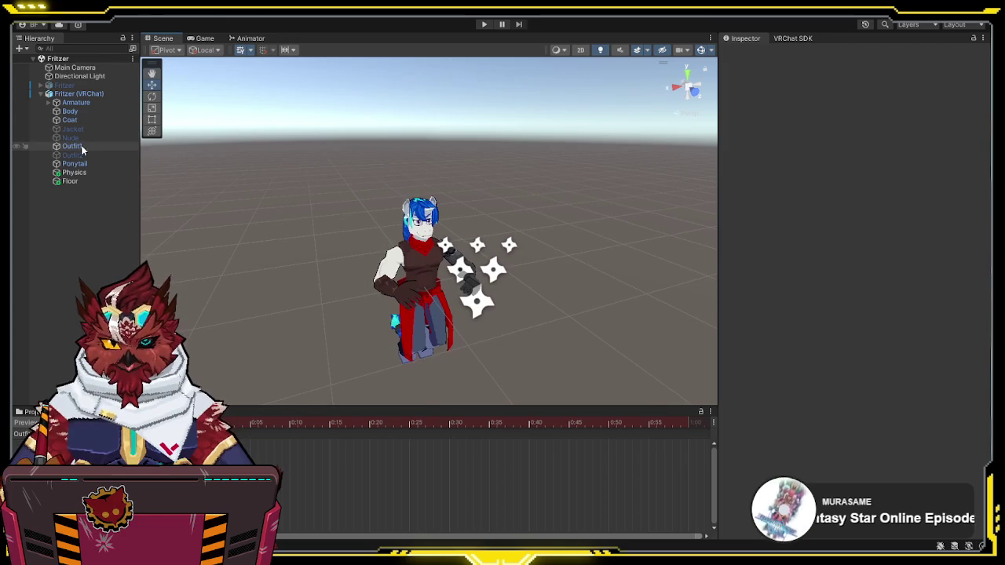
{"action": "left_click", "coordinate": [748, 53]}
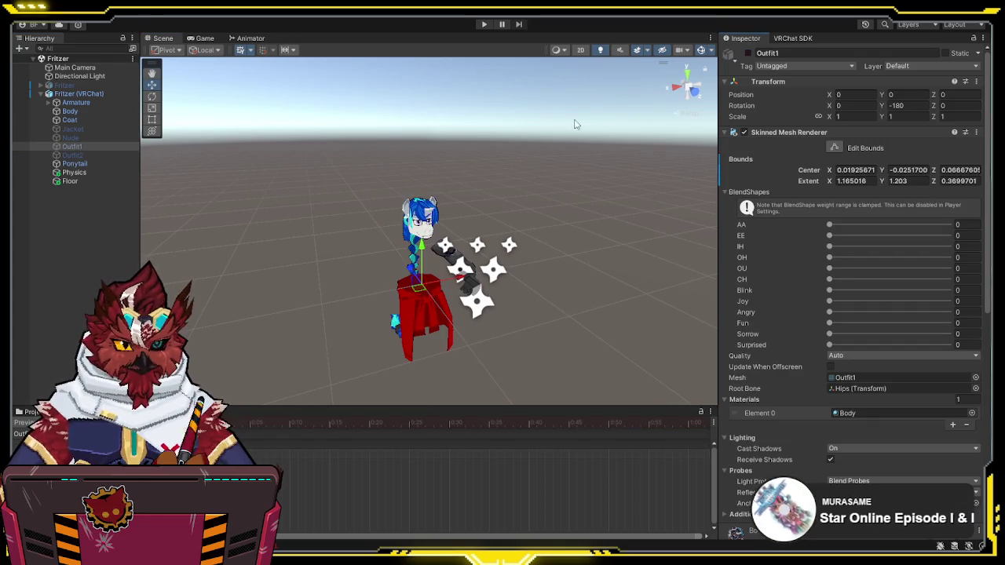
{"action": "left_click", "coordinate": [72, 155]}
{"action": "left_click", "coordinate": [748, 52]}
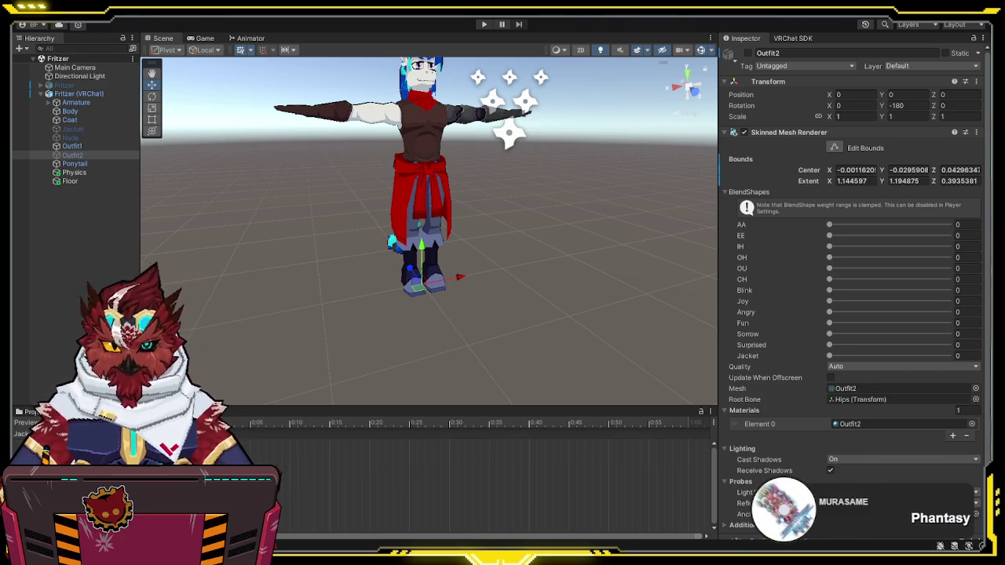
Step: Show the Jacket mesh and set Outfit2's Jacket blendshape to 100, checking it with undo/redo
{"action": "left_click", "coordinate": [88, 129]}
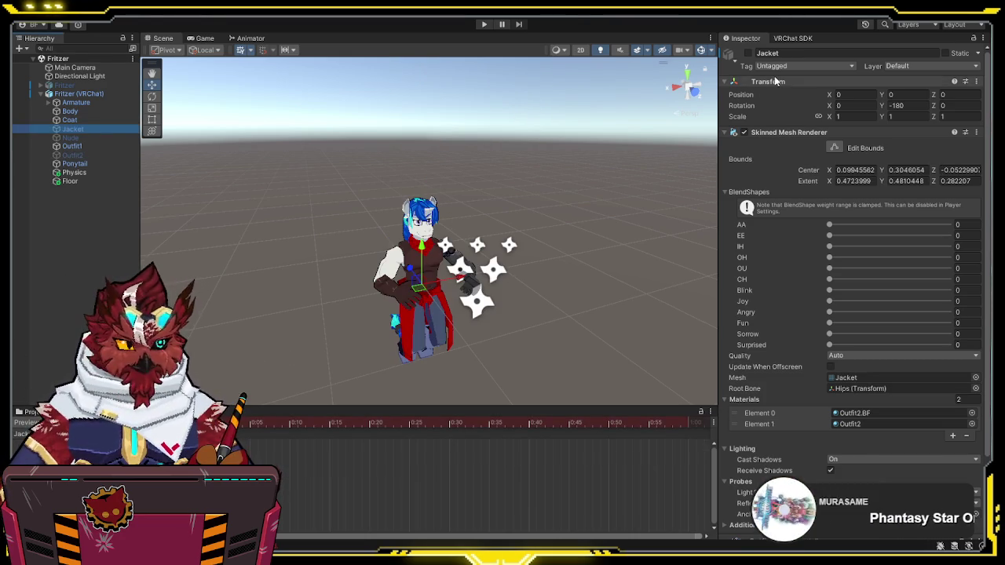
{"action": "left_click", "coordinate": [730, 63]}
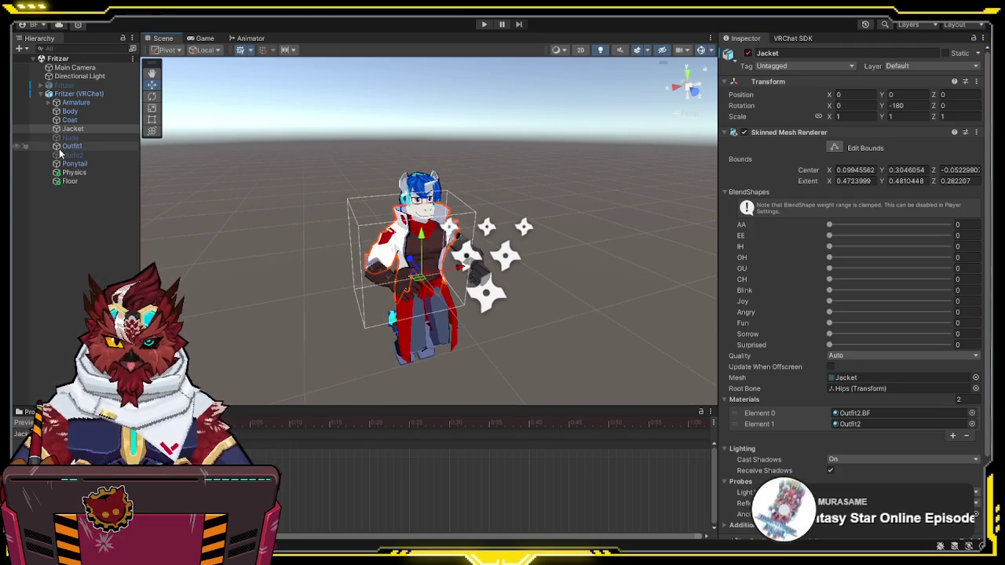
{"action": "left_click", "coordinate": [62, 154]}
{"action": "left_click_drag", "start_coordinate": [844, 358], "coordinate": [952, 355]}
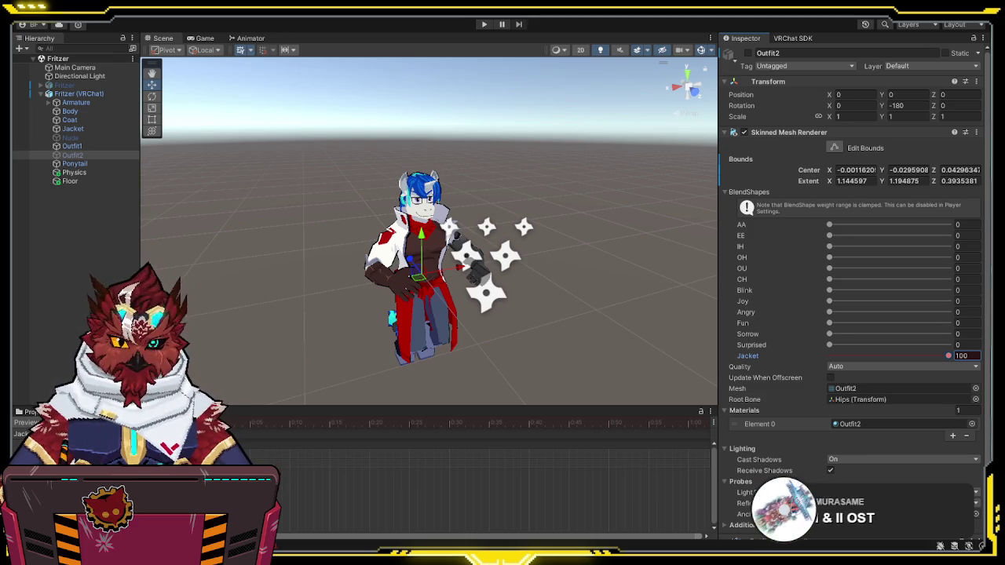
{"action": "key", "text": "ctrl+z"}
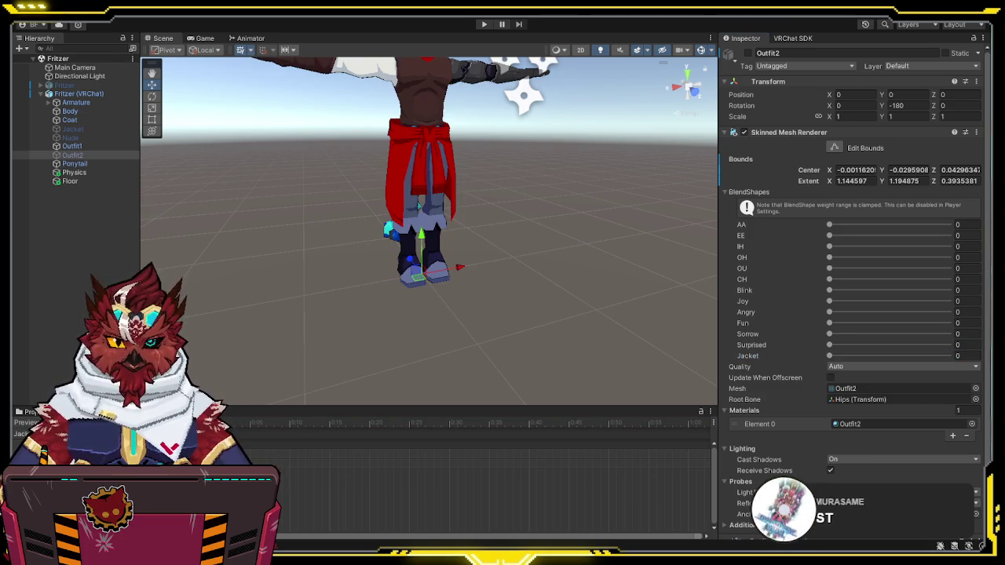
{"action": "key", "text": "ctrl+y"}
Step: Reselect the Outfit1 mesh, then clear the selection
{"action": "left_click", "coordinate": [72, 146]}
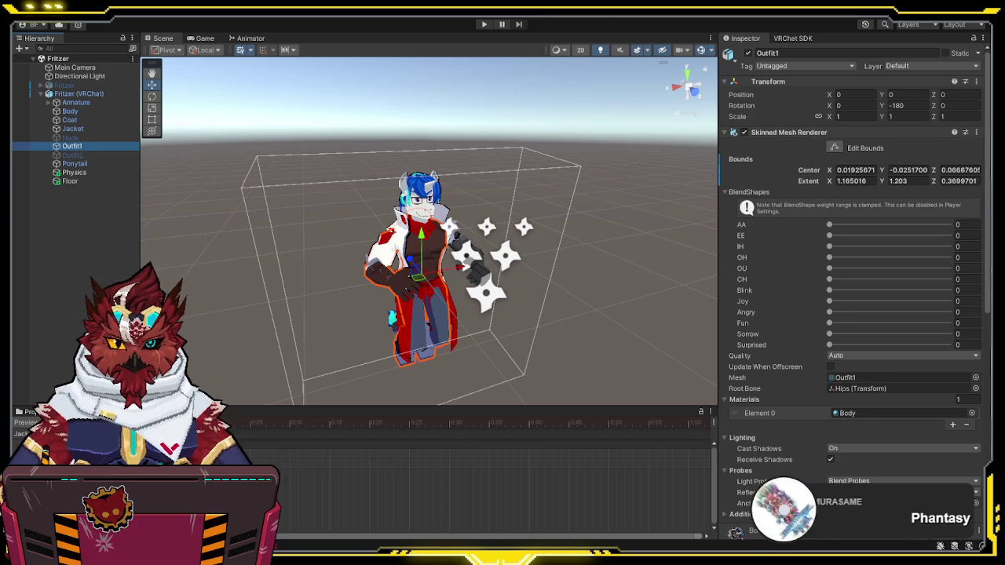
{"action": "key", "text": "alt+Tab"}
{"action": "scroll", "coordinate": [217, 325], "scroll_direction": "up", "scroll_amount": 4}
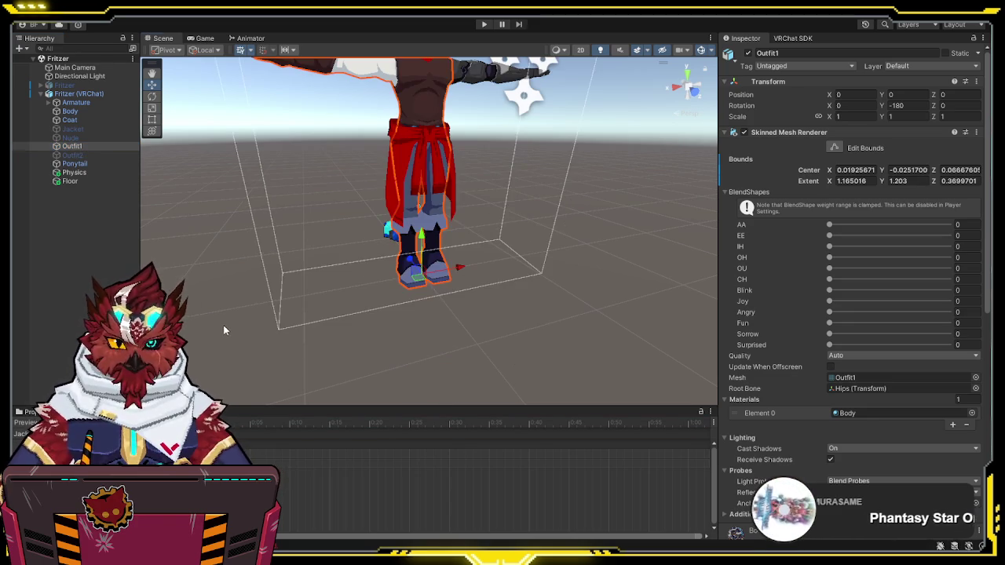
{"action": "left_click", "coordinate": [224, 322]}
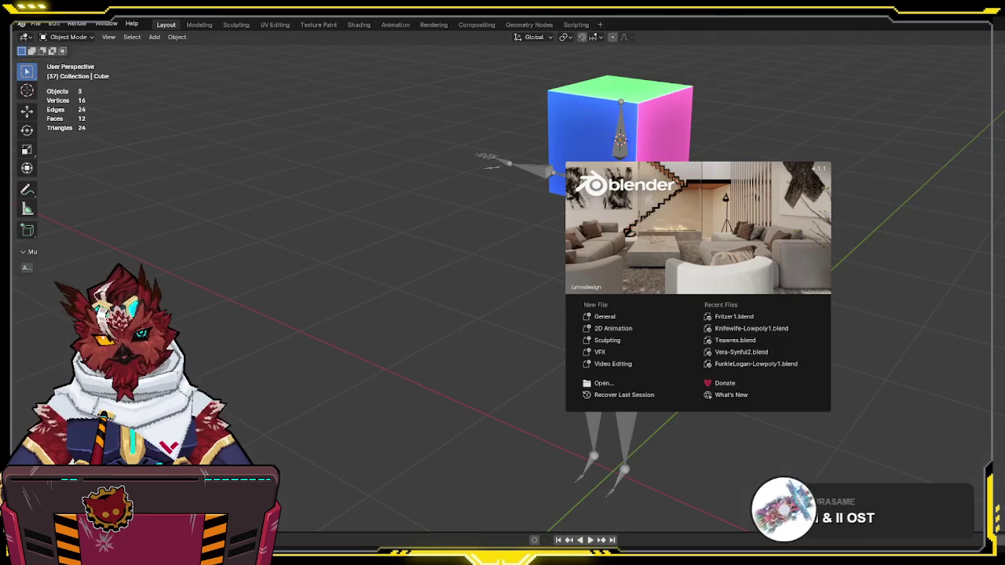
Step: Open Fritzer1.blend and view Outfit2 in Edit Mode with X-ray from the front
{"action": "left_click", "coordinate": [722, 317]}
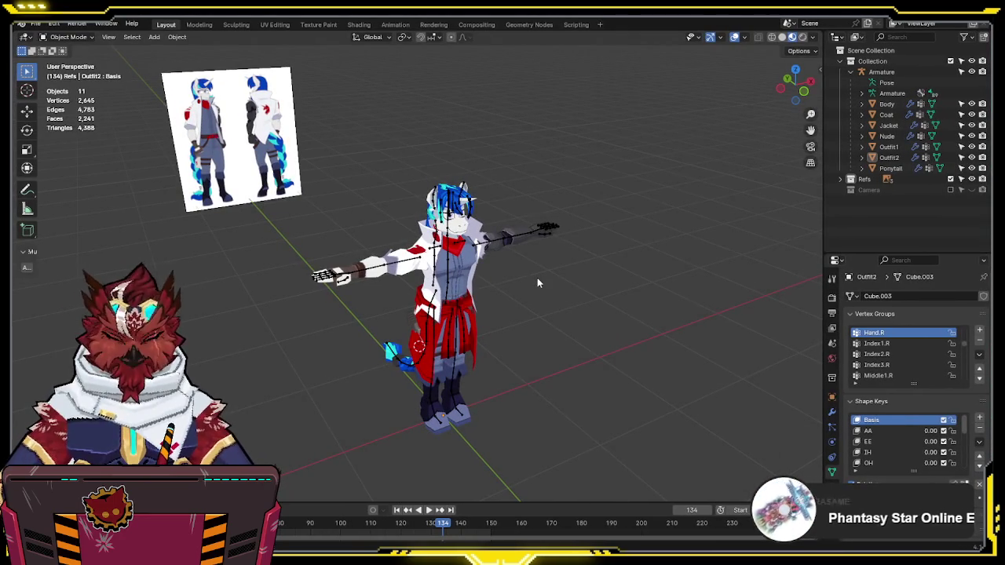
{"action": "scroll", "coordinate": [539, 278], "scroll_direction": "up", "scroll_amount": 5}
{"action": "left_click", "coordinate": [886, 158]}
{"action": "key", "text": "Tab"}
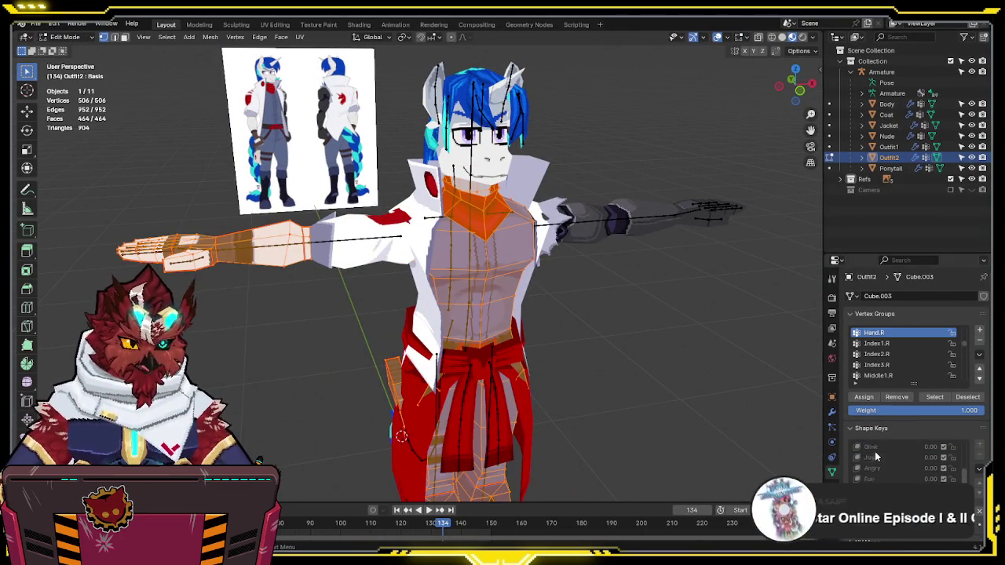
{"action": "key", "text": "alt+z"}
{"action": "key", "text": "KP_1"}
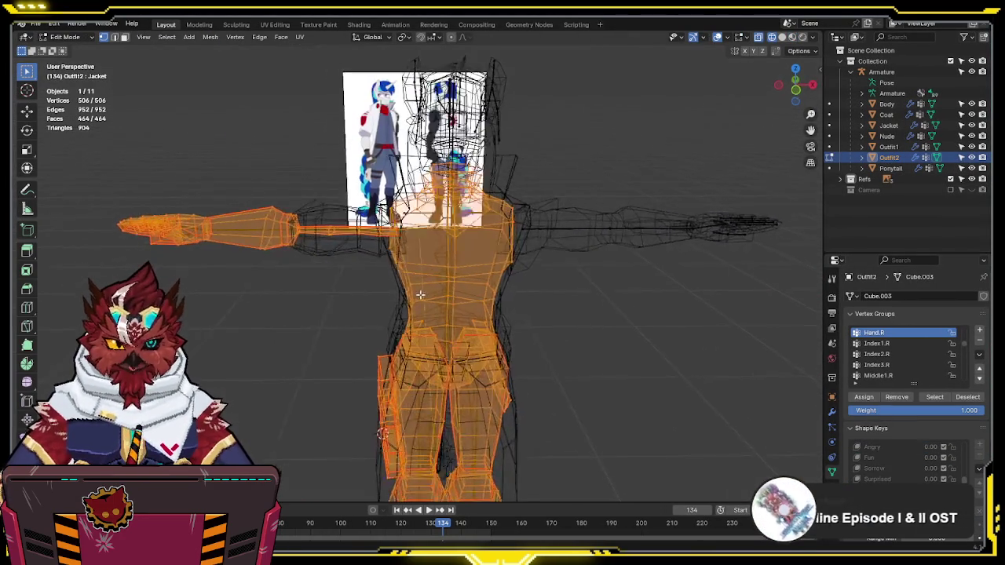
Step: Leave Edit Mode on Outfit2 and add a new shape key to Outfit1
{"action": "scroll", "coordinate": [424, 295], "scroll_direction": "up", "scroll_amount": 4}
{"action": "left_click_drag", "start_coordinate": [811, 130], "coordinate": [820, 149]}
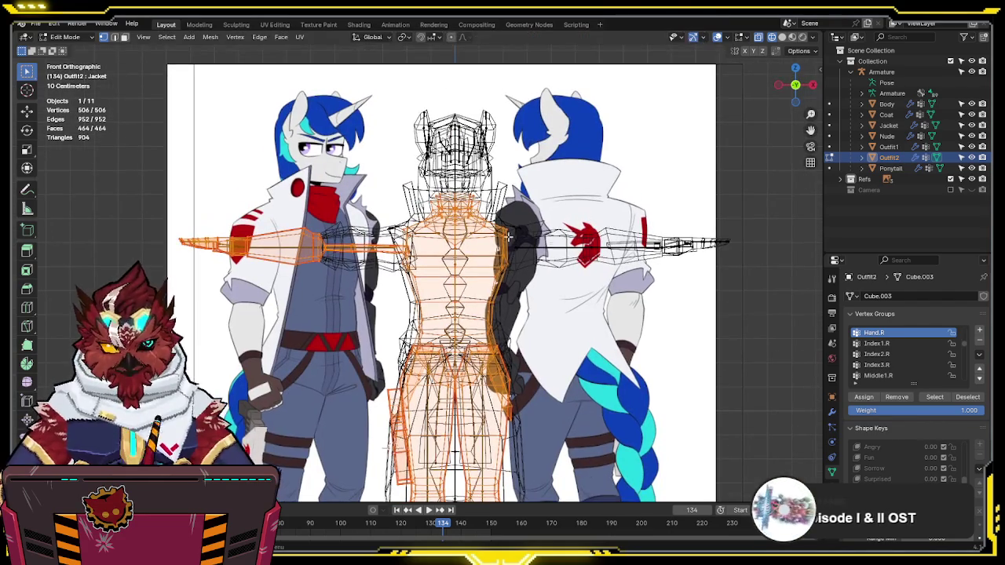
{"action": "key", "text": "Tab"}
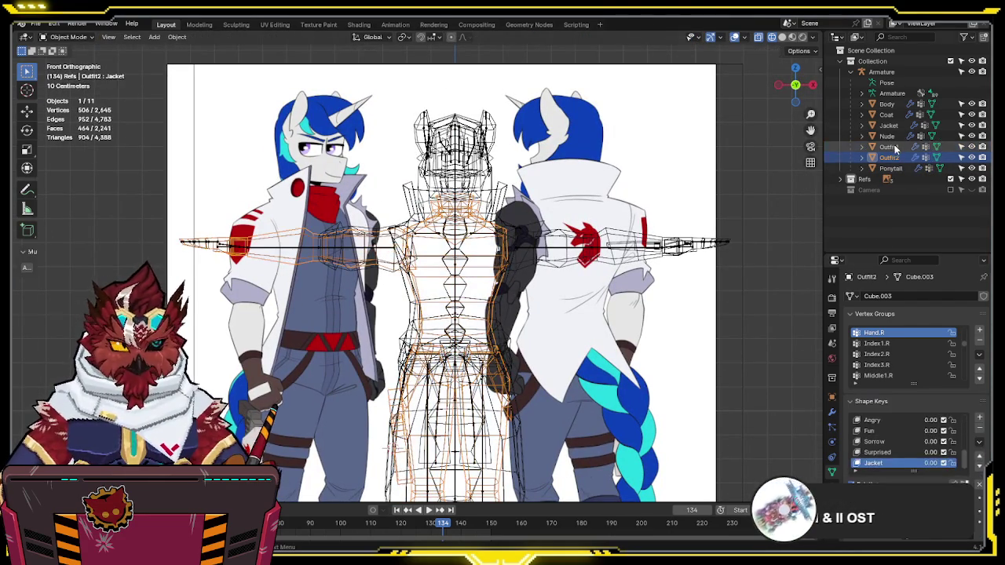
{"action": "left_click", "coordinate": [889, 147]}
{"action": "left_click", "coordinate": [979, 419]}
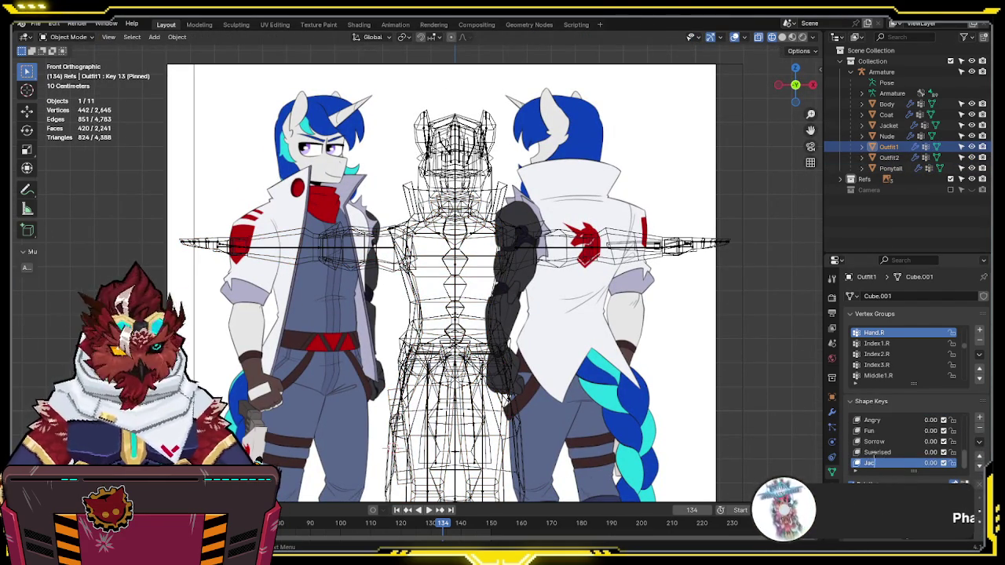
Step: In Edit Mode, box-select Outfit1's upper sleeve vertices
{"action": "scroll", "coordinate": [355, 182], "scroll_direction": "up", "scroll_amount": 5}
{"action": "key", "text": "Tab"}
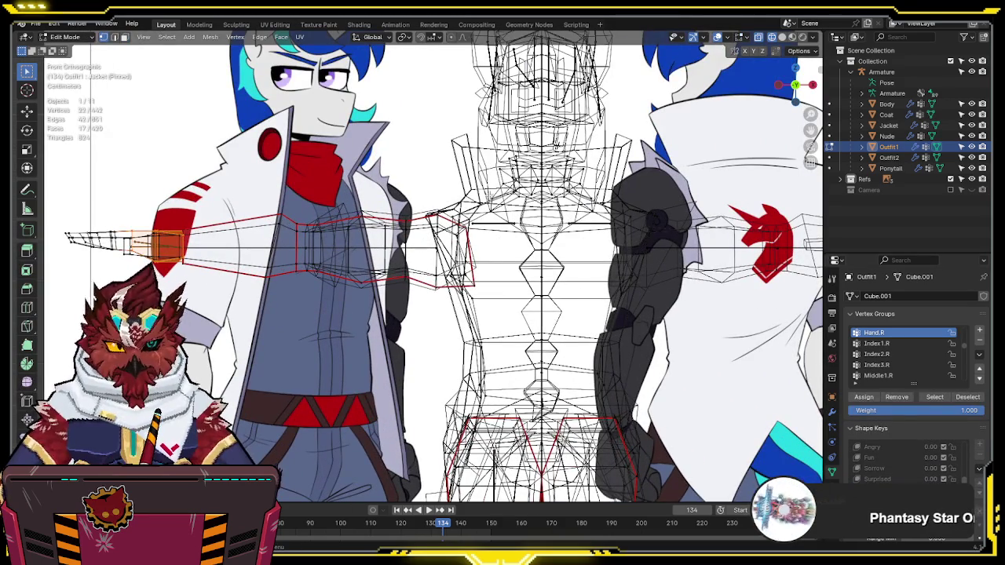
{"action": "mouse_move", "coordinate": [488, 187]}
{"action": "left_mouse_down"}
{"action": "mouse_move", "coordinate": [314, 359]}
{"action": "mouse_move", "coordinate": [321, 353]}
{"action": "left_mouse_up"}
{"action": "left_click", "coordinate": [328, 250], "text": "shift"}
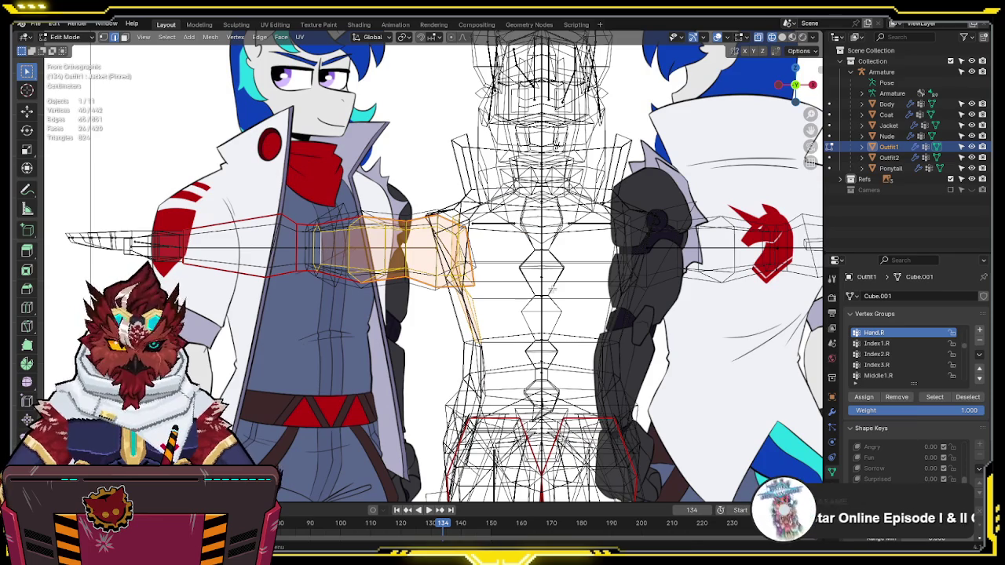
{"action": "key", "text": "g"}
{"action": "right_click", "coordinate": [477, 284]}
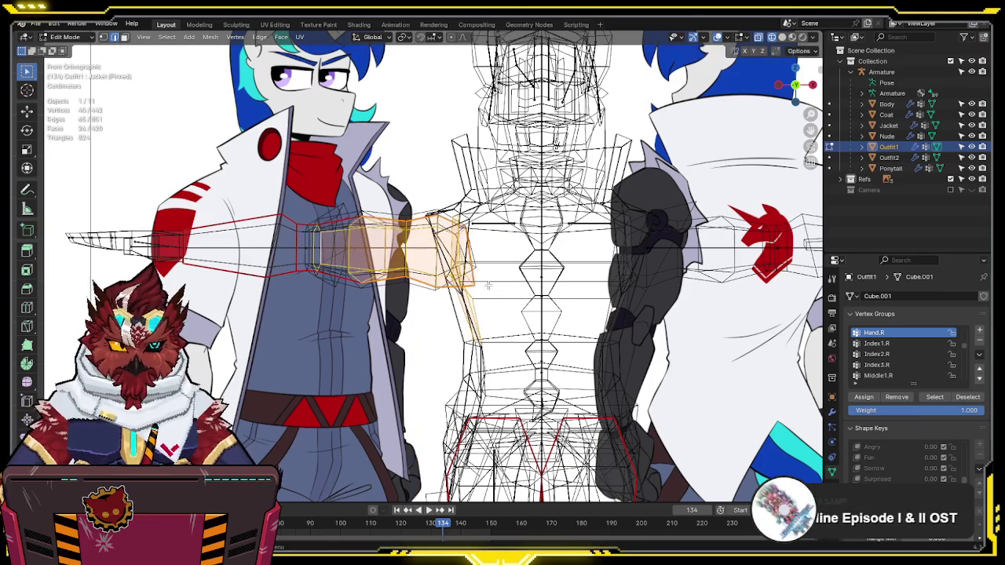
{"action": "key", "text": "ctrl+z"}
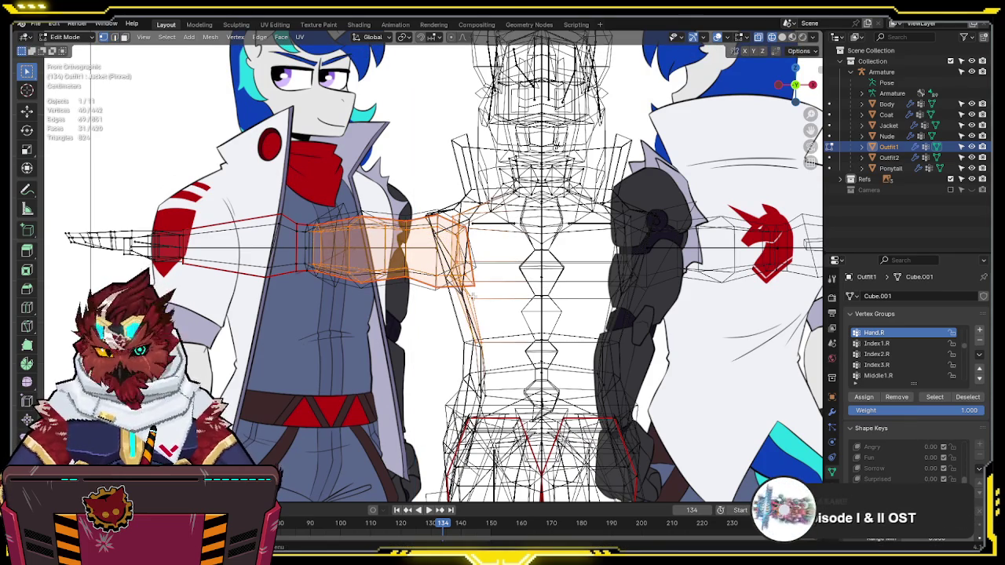
Step: Flatten the sleeve vertices with S Shift+X, shift them along X, and exit Edit Mode
{"action": "key", "text": "s"}
{"action": "key", "text": "shift+x"}
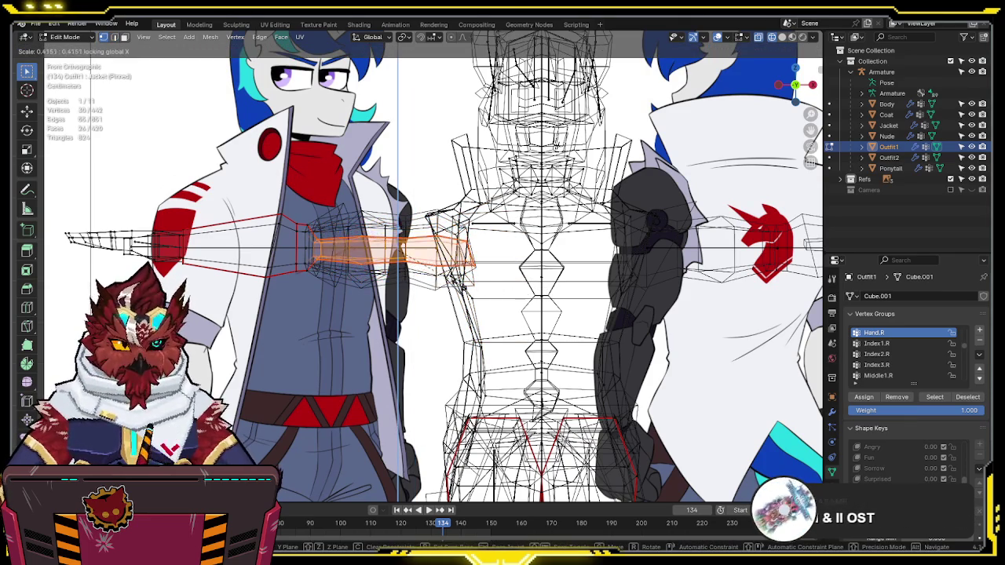
{"action": "left_click", "coordinate": [415, 273]}
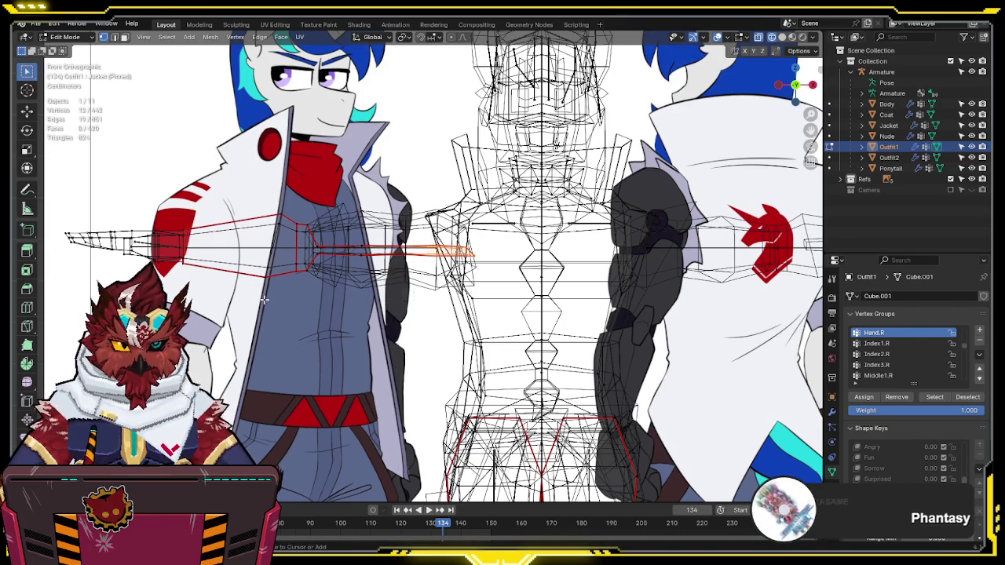
{"action": "key", "text": "g"}
{"action": "key", "text": "x"}
{"action": "left_click", "coordinate": [510, 273]}
{"action": "key", "text": "Tab"}
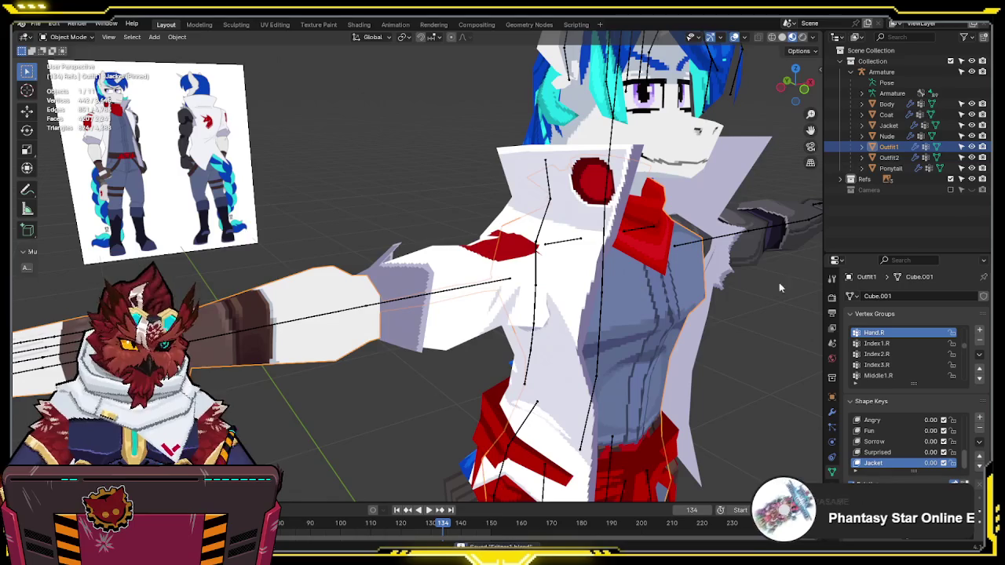
Step: Add a shape key to Nude and select a right-arm edge loop in isolated X-ray Edit Mode
{"action": "left_click", "coordinate": [886, 136]}
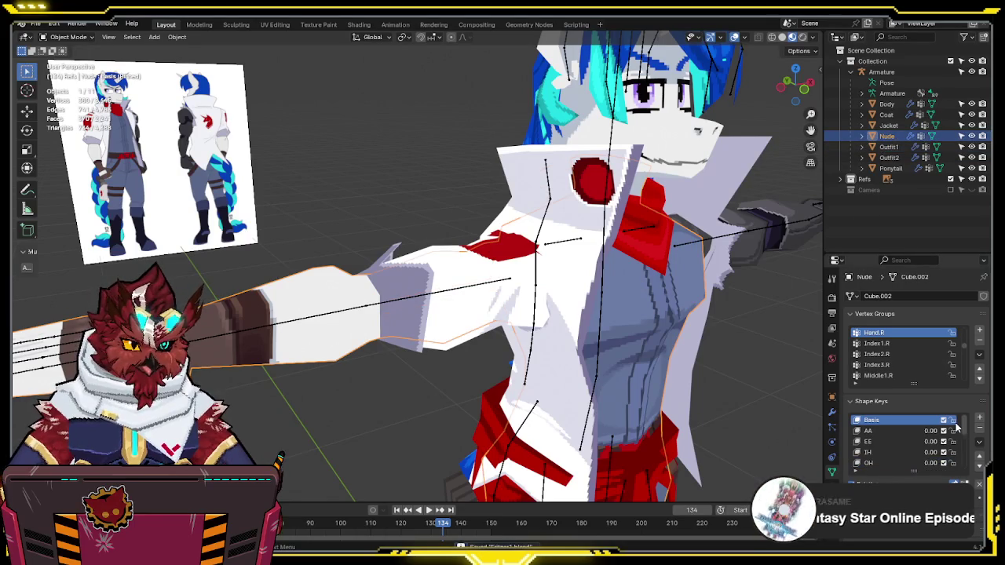
{"action": "left_click", "coordinate": [979, 422]}
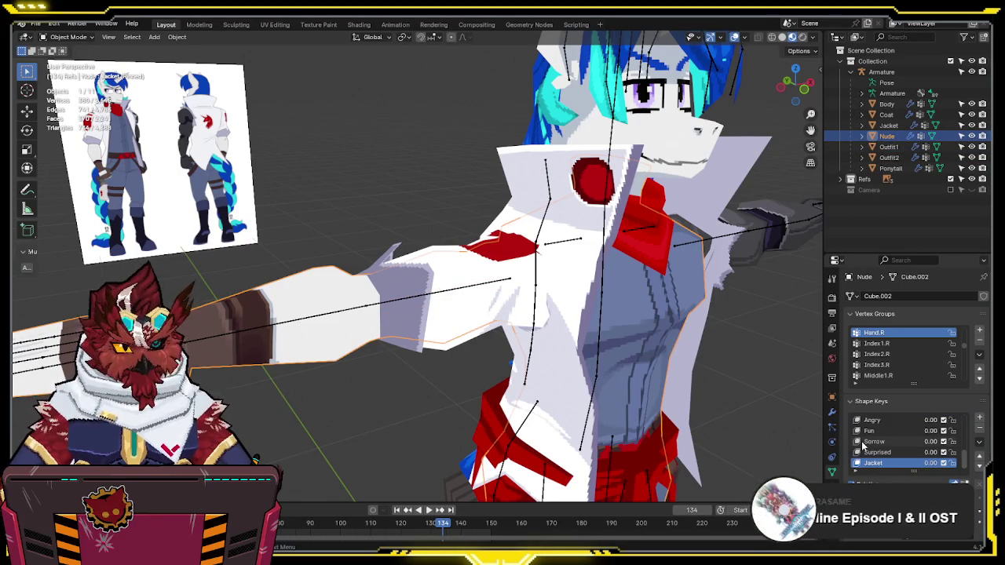
{"action": "key", "text": "KP_1"}
{"action": "key", "text": "KP_5"}
{"action": "key", "text": "Tab"}
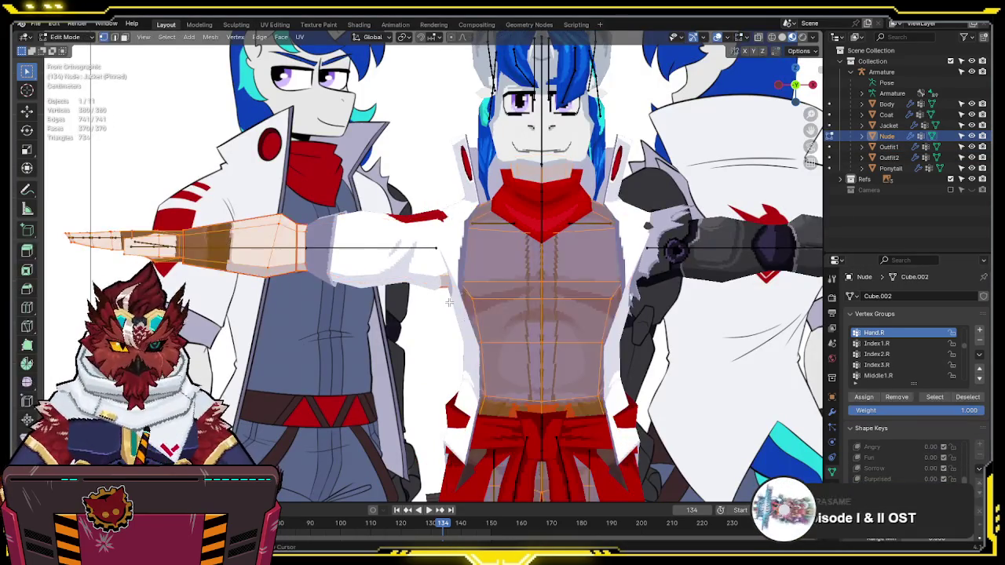
{"action": "key", "text": "alt+z"}
{"action": "key", "text": "2"}
{"action": "left_click", "coordinate": [318, 242], "text": "alt"}
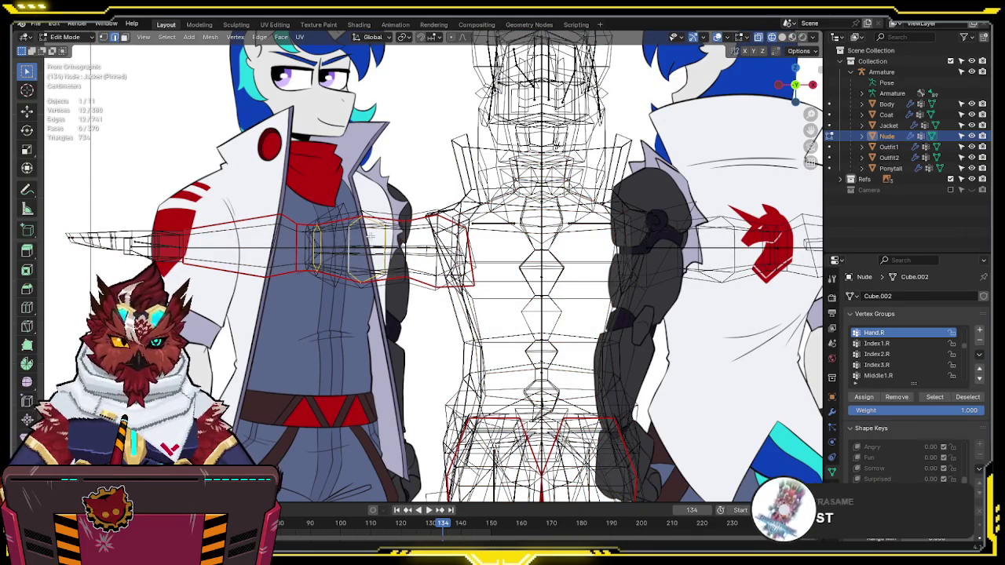
{"action": "key", "text": "KP_Divide"}
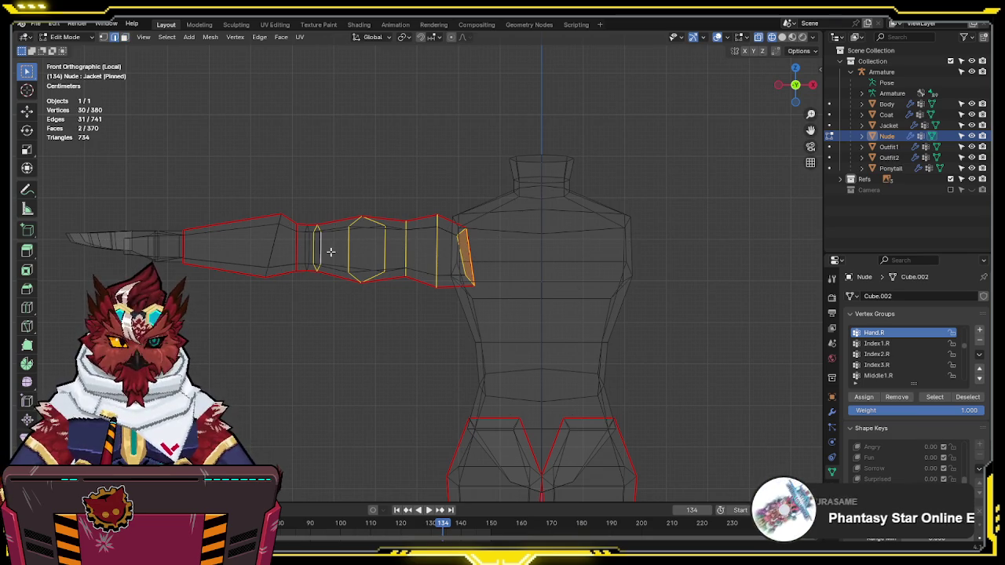
Step: Scale the upper-arm loops thin with S Shift+X, keeping the arm tip in place
{"action": "key", "text": "s"}
{"action": "key", "text": "shift+x"}
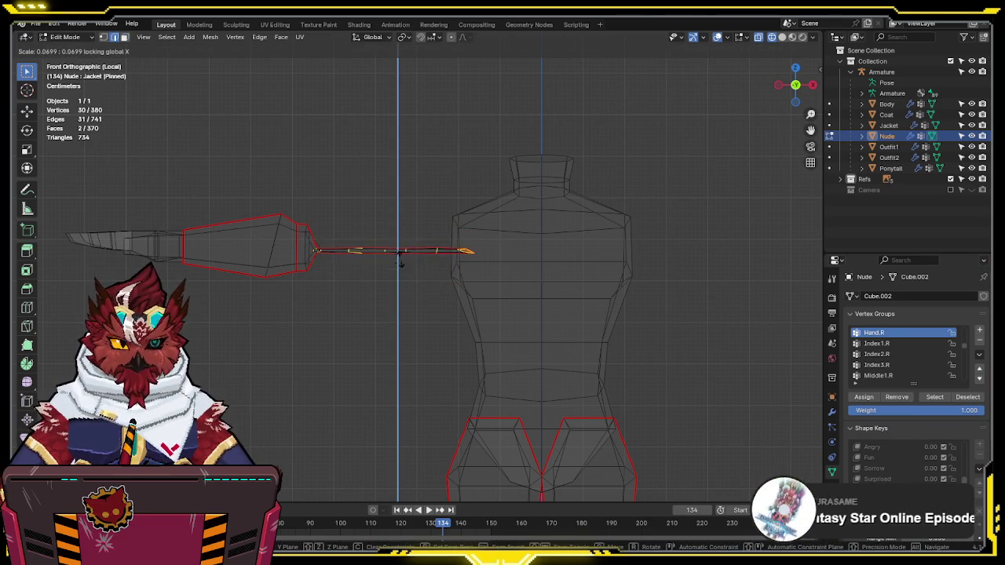
{"action": "left_click", "coordinate": [411, 262]}
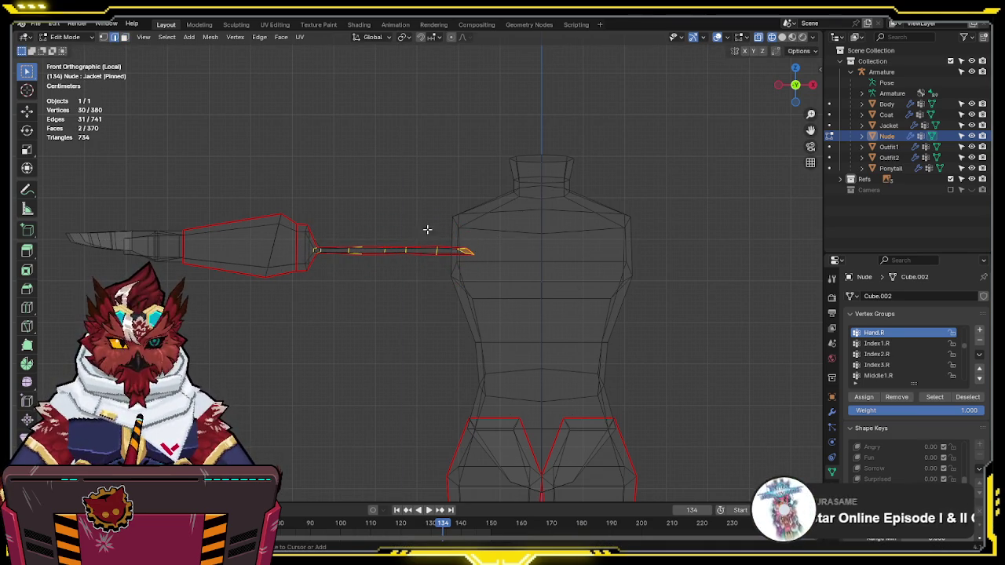
{"action": "left_click_drag", "start_coordinate": [427, 233], "coordinate": [497, 275]}
{"action": "key", "text": "g"}
{"action": "key", "text": "x"}
{"action": "right_click", "coordinate": [483, 272]}
Step: Return to Object Mode in solid shading and box-select all of the character's parts
{"action": "key", "text": "Tab"}
{"action": "left_click", "coordinate": [452, 275]}
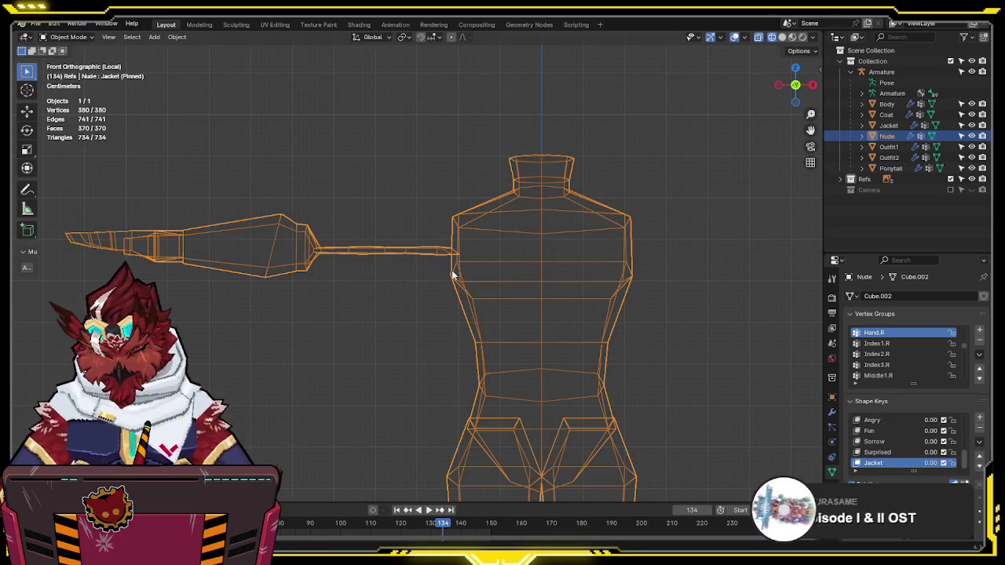
{"action": "key", "text": "KP_Divide"}
{"action": "scroll", "coordinate": [482, 274], "scroll_direction": "down", "scroll_amount": 3}
{"action": "key", "text": "shift+z"}
{"action": "mouse_move", "coordinate": [482, 274]}
{"action": "left_mouse_down"}
{"action": "mouse_move", "coordinate": [624, 333]}
{"action": "mouse_move", "coordinate": [652, 300]}
{"action": "left_mouse_up"}
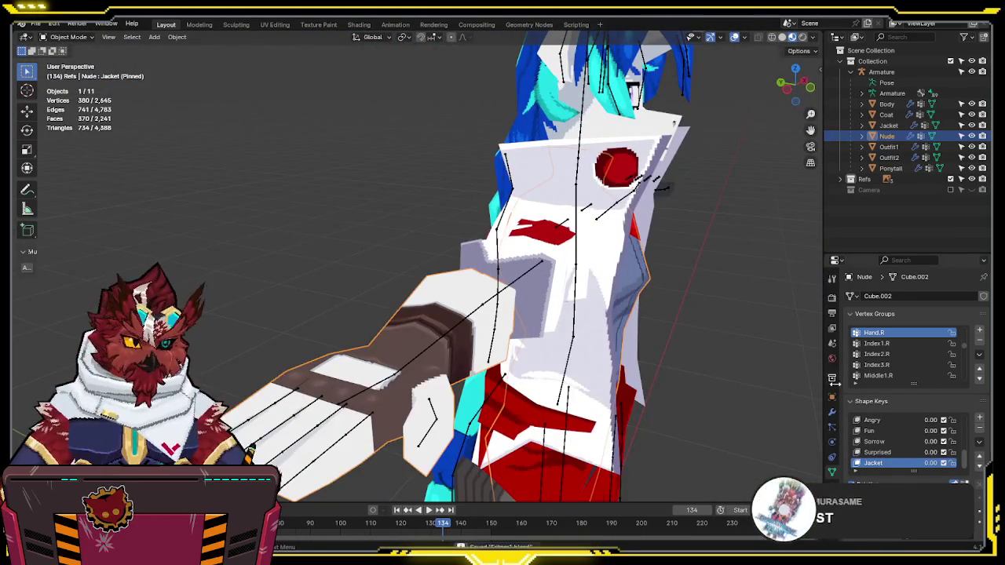
{"action": "scroll", "coordinate": [416, 267], "scroll_direction": "down", "scroll_amount": 8}
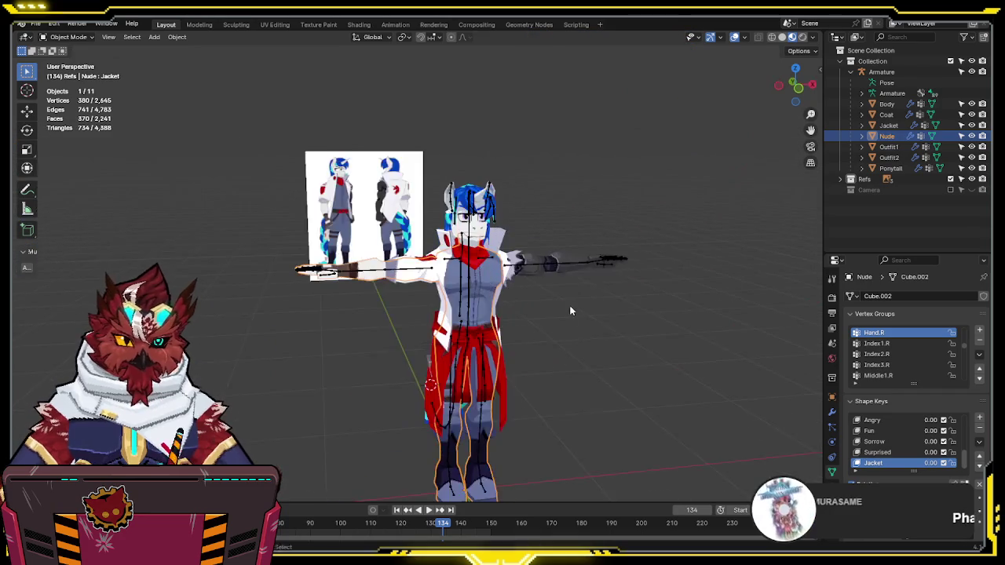
{"action": "left_click_drag", "start_coordinate": [626, 136], "coordinate": [362, 463]}
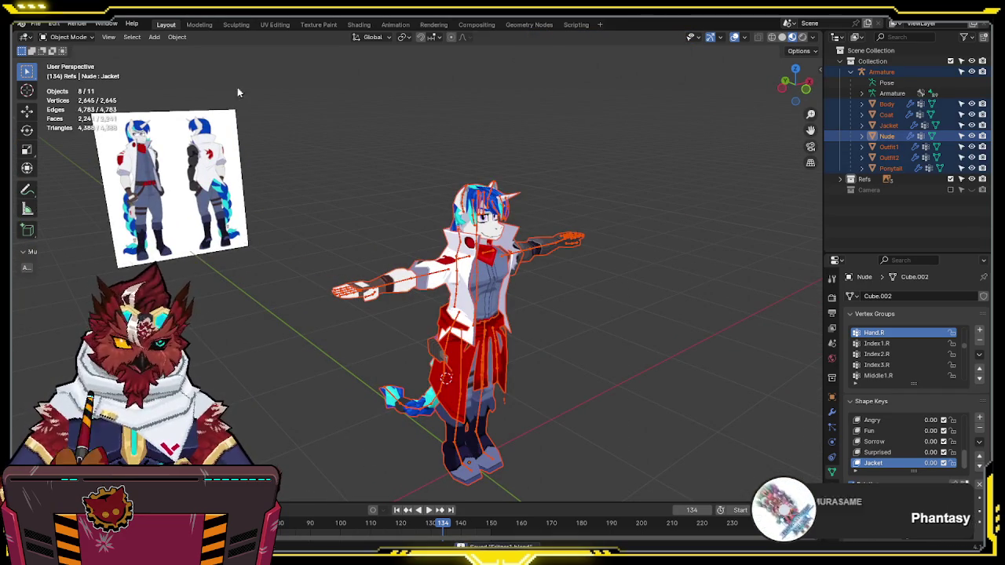
Step: Export the selected character as FBX, then return to Unity's project assets
{"action": "left_click", "coordinate": [33, 25]}
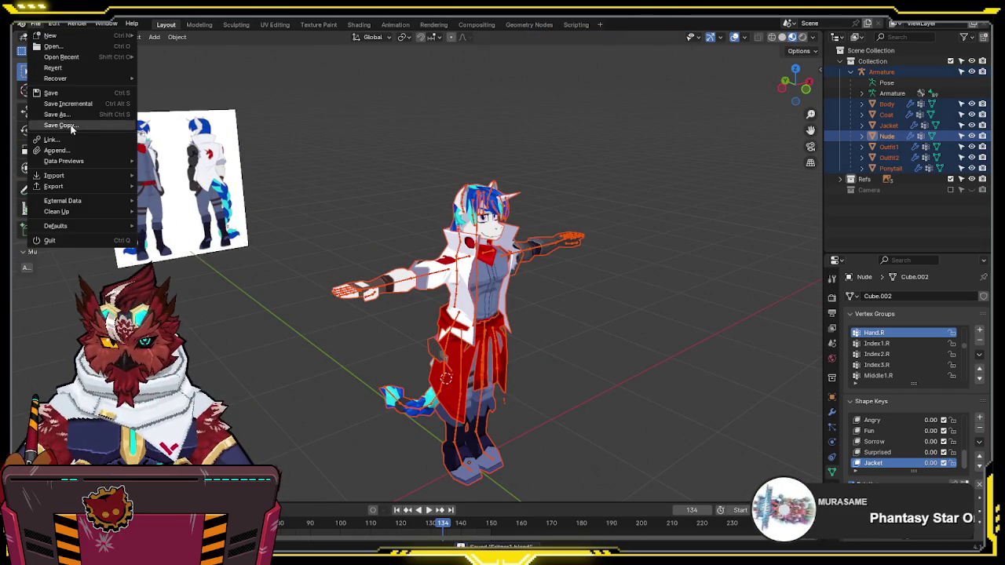
{"action": "mouse_move", "coordinate": [67, 186]}
{"action": "left_click", "coordinate": [244, 284]}
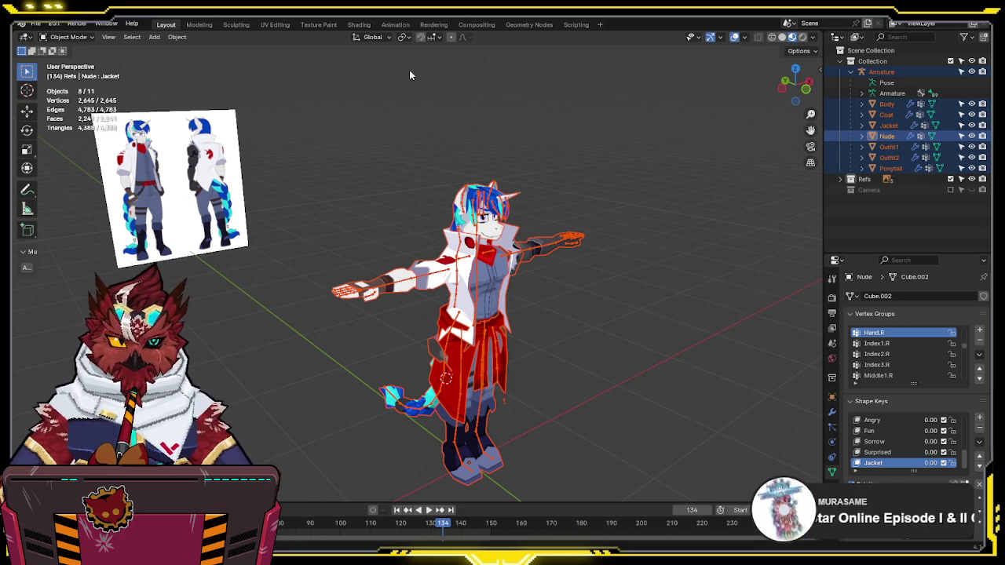
{"action": "left_click", "coordinate": [489, 151]}
{"action": "mouse_move", "coordinate": [488, 151]}
{"action": "left_mouse_down"}
{"action": "mouse_move", "coordinate": [518, 171]}
{"action": "mouse_move", "coordinate": [481, 122]}
{"action": "left_mouse_up"}
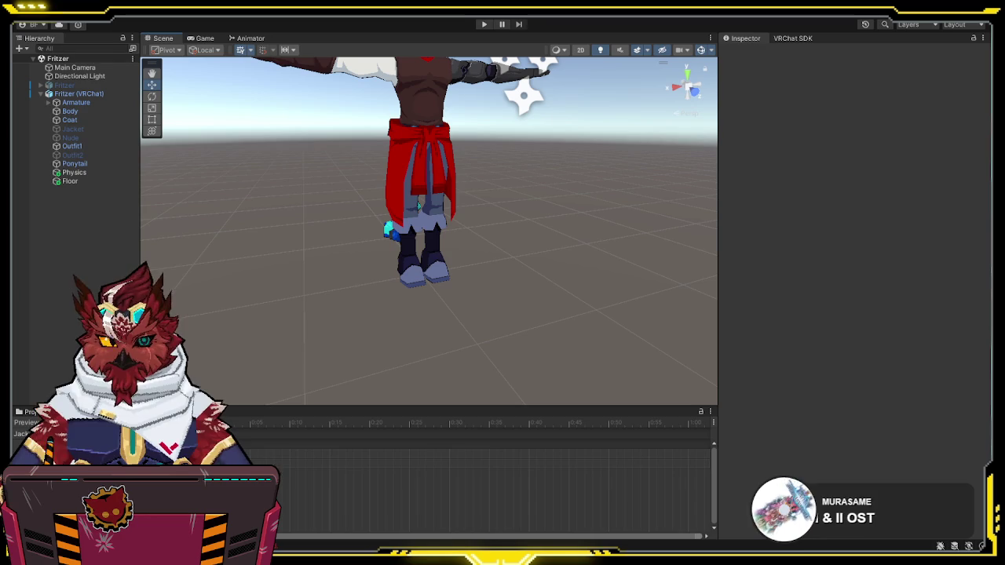
{"action": "key", "text": "ctrl+5"}
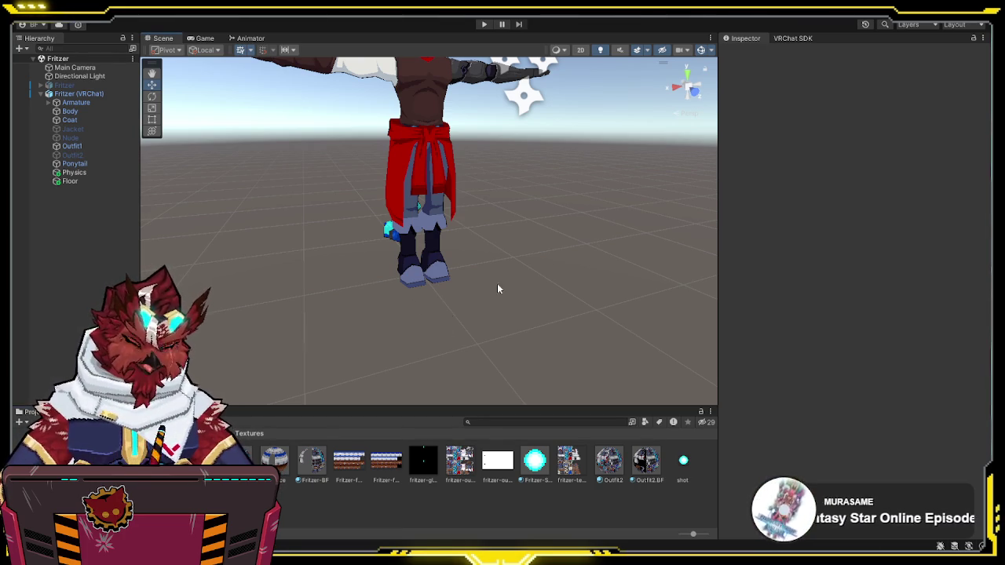
Step: Orbit the Scene view onto the avatar and select Fritzer (VRChat) in the Hierarchy
{"action": "scroll", "coordinate": [567, 222], "scroll_direction": "down", "scroll_amount": 3}
{"action": "left_click_drag", "start_coordinate": [572, 245], "coordinate": [571, 242]}
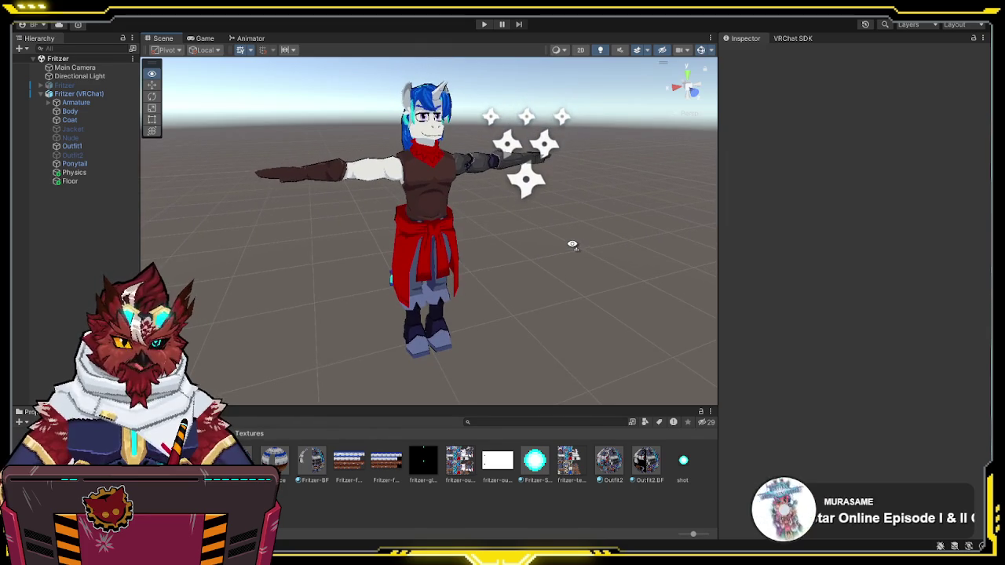
{"action": "left_click", "coordinate": [104, 94]}
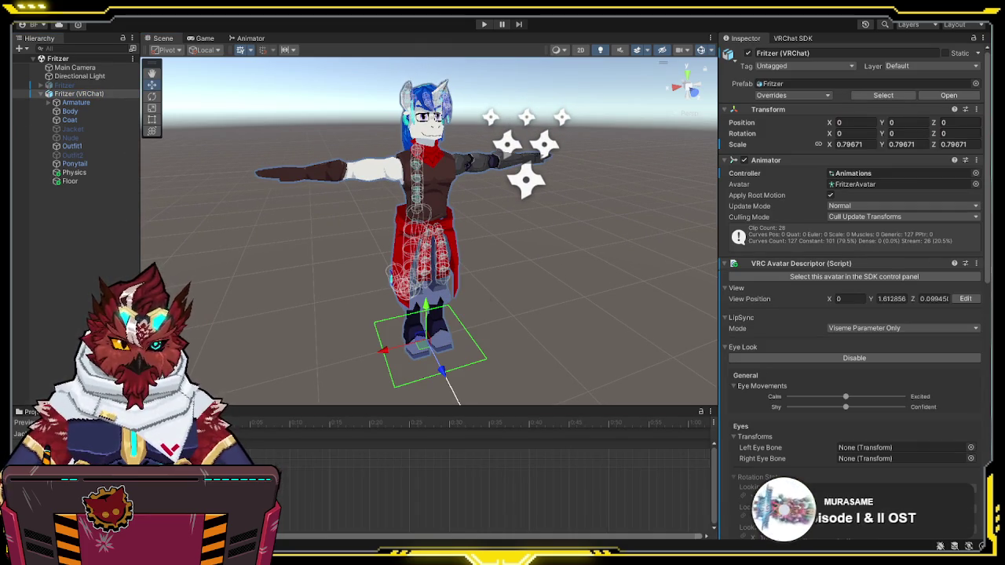
{"action": "left_click", "coordinate": [89, 136]}
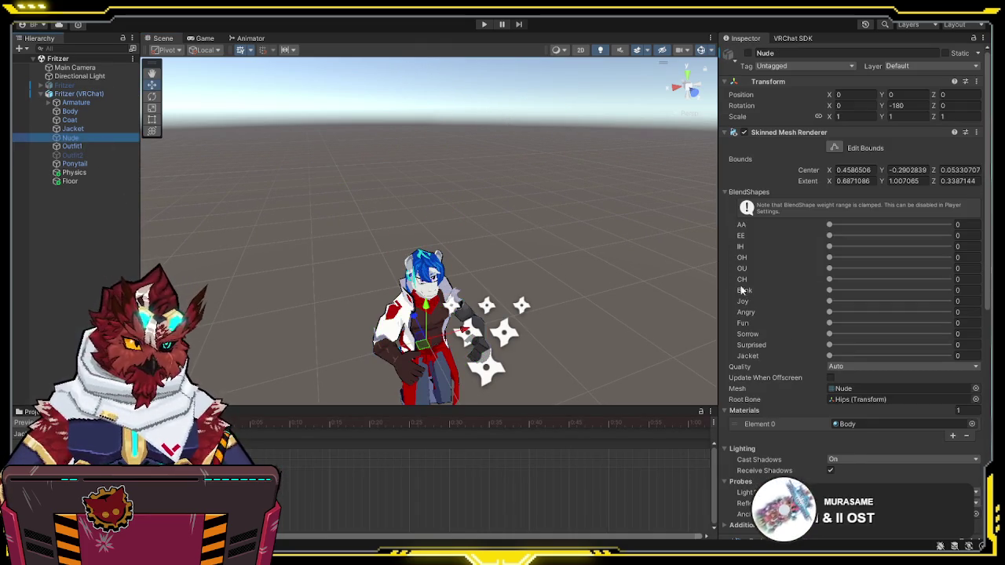
{"action": "left_click_drag", "start_coordinate": [829, 356], "coordinate": [951, 355]}
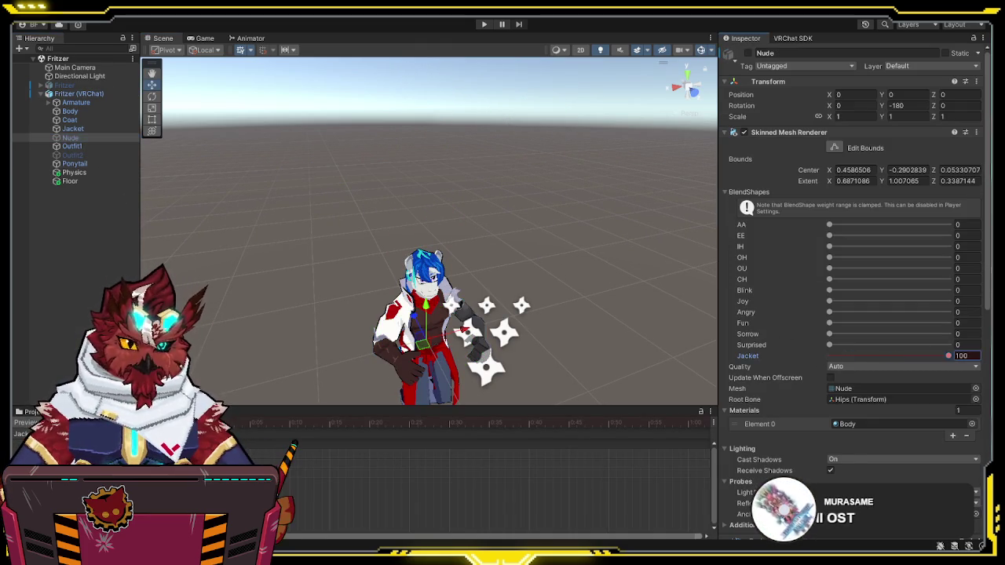
{"action": "left_click", "coordinate": [72, 146]}
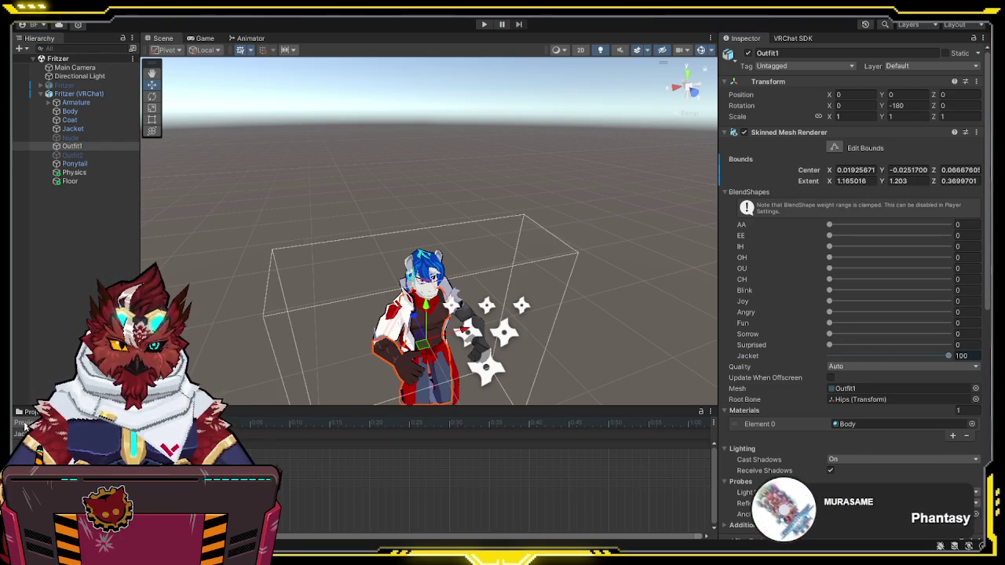
{"action": "left_click", "coordinate": [24, 422]}
{"action": "left_click", "coordinate": [676, 332]}
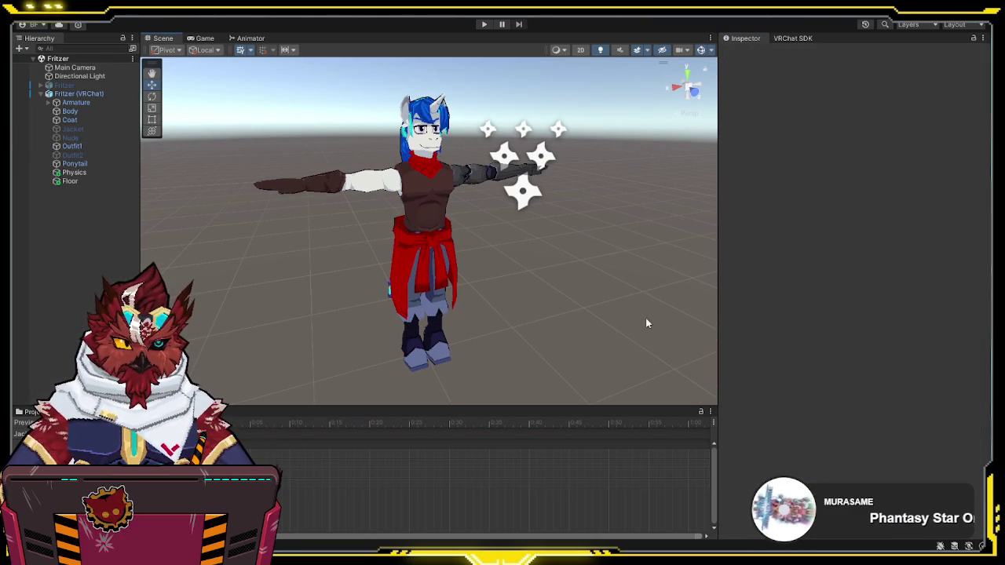
{"action": "left_click_drag", "start_coordinate": [237, 252], "coordinate": [444, 256]}
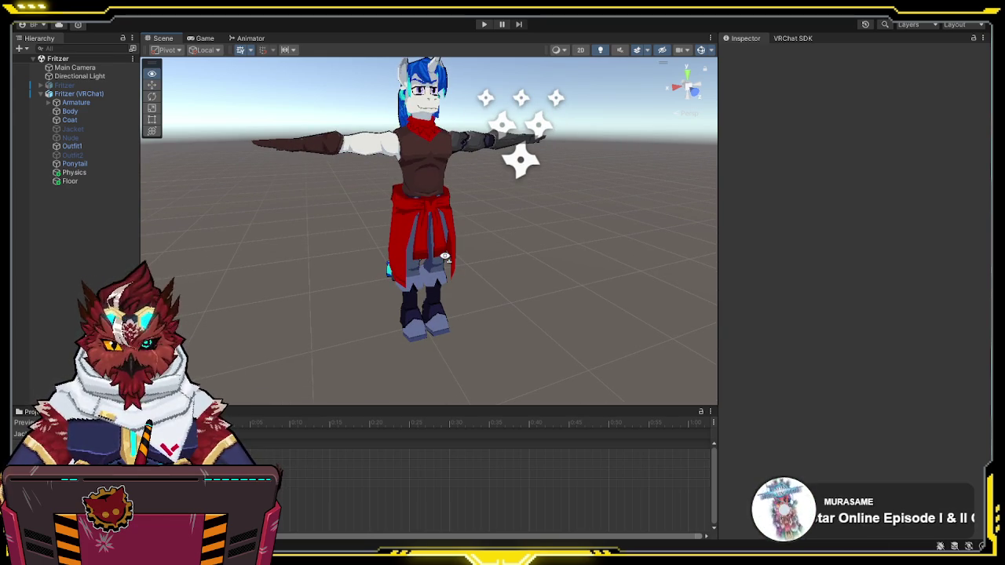
{"action": "left_click_drag", "start_coordinate": [530, 253], "coordinate": [530, 247]}
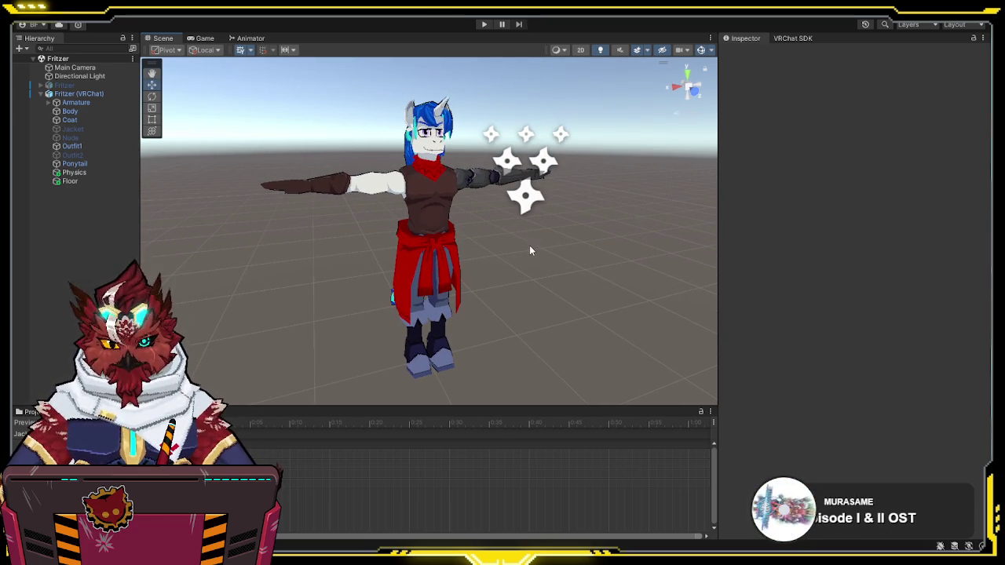
{"action": "left_click_drag", "start_coordinate": [556, 275], "coordinate": [545, 274]}
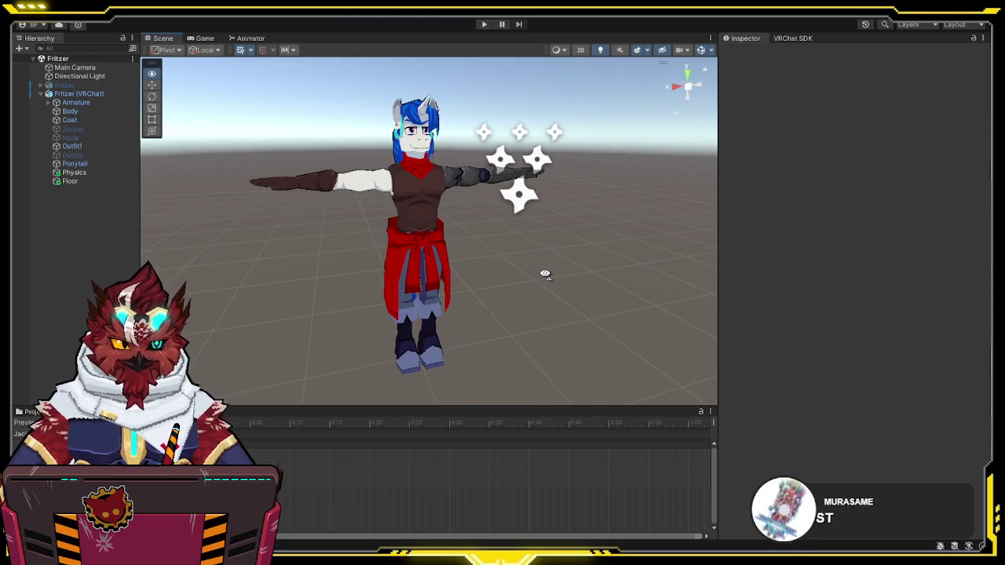
{"action": "left_click_drag", "start_coordinate": [545, 274], "coordinate": [543, 274]}
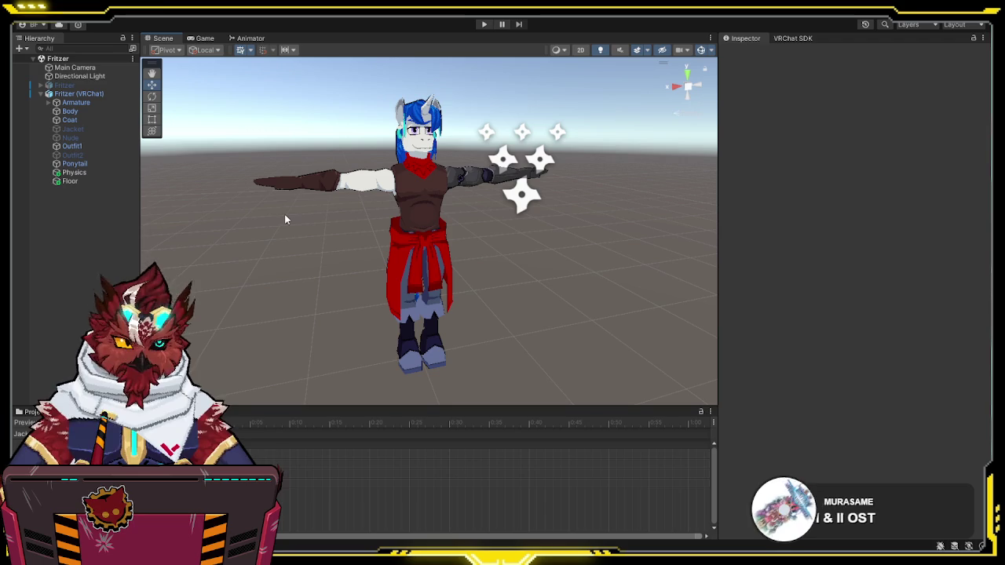
{"action": "left_click", "coordinate": [77, 94]}
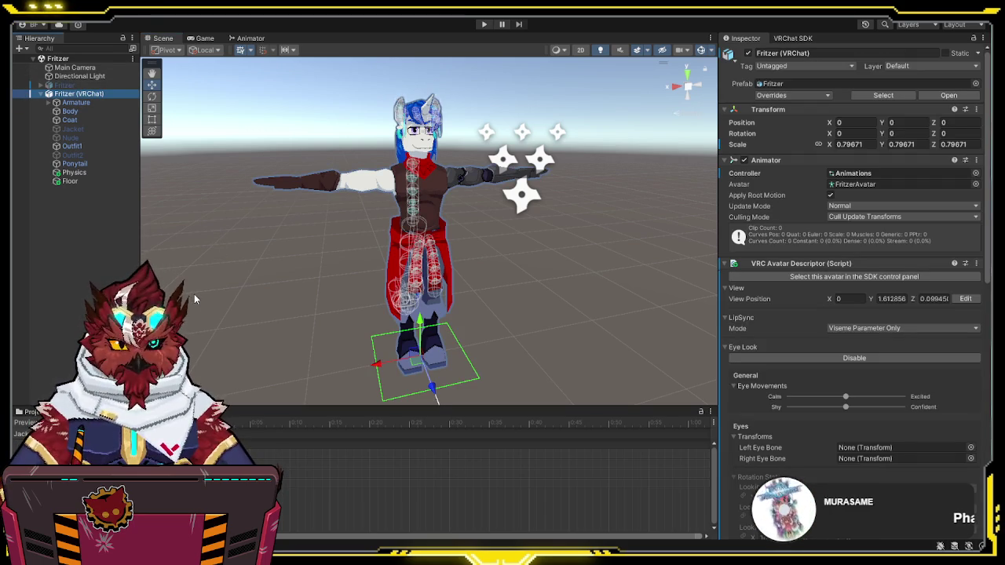
{"action": "key", "text": "ctrl+5"}
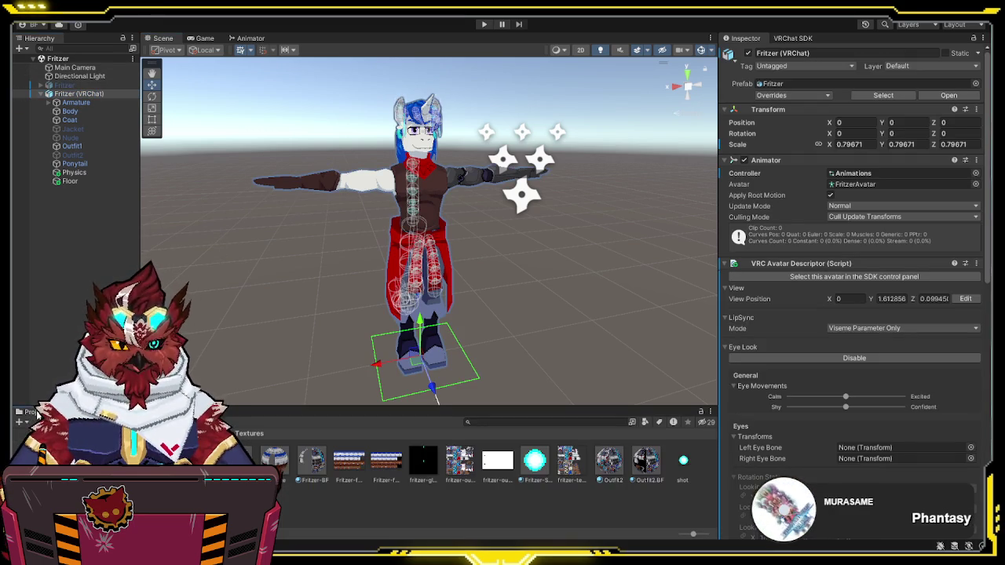
Step: Open the FX animator controller and inspect the Clothes layer and its Clothes Toggle transition
{"action": "double_click", "coordinate": [273, 461]}
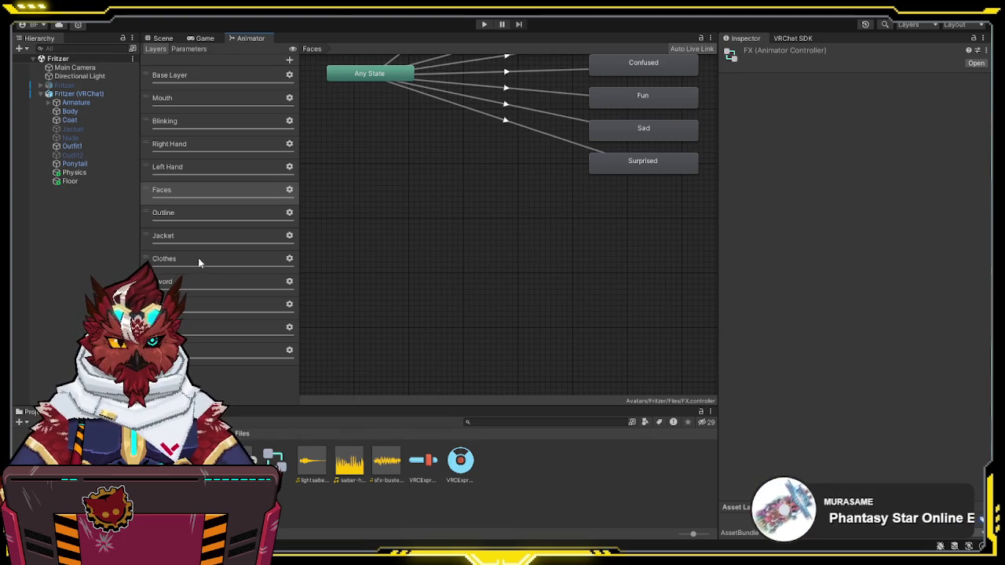
{"action": "left_click", "coordinate": [198, 258]}
{"action": "left_click", "coordinate": [365, 224]}
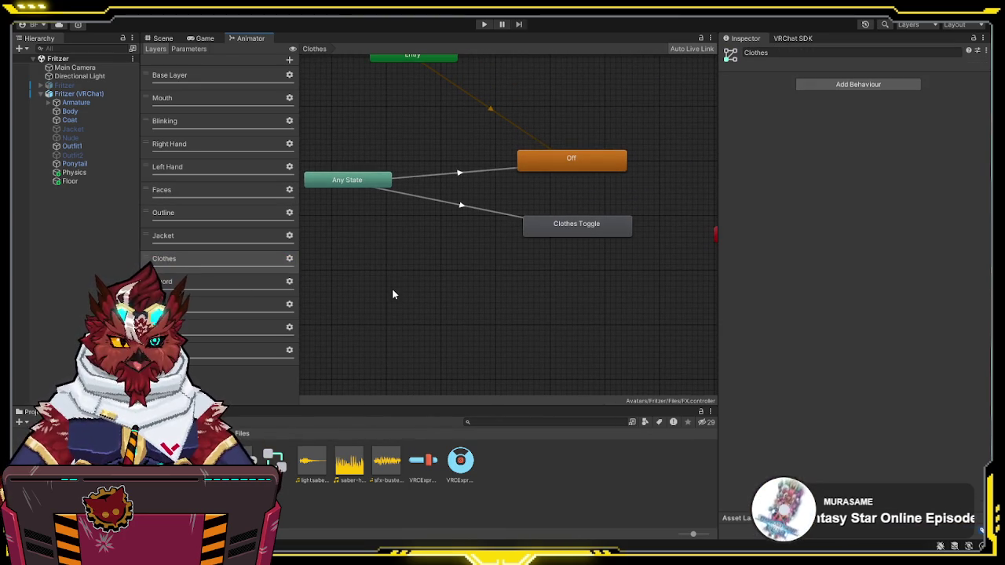
{"action": "left_click", "coordinate": [463, 208]}
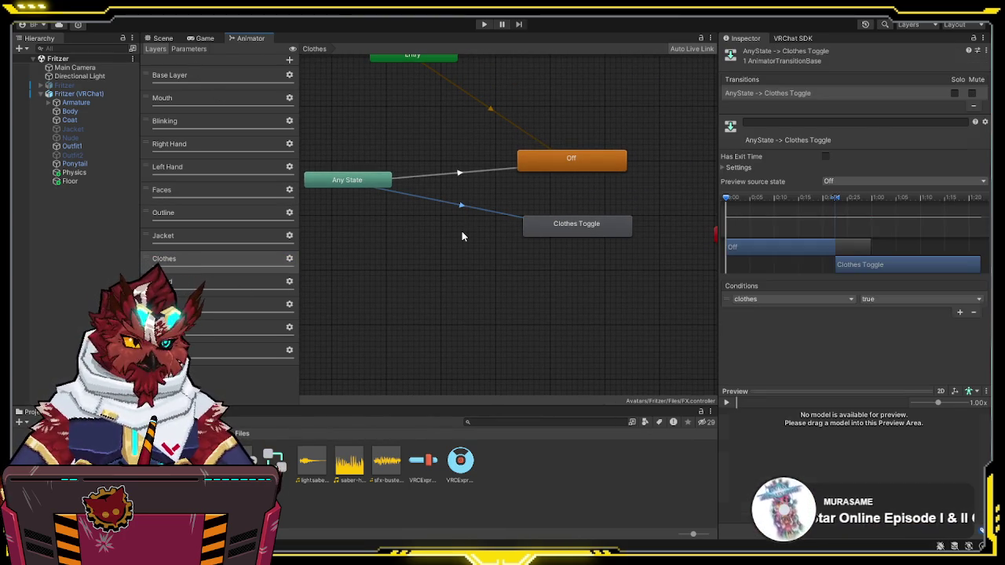
{"action": "left_click", "coordinate": [461, 230]}
Step: Finish naming the integer parameter clothes
{"action": "left_click", "coordinate": [193, 52]}
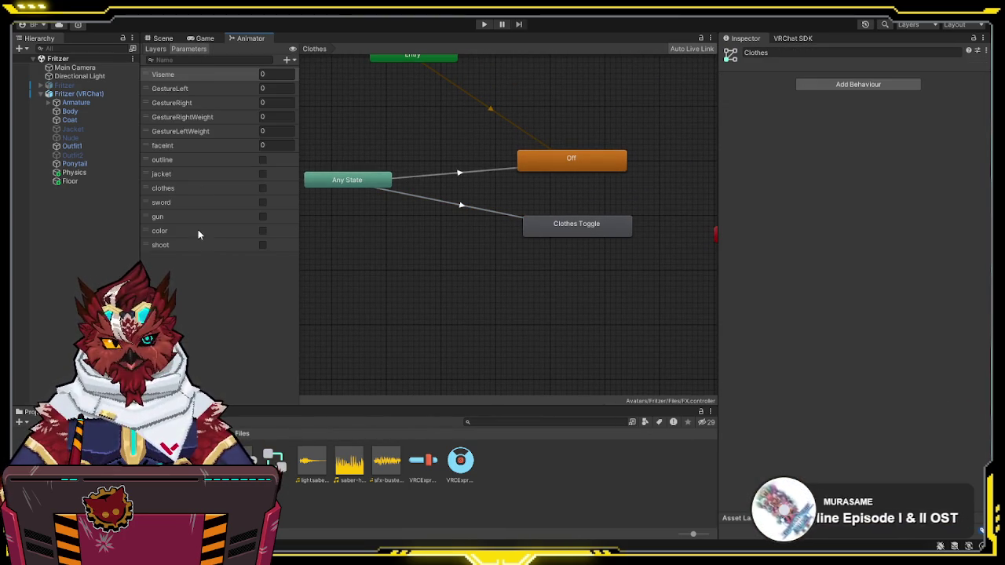
{"action": "left_click", "coordinate": [176, 188]}
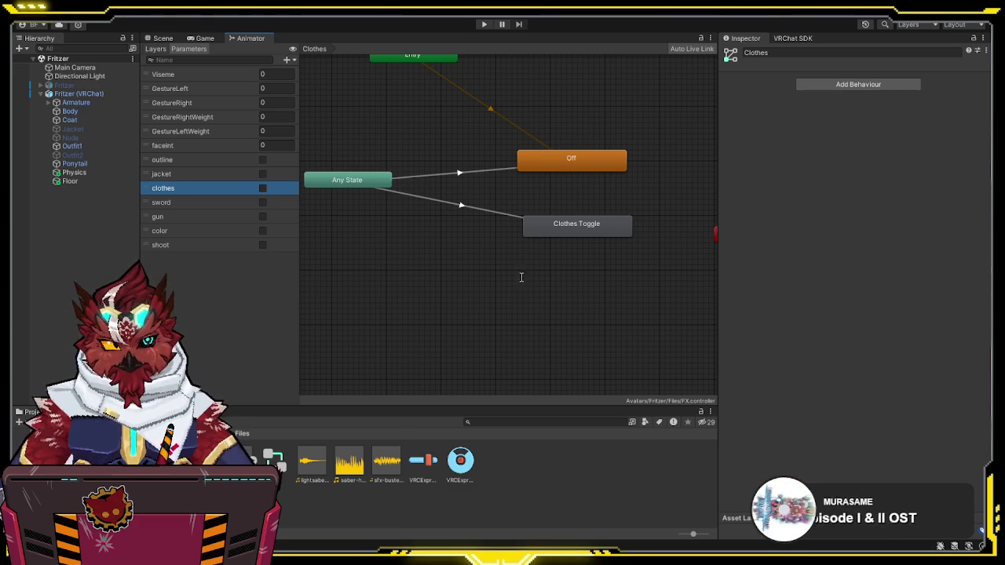
{"action": "key", "text": "Delete"}
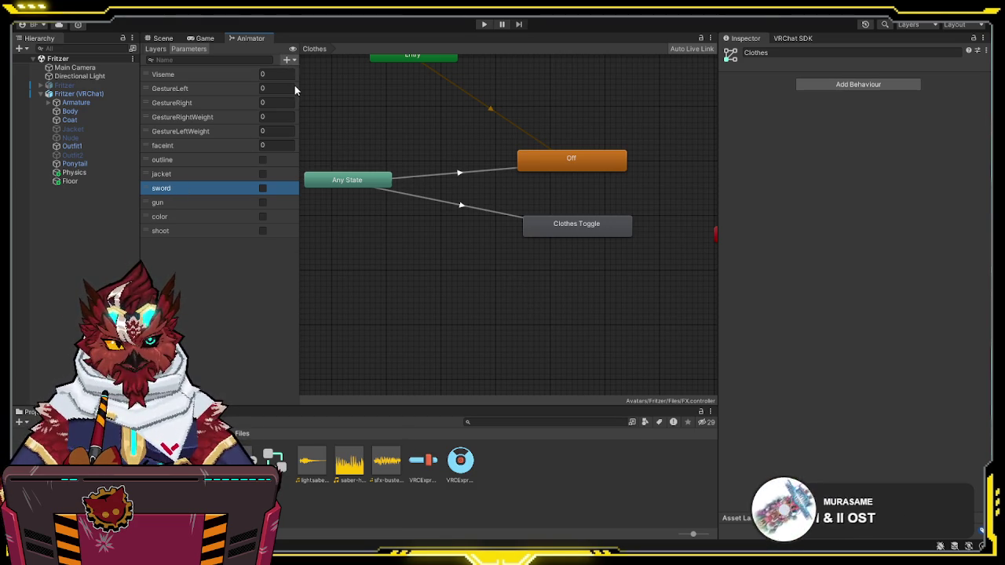
{"action": "key", "text": "ctrl+z"}
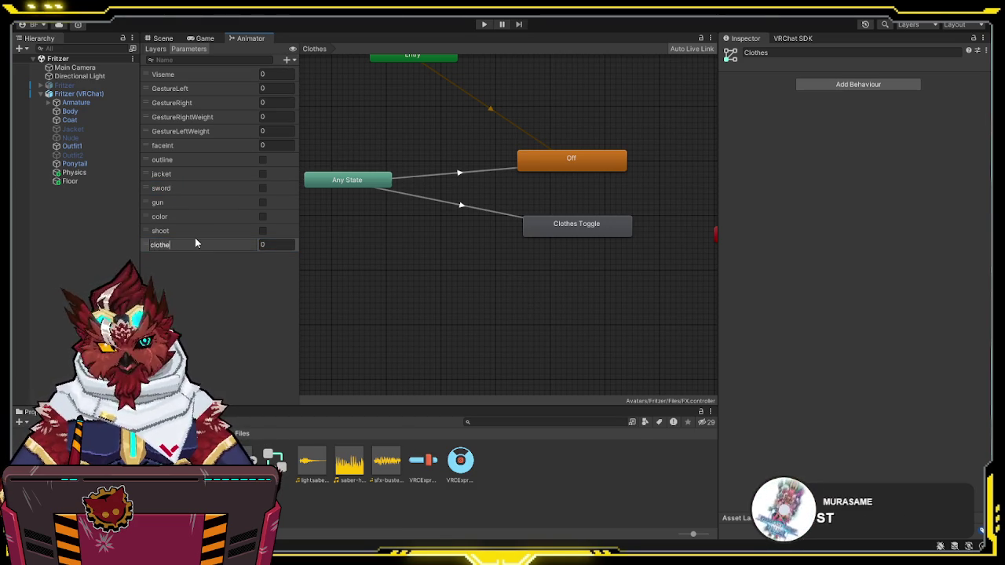
{"action": "type", "text": "s"}
{"action": "key", "text": "Return"}
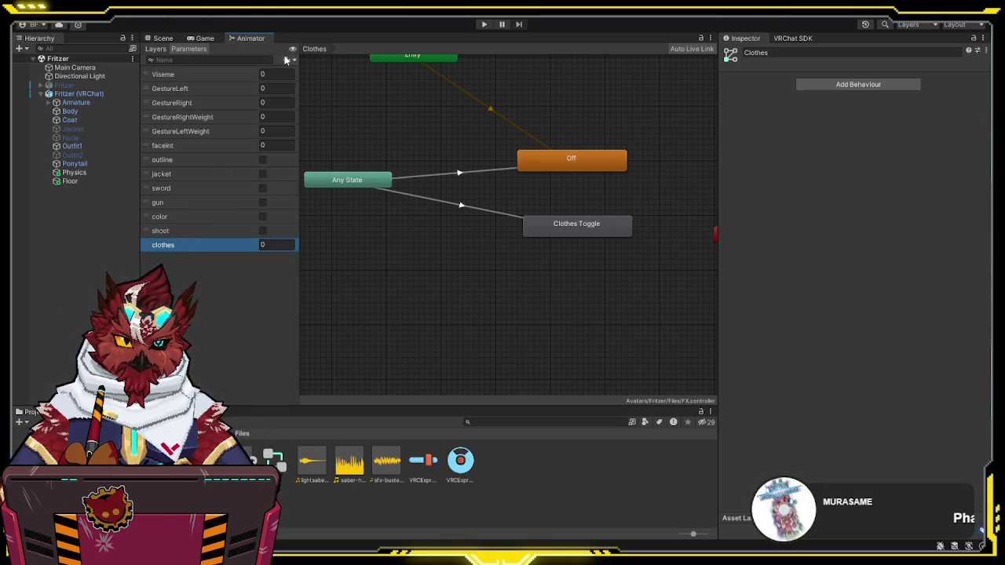
Step: Add a bool parameter named jacket2
{"action": "left_click", "coordinate": [308, 92]}
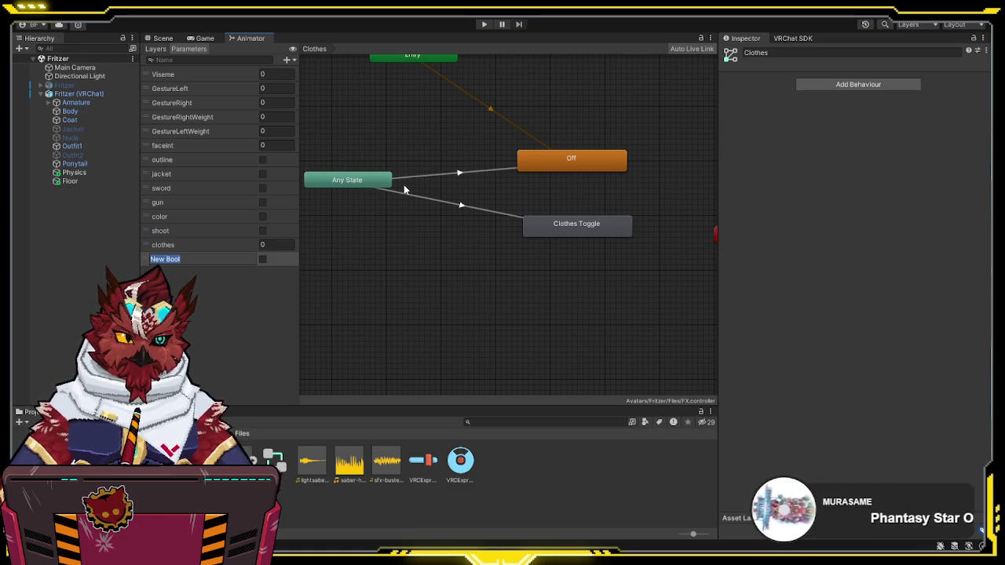
{"action": "type", "text": "jacket2"}
{"action": "key", "text": "Return"}
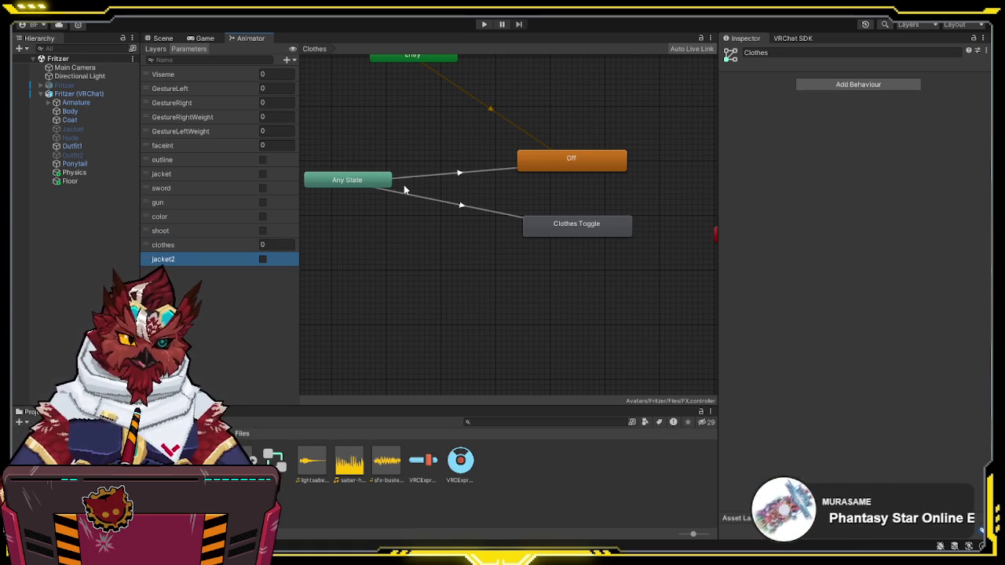
{"action": "left_click", "coordinate": [156, 49]}
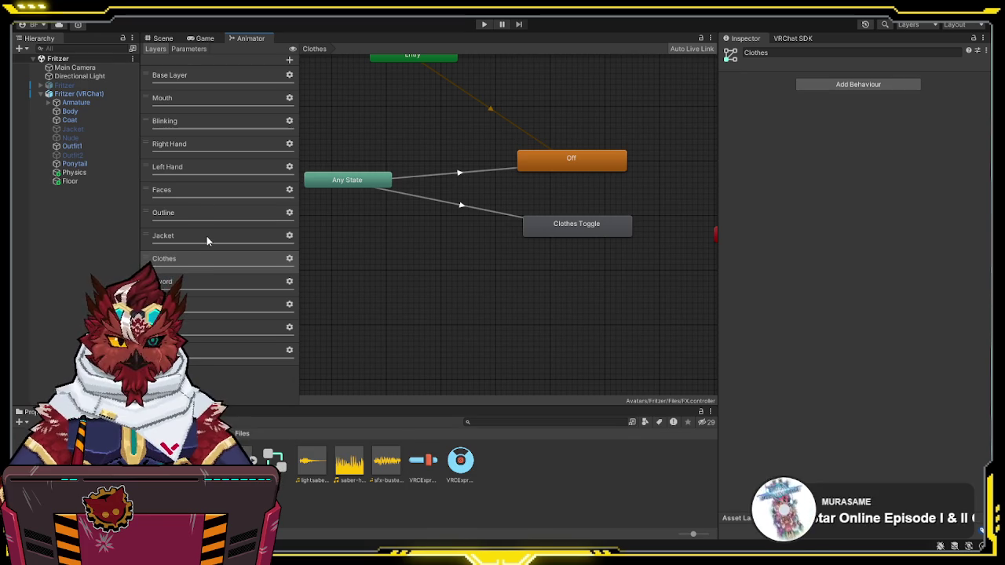
Step: Rearrange the Off, Entry and Clothes Toggle nodes and rename Clothes Toggle to Nude
{"action": "mouse_move", "coordinate": [418, 263]}
{"action": "left_mouse_down"}
{"action": "mouse_move", "coordinate": [411, 236]}
{"action": "mouse_move", "coordinate": [417, 260]}
{"action": "mouse_move", "coordinate": [445, 233]}
{"action": "left_mouse_up"}
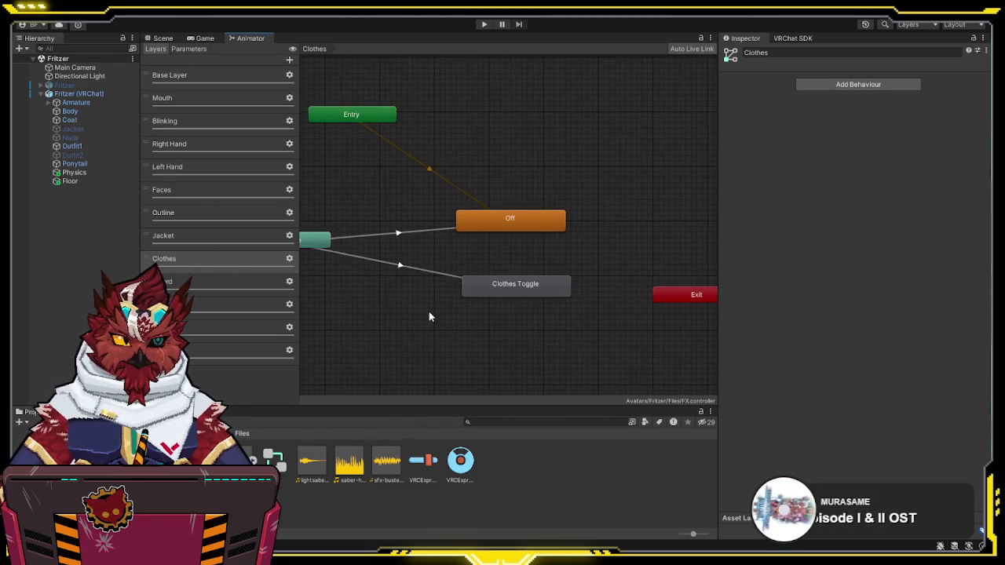
{"action": "left_click", "coordinate": [533, 182]}
{"action": "left_click_drag", "start_coordinate": [533, 182], "coordinate": [534, 122]}
{"action": "left_click_drag", "start_coordinate": [411, 97], "coordinate": [336, 176]}
{"action": "left_click_drag", "start_coordinate": [532, 272], "coordinate": [520, 203]}
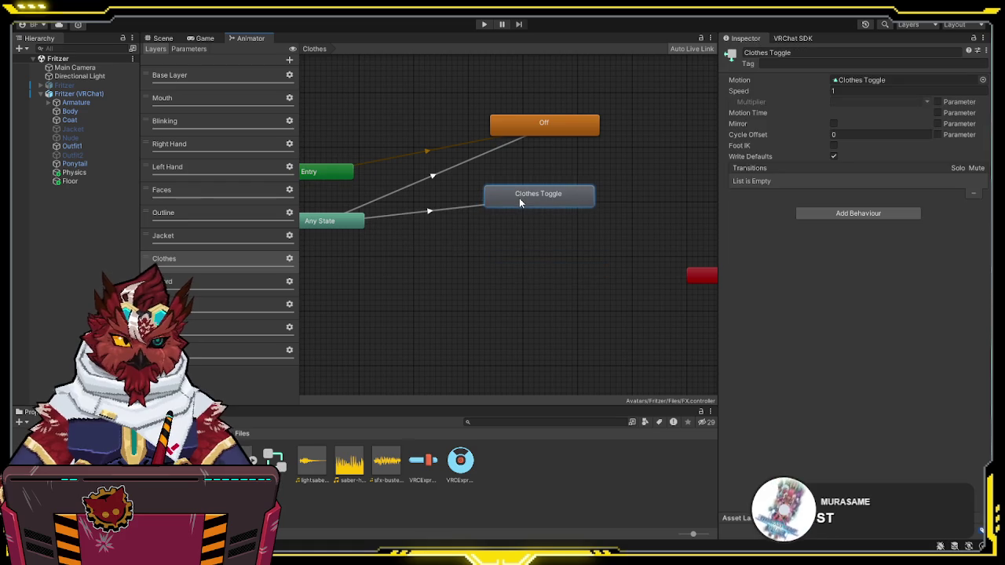
{"action": "left_click", "coordinate": [824, 53]}
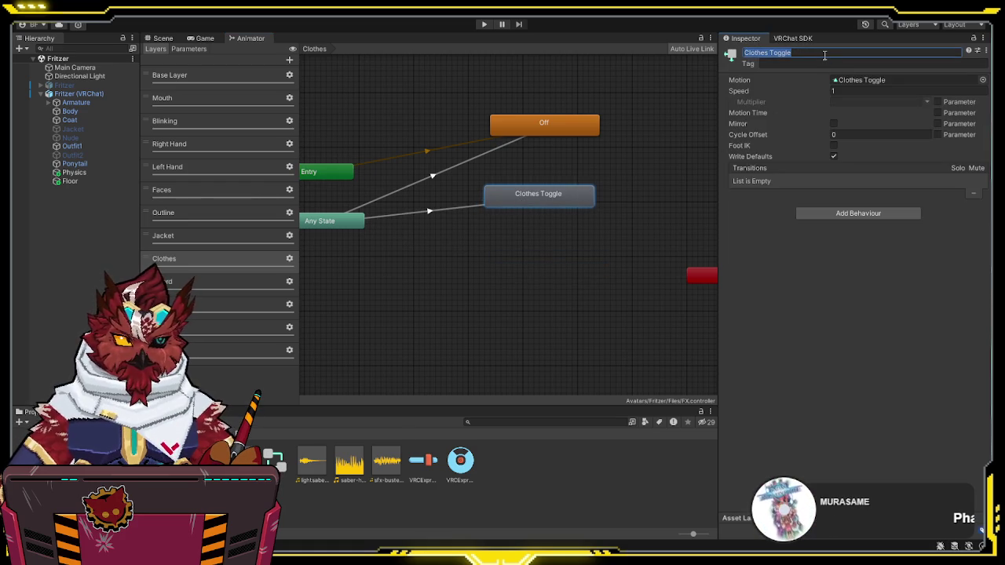
{"action": "type", "text": "Nude"}
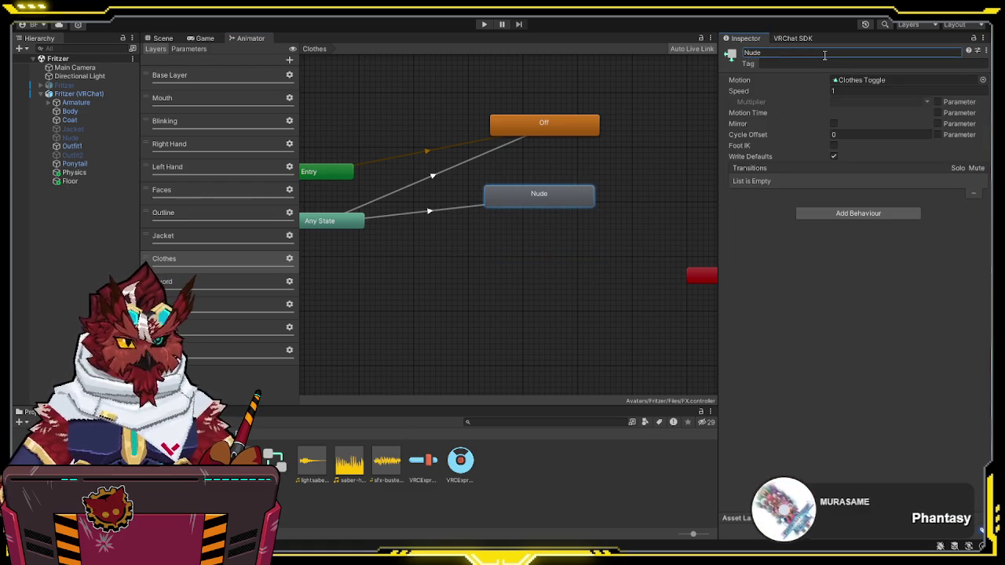
{"action": "left_click_drag", "start_coordinate": [550, 196], "coordinate": [550, 250]}
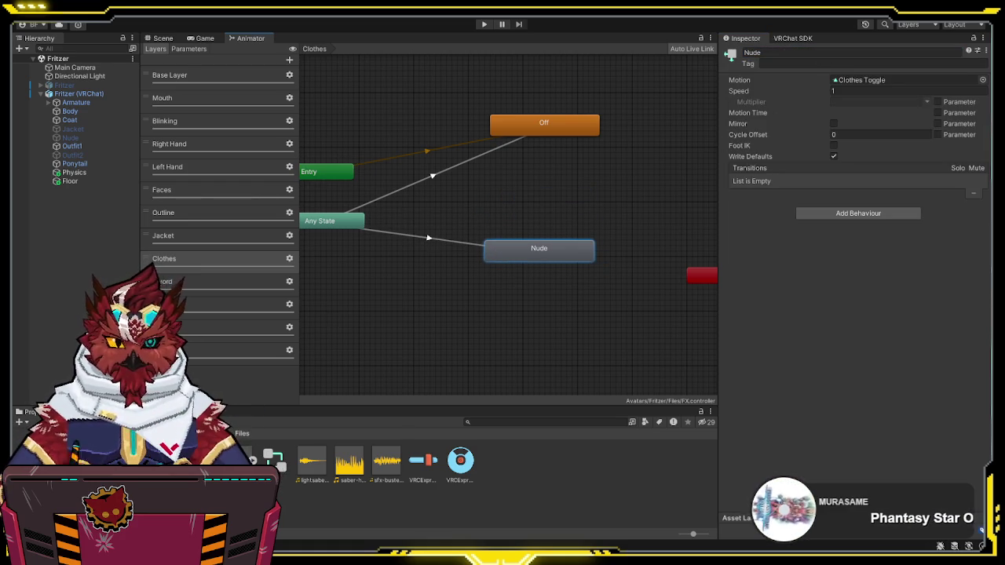
Step: Add the Outfit2 clip as a state above Nude and link it from Any State
{"action": "left_click", "coordinate": [62, 471]}
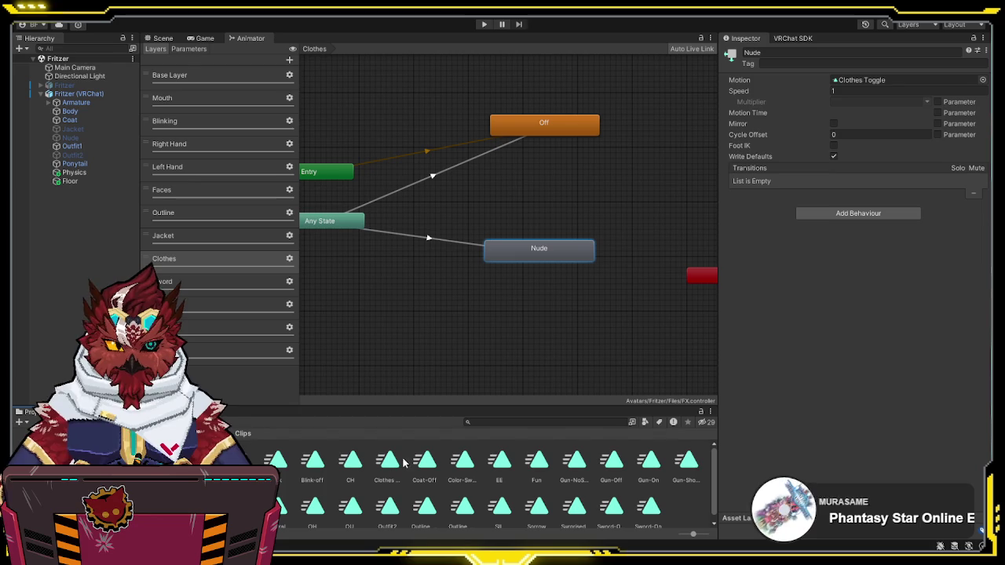
{"action": "scroll", "coordinate": [464, 464], "scroll_direction": "down", "scroll_amount": 1}
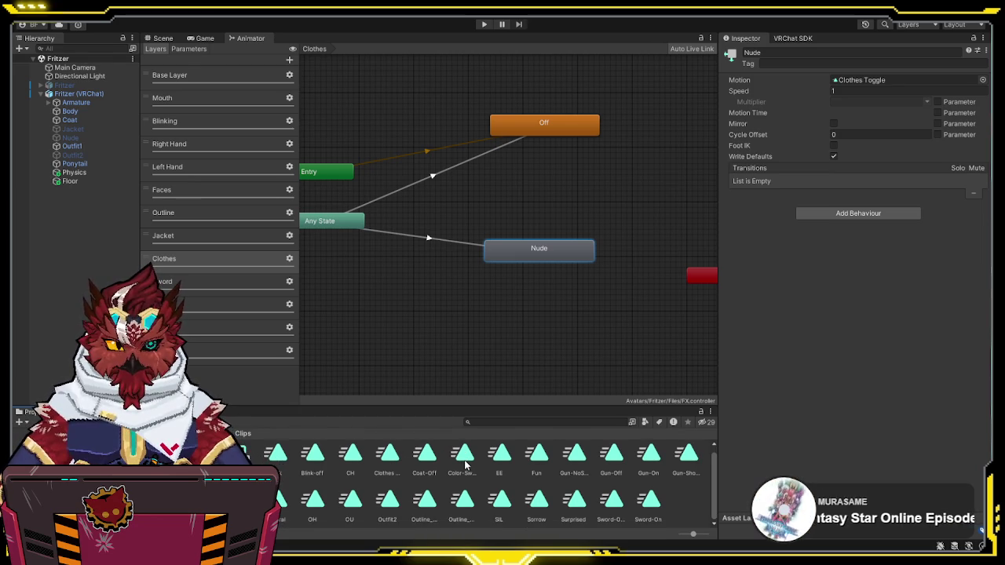
{"action": "mouse_move", "coordinate": [473, 270]}
{"action": "left_mouse_down"}
{"action": "mouse_move", "coordinate": [508, 173]}
{"action": "mouse_move", "coordinate": [522, 190]}
{"action": "mouse_move", "coordinate": [498, 198]}
{"action": "left_mouse_up"}
{"action": "left_click", "coordinate": [349, 226]}
{"action": "left_click", "coordinate": [510, 196]}
Step: Set the Any State transitions to Off and Outfit2 to require clothes Equals 0
{"action": "left_click", "coordinate": [422, 175]}
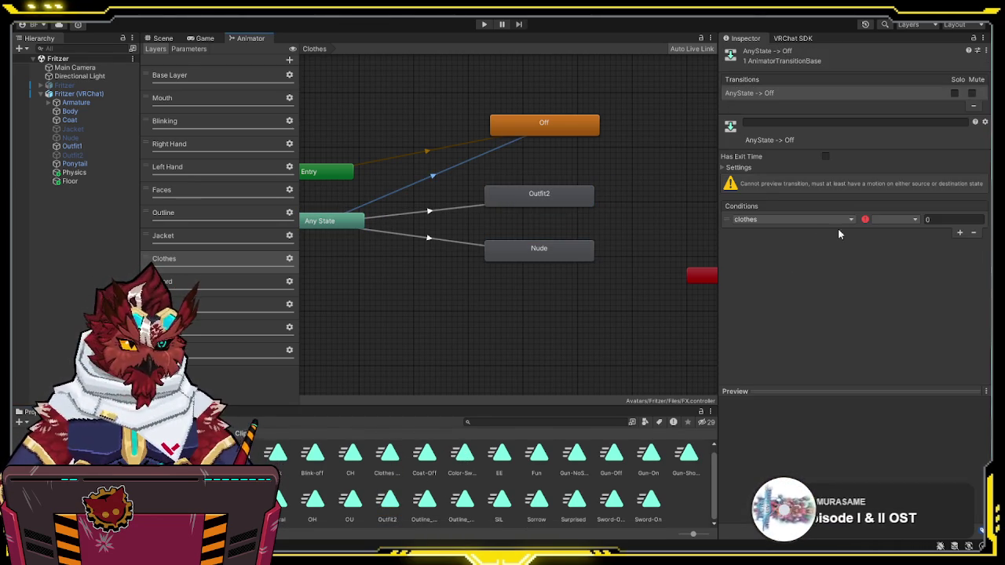
{"action": "left_click", "coordinate": [899, 220]}
{"action": "left_click", "coordinate": [898, 253]}
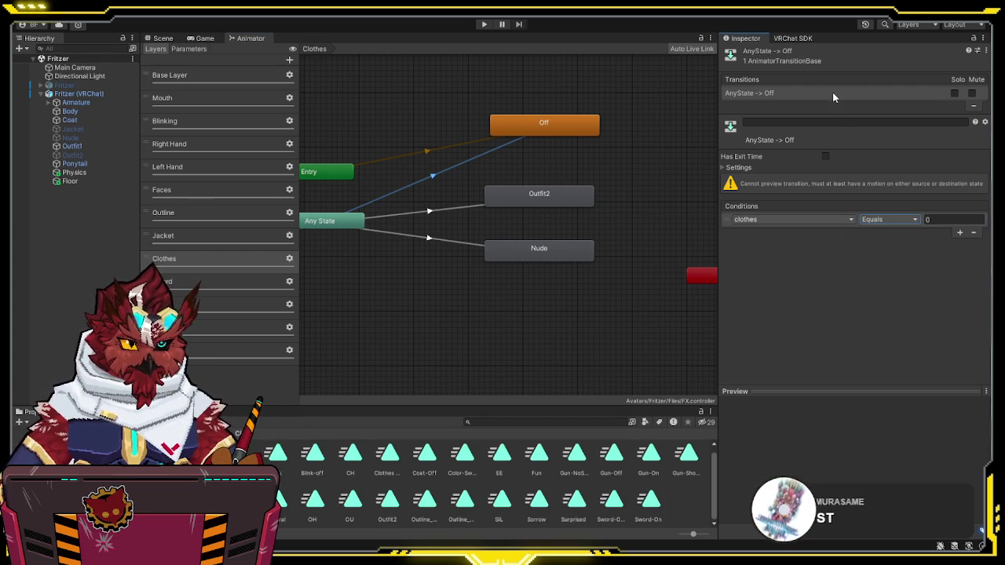
{"action": "left_click", "coordinate": [449, 209]}
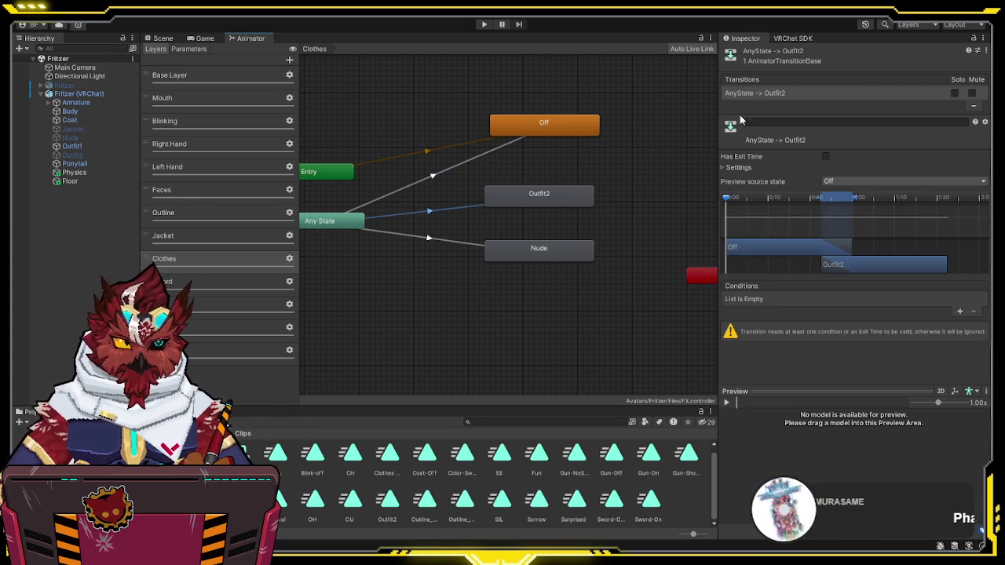
{"action": "left_click", "coordinate": [959, 311]}
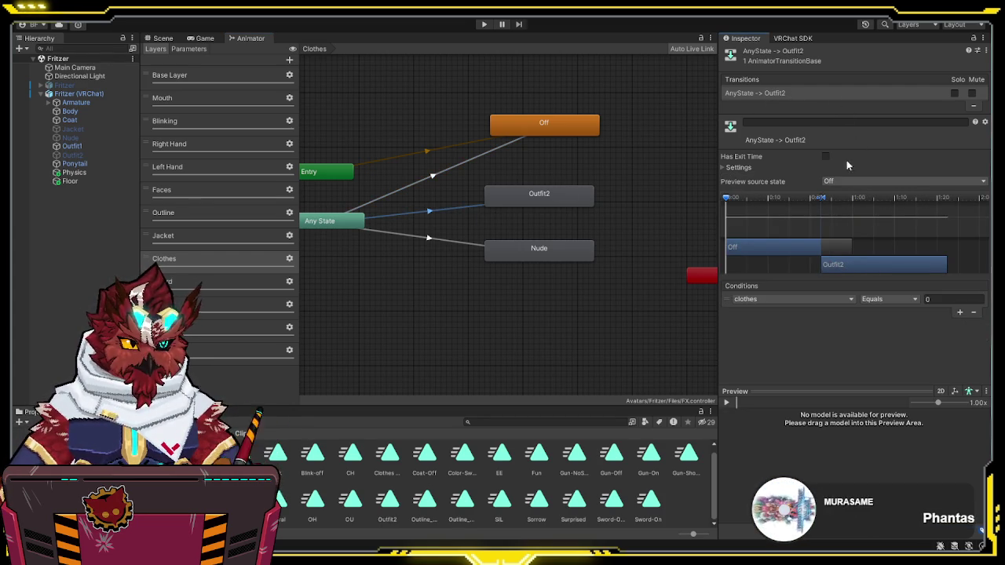
{"action": "left_click", "coordinate": [444, 241]}
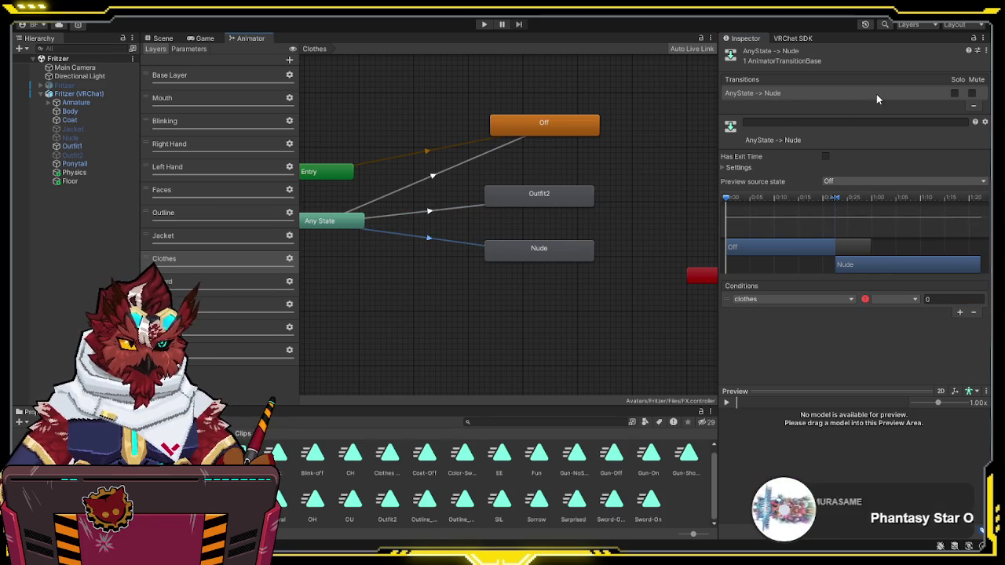
{"action": "type", "text": "2"}
{"action": "left_click", "coordinate": [551, 331]}
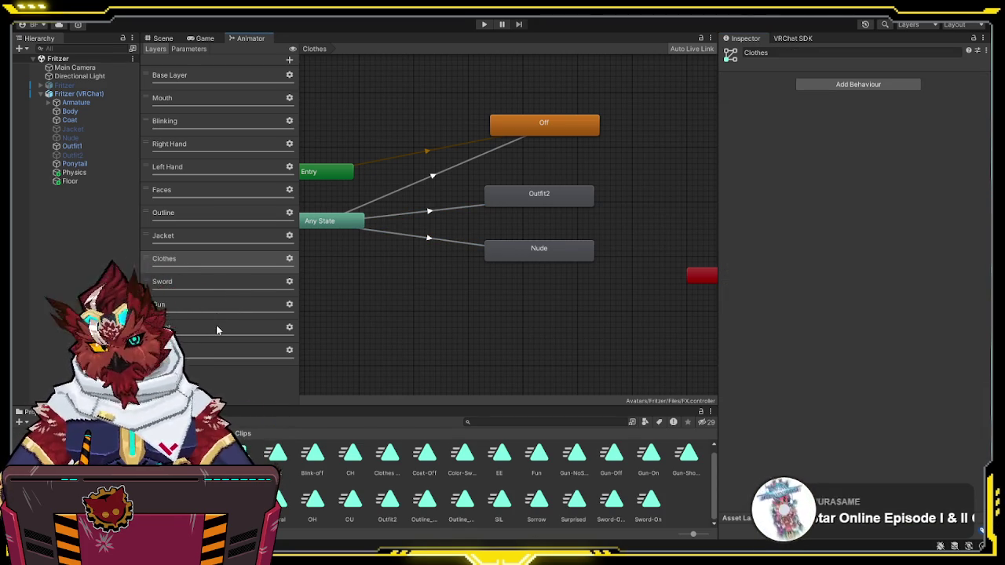
{"action": "left_click", "coordinate": [224, 350]}
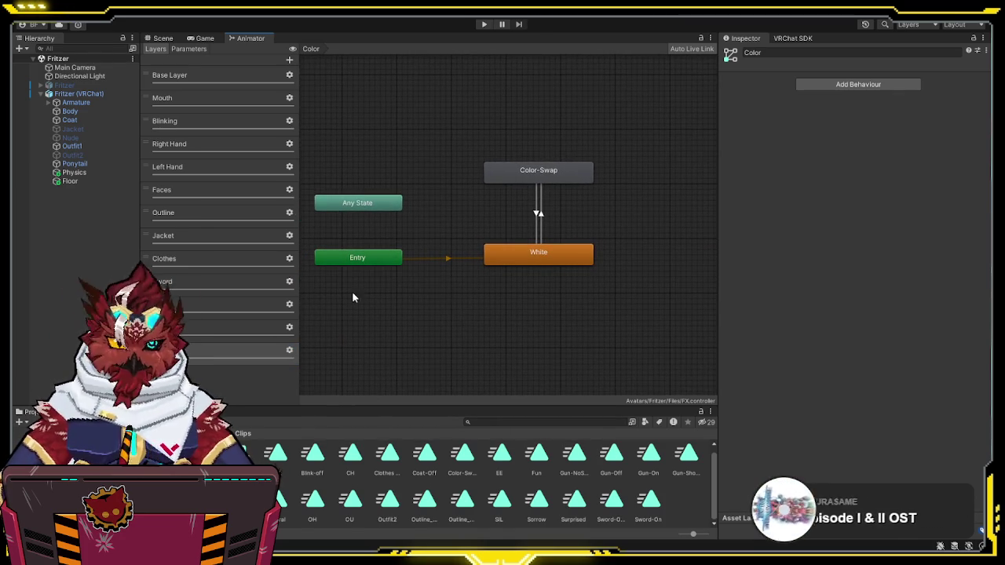
Step: Add a Jacket2 layer and create an empty default state beside Entry
{"action": "left_click", "coordinate": [289, 60]}
{"action": "type", "text": "Jacket2"}
{"action": "key", "text": "Return"}
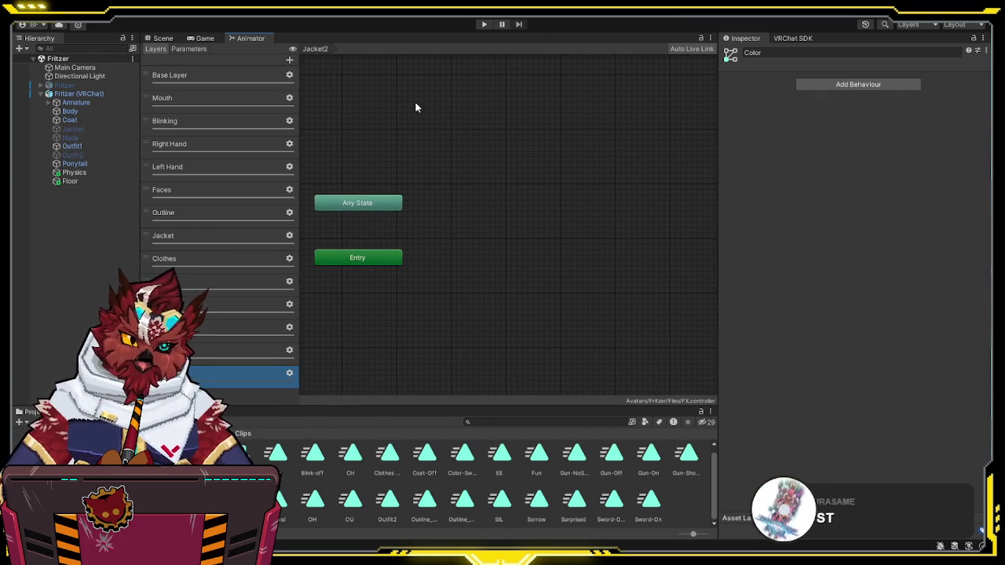
{"action": "left_click", "coordinate": [322, 373]}
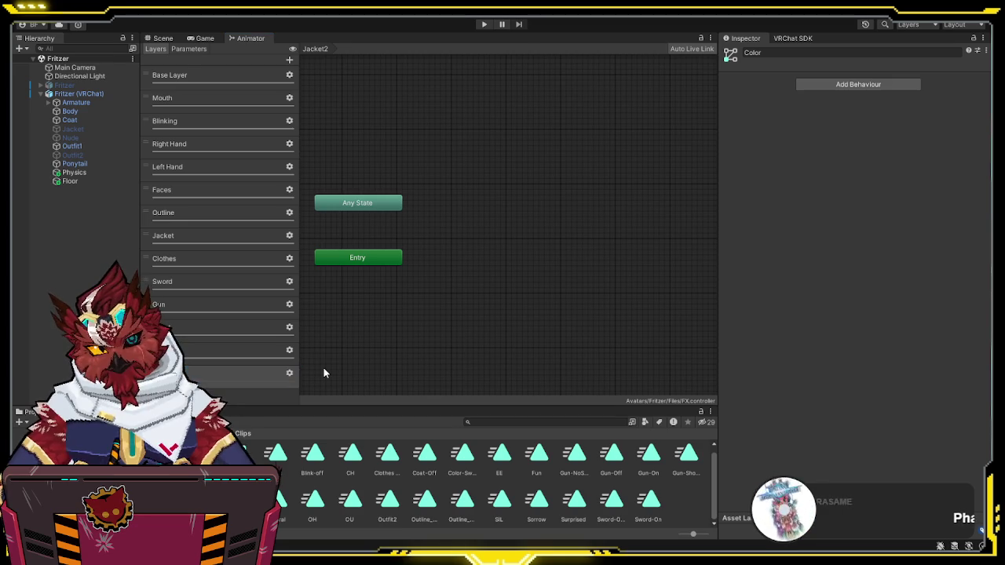
{"action": "right_click", "coordinate": [522, 236]}
{"action": "left_click", "coordinate": [654, 236]}
{"action": "mouse_move", "coordinate": [582, 242]}
{"action": "left_mouse_down"}
{"action": "mouse_move", "coordinate": [511, 218]}
{"action": "mouse_move", "coordinate": [551, 218]}
{"action": "left_mouse_up"}
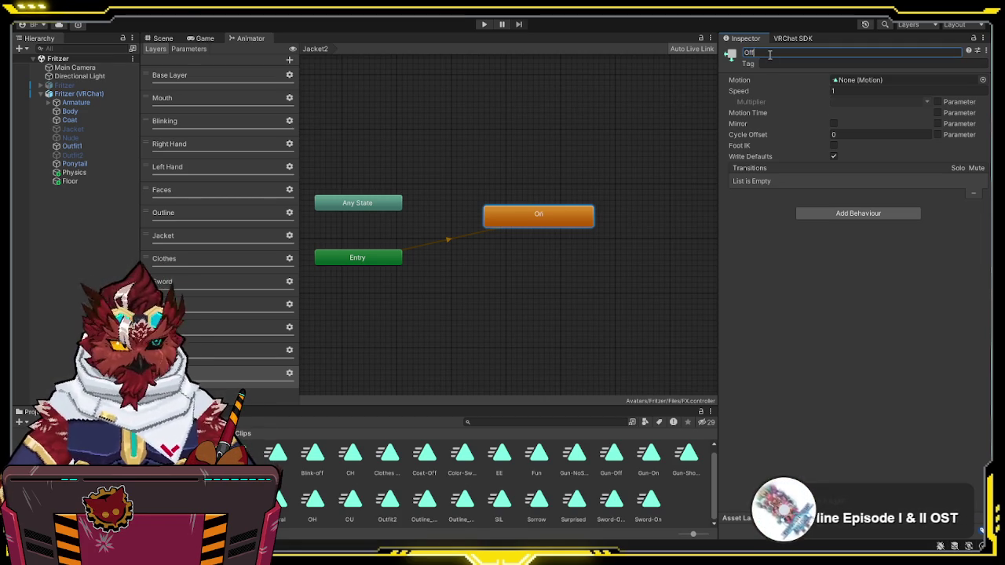
Step: Add the Jacket clip as a state below Off
{"action": "left_click", "coordinate": [537, 164]}
{"action": "left_click_drag", "start_coordinate": [537, 164], "coordinate": [531, 153]}
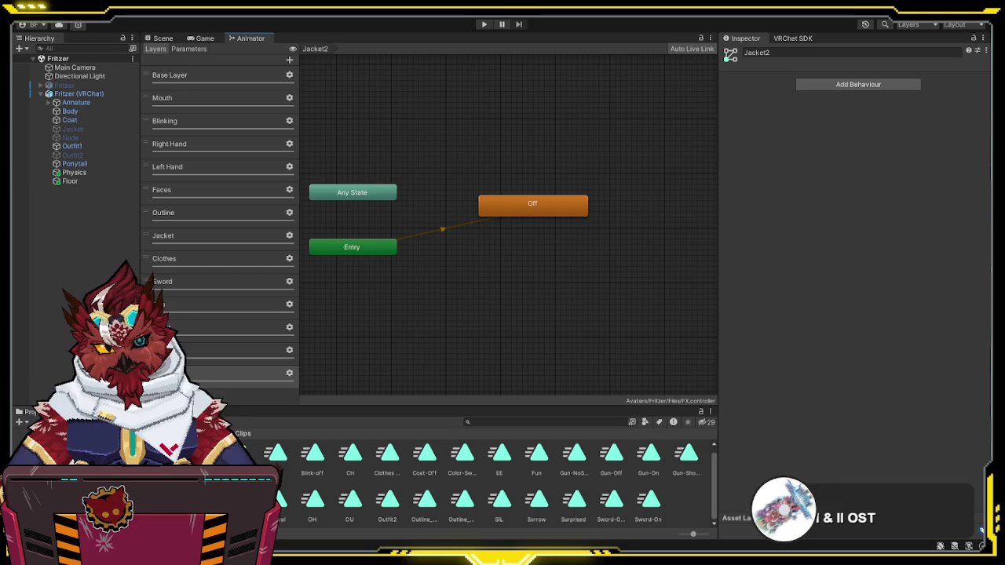
{"action": "mouse_move", "coordinate": [431, 331]}
{"action": "left_mouse_down"}
{"action": "mouse_move", "coordinate": [501, 267]}
{"action": "mouse_move", "coordinate": [490, 267]}
{"action": "left_mouse_up"}
{"action": "right_click", "coordinate": [516, 199]}
Step: Create an Off-to-Jacket transition with no exit time, conditioned on jacket2 true
{"action": "left_click", "coordinate": [544, 208]}
{"action": "left_click", "coordinate": [519, 263]}
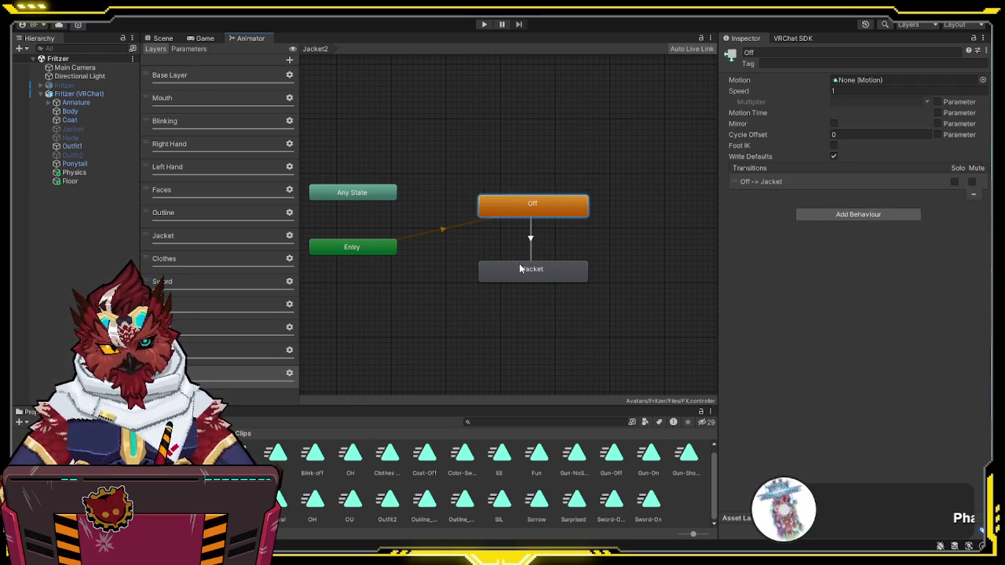
{"action": "left_click", "coordinate": [554, 278]}
{"action": "left_click", "coordinate": [534, 237]}
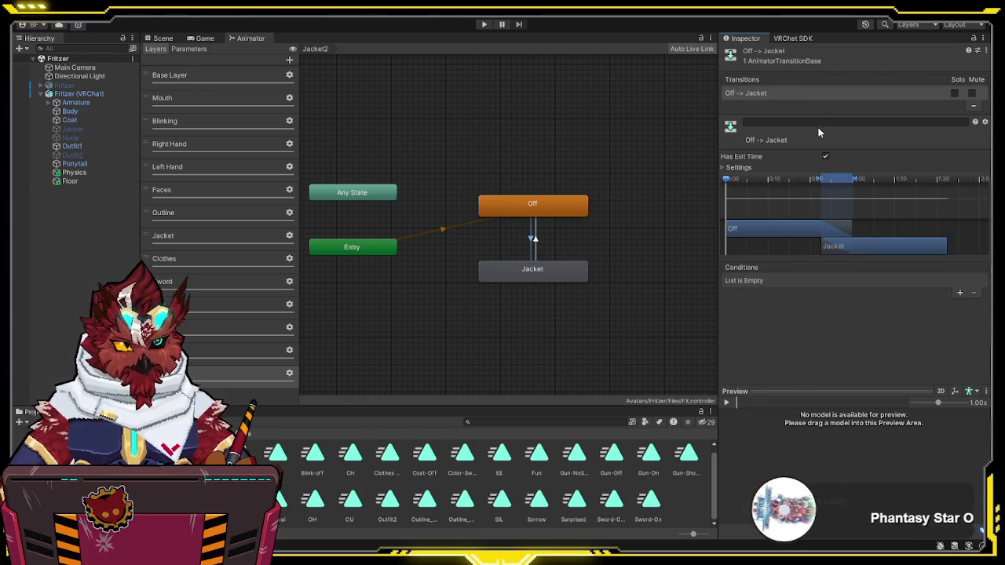
{"action": "left_click", "coordinate": [825, 156]}
{"action": "left_click", "coordinate": [959, 292]}
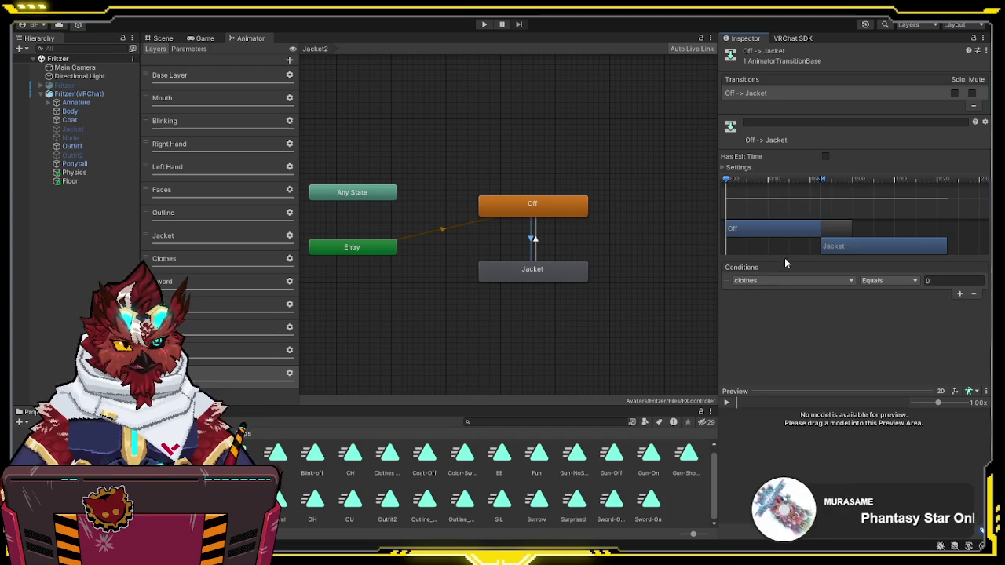
{"action": "left_click", "coordinate": [770, 440]}
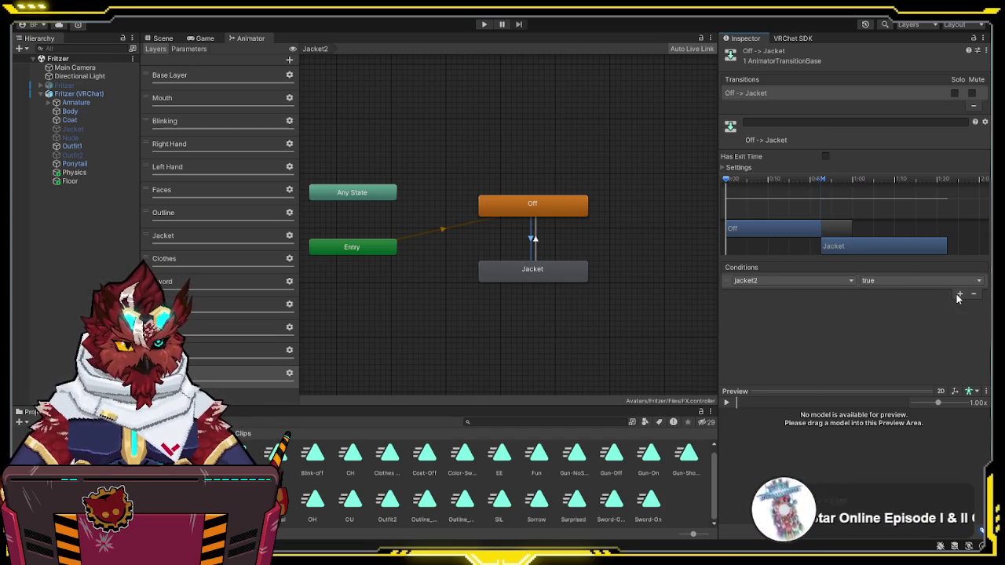
Step: Add a second transition linking the Off and Jacket states
{"action": "right_click", "coordinate": [537, 214]}
{"action": "left_click", "coordinate": [558, 219]}
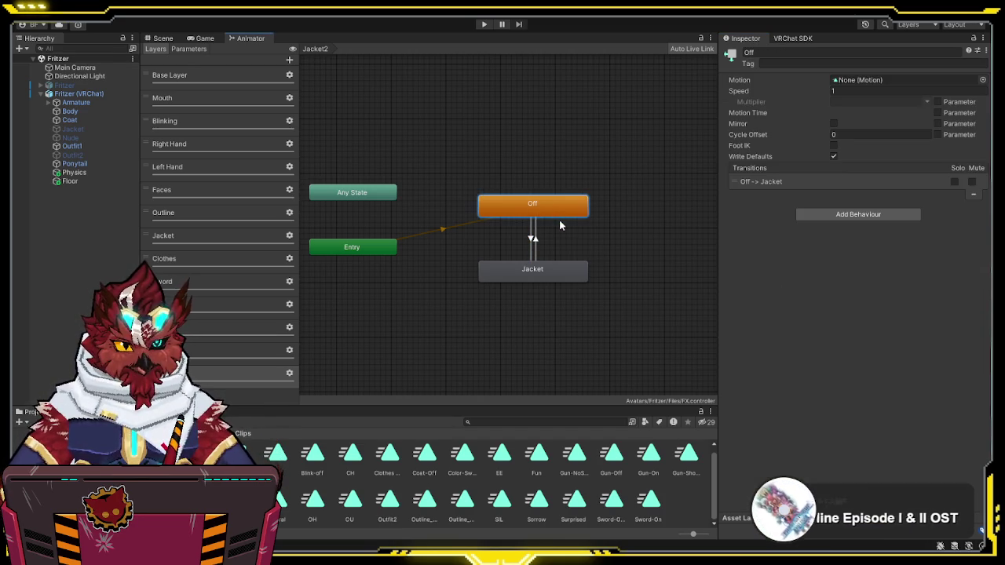
{"action": "left_click", "coordinate": [532, 271]}
{"action": "left_click", "coordinate": [540, 251]}
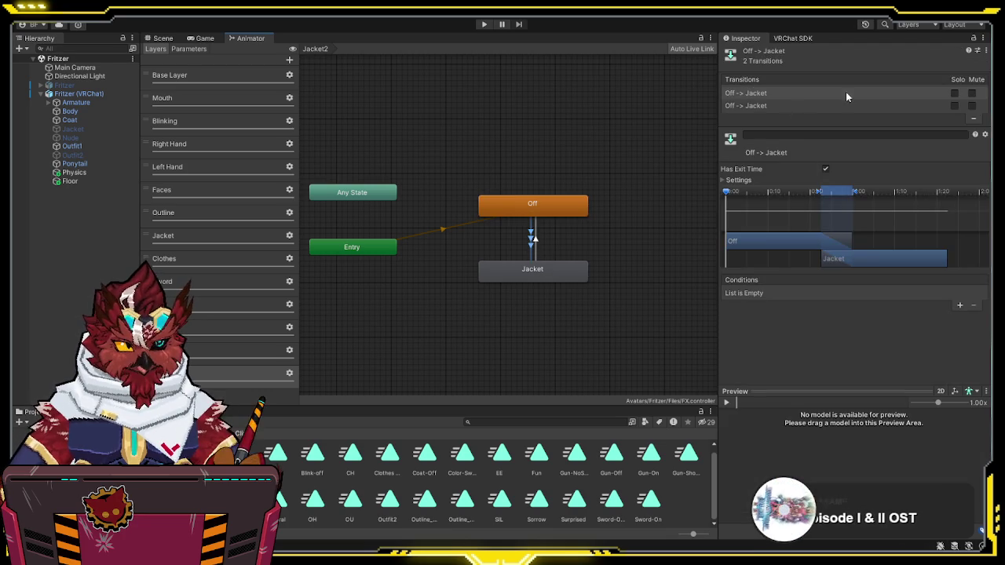
Step: On the first Off-to-Jacket transition, disable exit time and require clothes Equals 1
{"action": "left_click", "coordinate": [779, 107]}
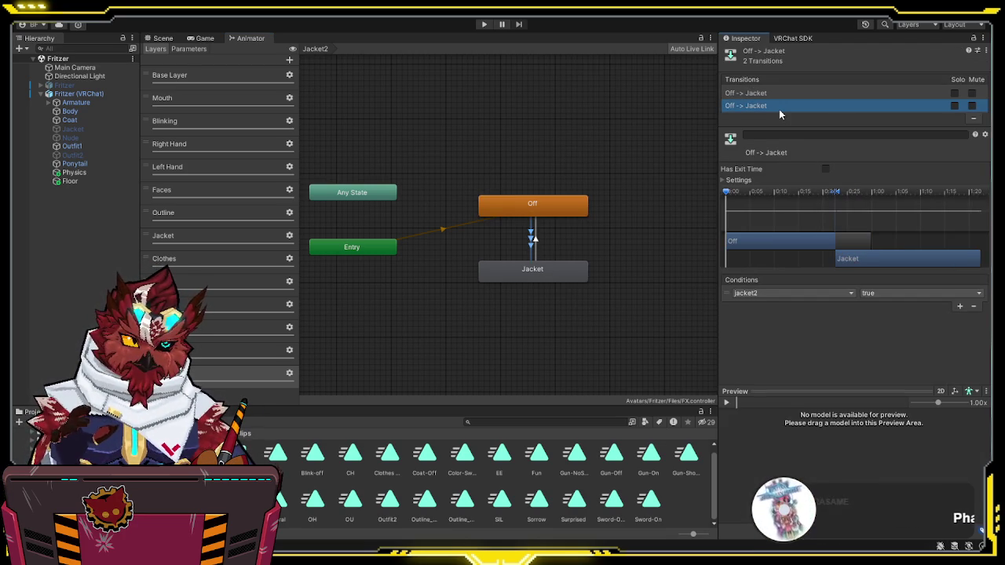
{"action": "left_click", "coordinate": [785, 94]}
{"action": "left_click", "coordinate": [825, 169]}
{"action": "left_click", "coordinate": [959, 305]}
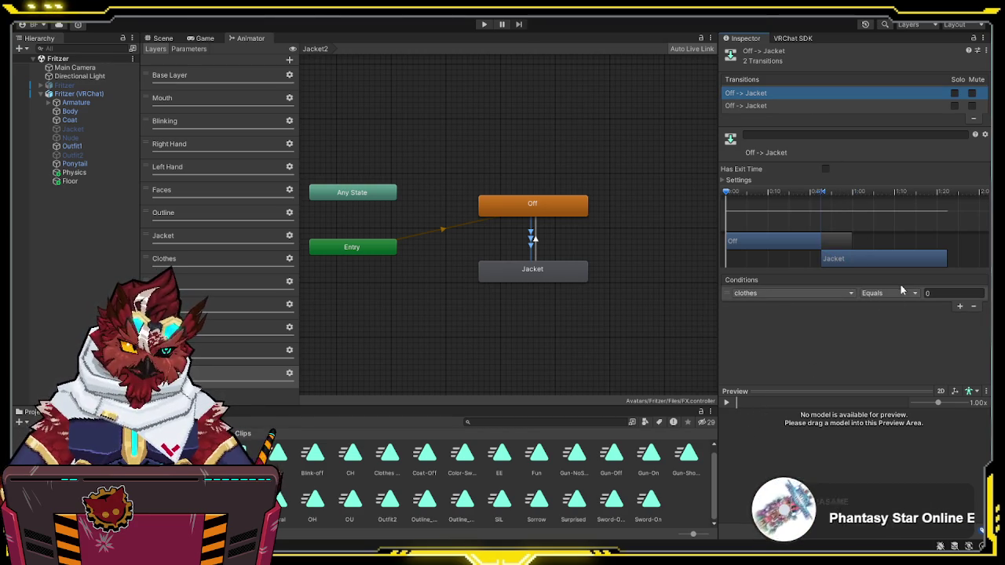
{"action": "left_click", "coordinate": [950, 292]}
{"action": "type", "text": "1"}
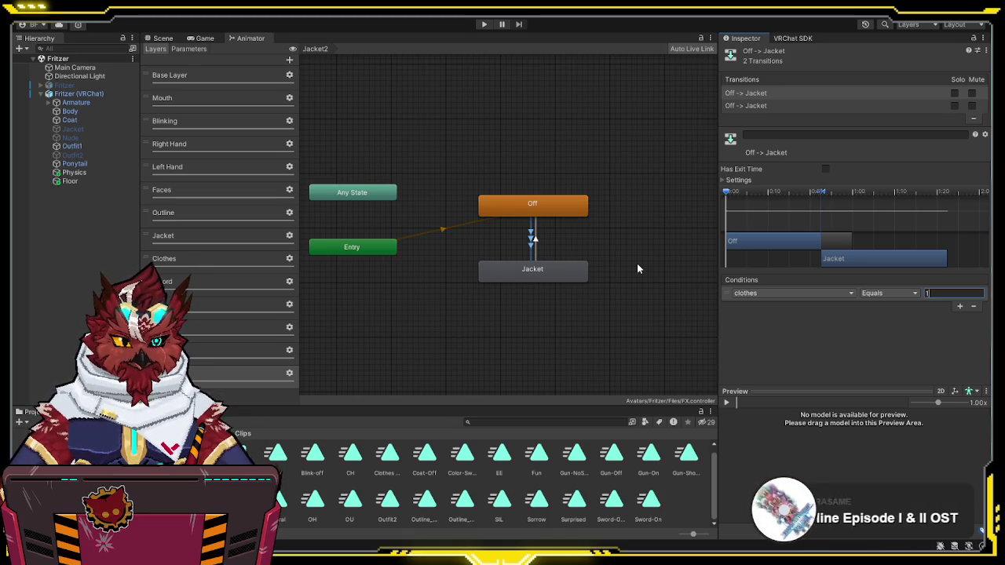
Step: Give the Jacket-to-Off transition no exit time and a jacket2 true condition
{"action": "left_click", "coordinate": [535, 246]}
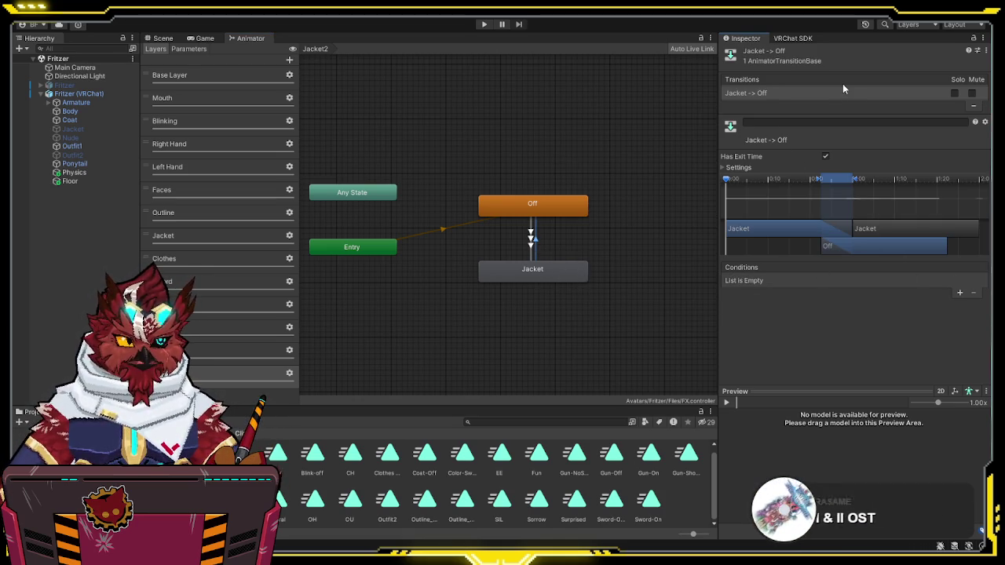
{"action": "left_click", "coordinate": [825, 157]}
{"action": "left_click", "coordinate": [959, 292]}
{"action": "left_click", "coordinate": [791, 280]}
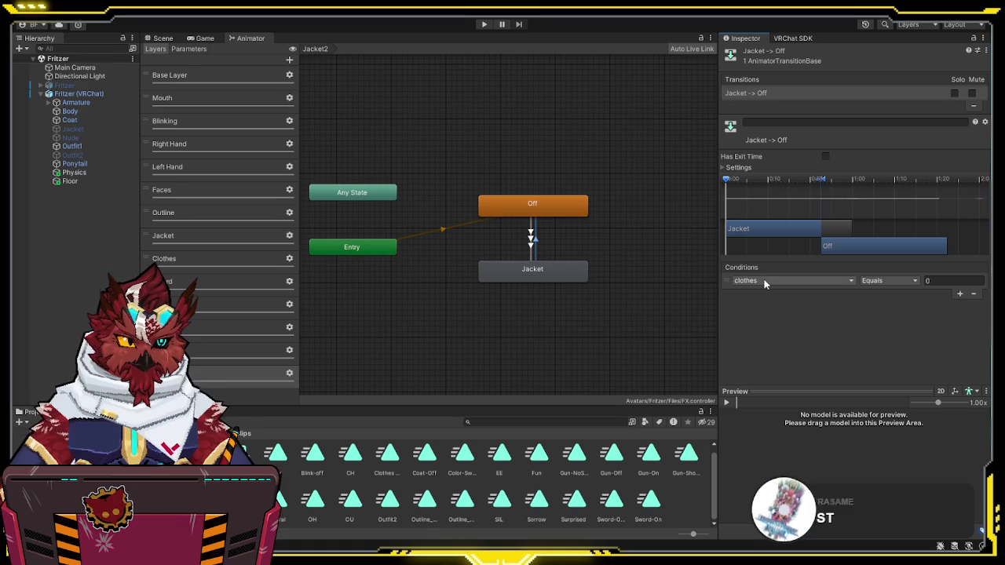
{"action": "left_click", "coordinate": [753, 338]}
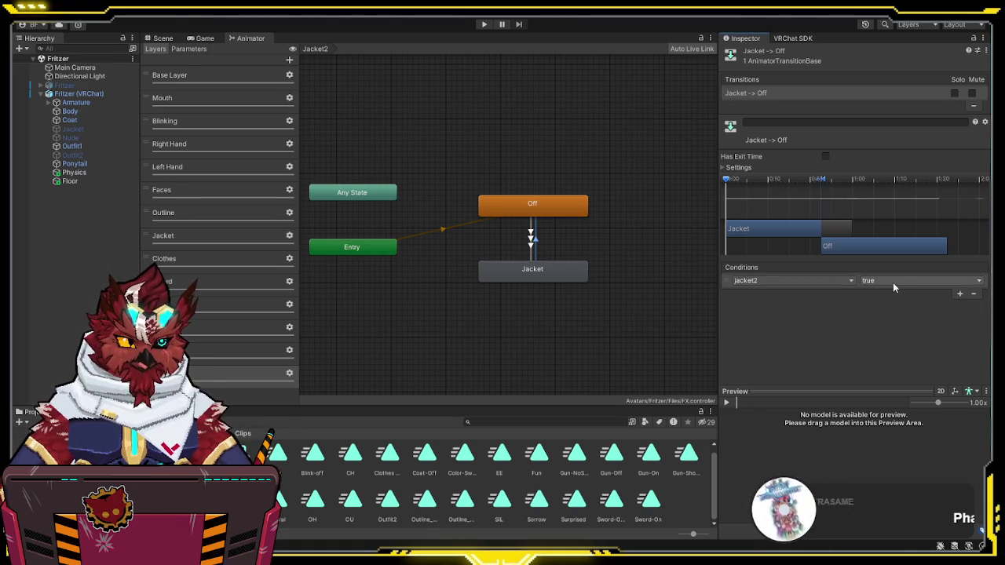
{"action": "left_click", "coordinate": [669, 331]}
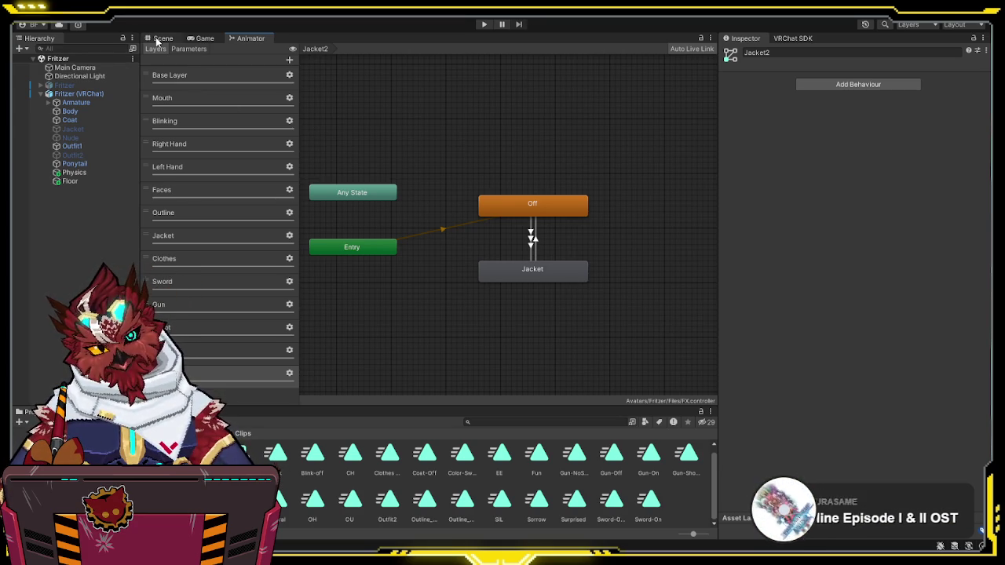
Step: In VRCExpressionParameters, add a jacket2 Bool and change clothes to Int
{"action": "left_click", "coordinate": [161, 38]}
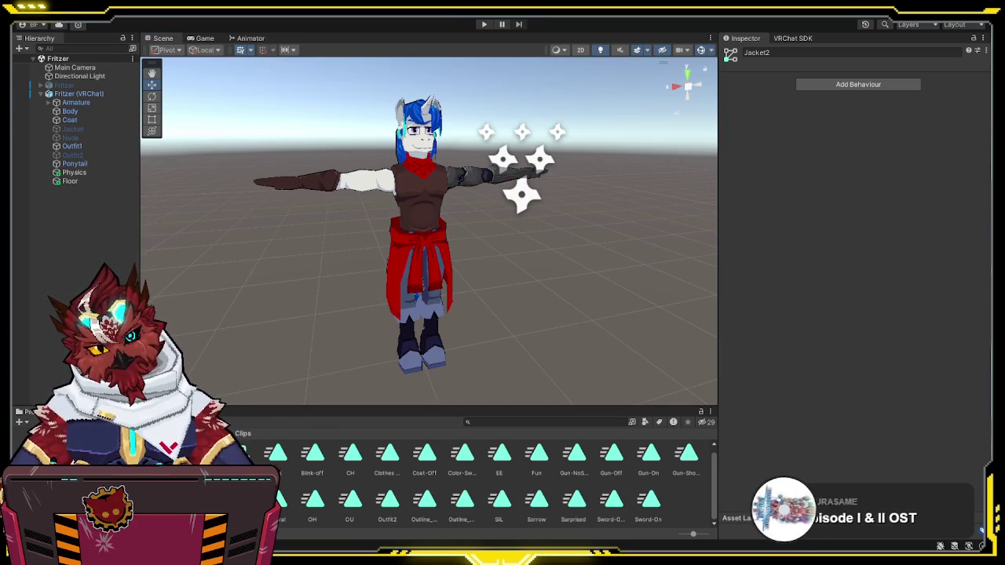
{"action": "left_click", "coordinate": [157, 487]}
{"action": "left_click", "coordinate": [423, 462]}
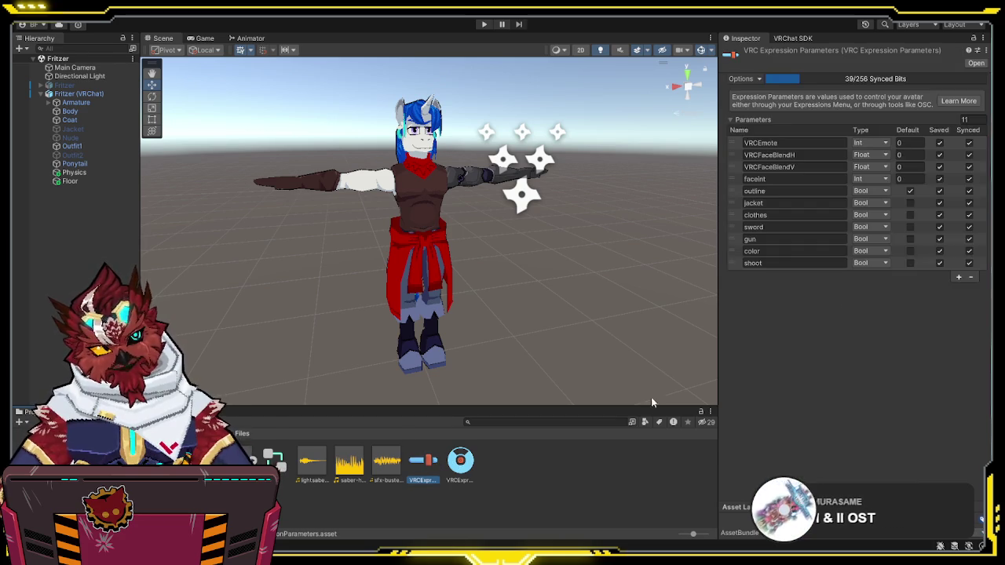
{"action": "left_click", "coordinate": [959, 278]}
{"action": "type", "text": "jacket2"}
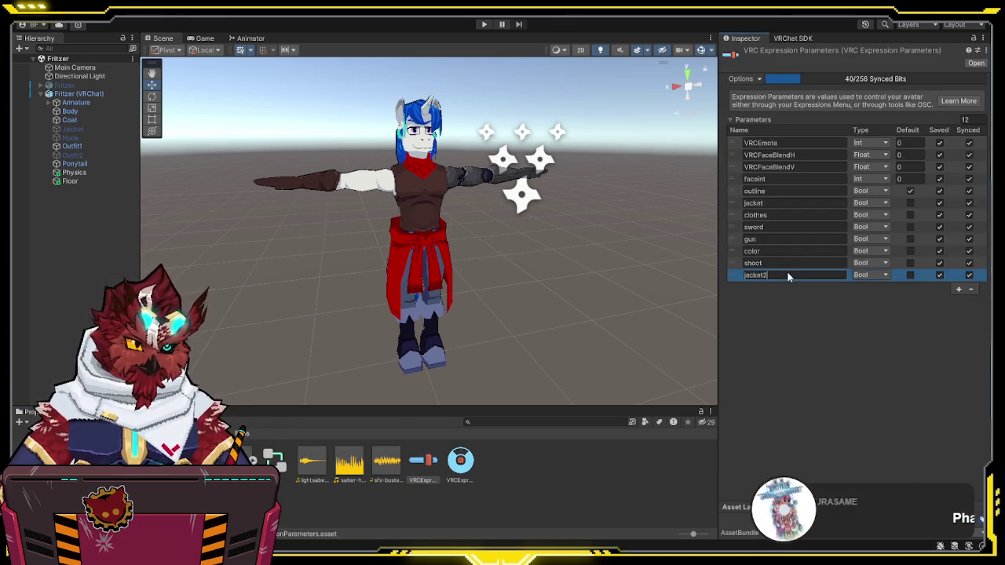
{"action": "left_click", "coordinate": [875, 231]}
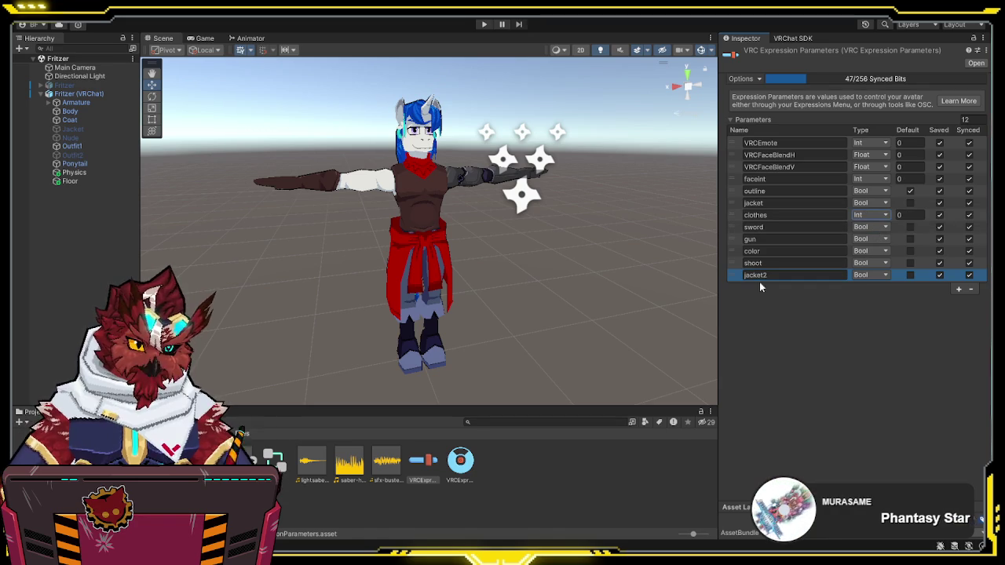
{"action": "left_click", "coordinate": [640, 294]}
Step: Rename the main menu's Jacket Toggle control to Waistcoat
{"action": "left_click", "coordinate": [461, 458]}
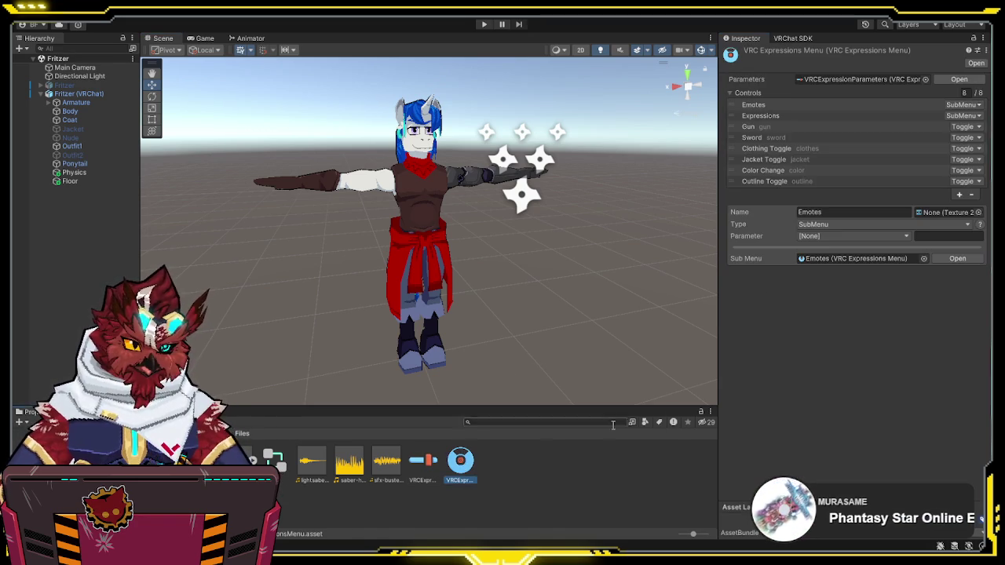
{"action": "left_click", "coordinate": [835, 160]}
{"action": "left_click", "coordinate": [851, 213]}
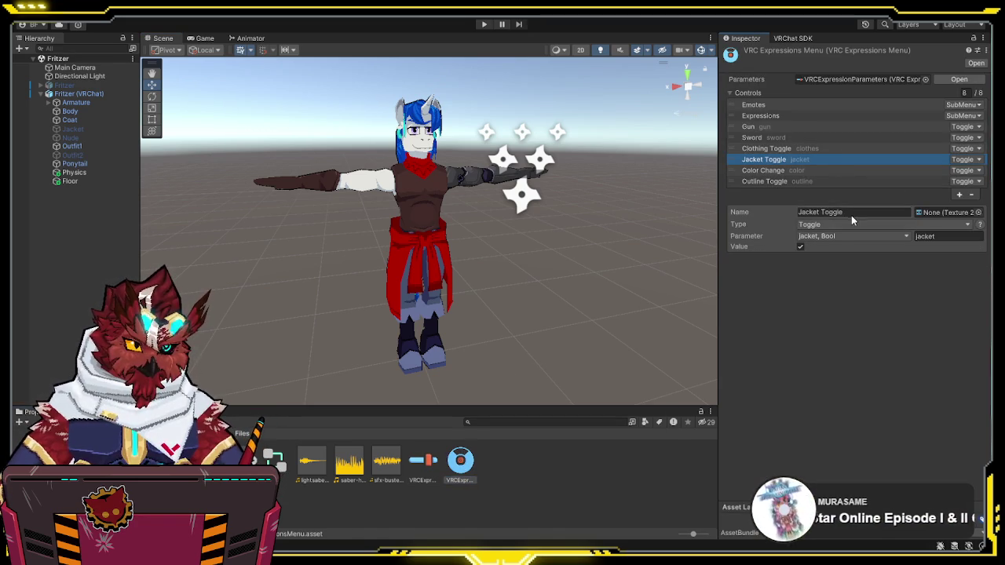
{"action": "type", "text": "Waistcoat"}
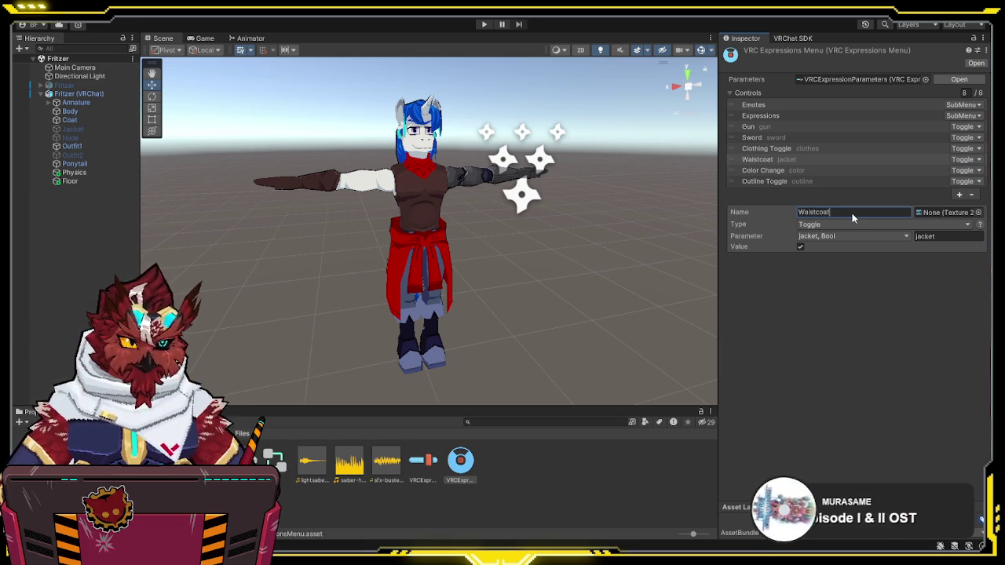
{"action": "key", "text": "Return"}
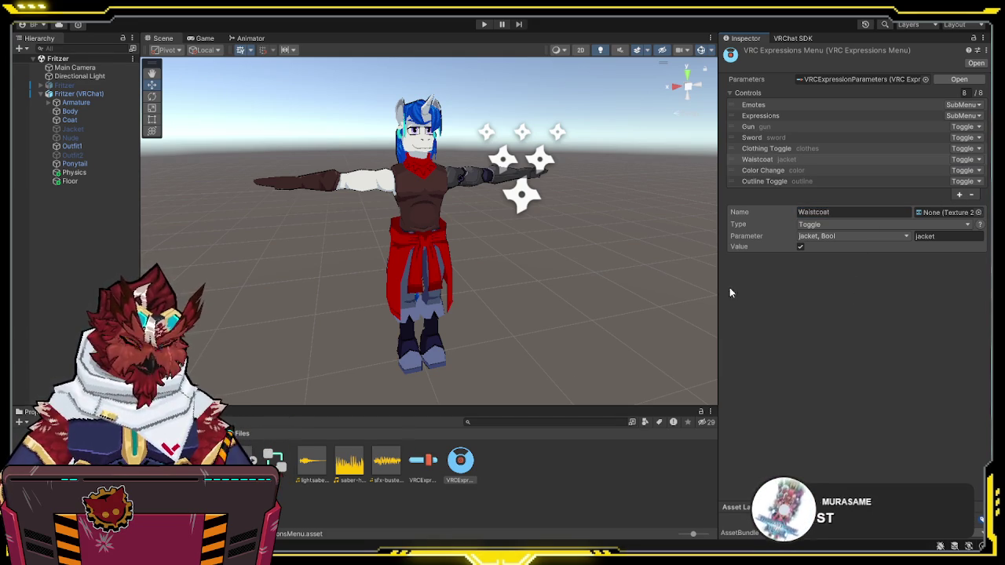
Step: Create a new expressions menu asset named Clothes in the Files folder
{"action": "left_click", "coordinate": [534, 476]}
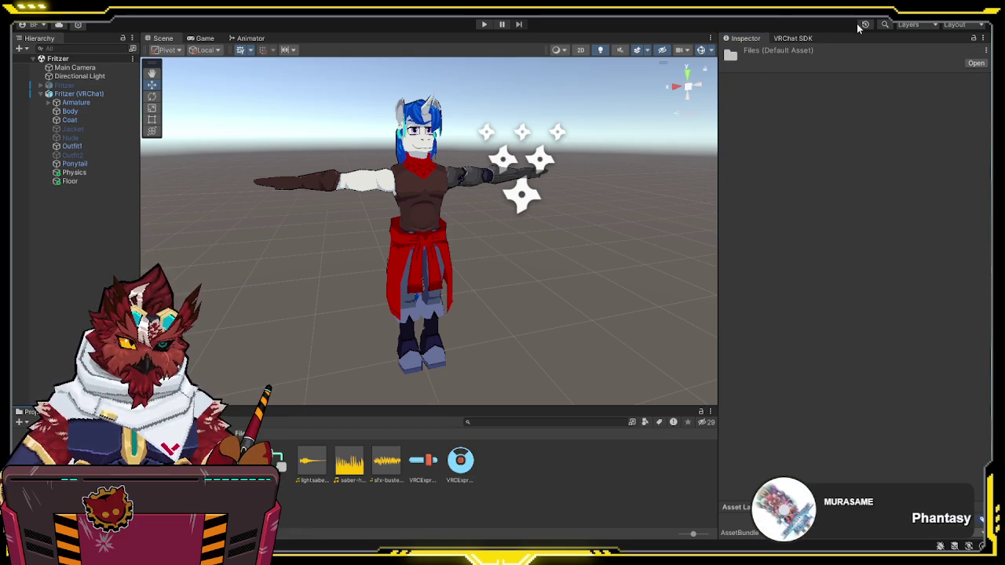
{"action": "key", "text": "ctrl+v"}
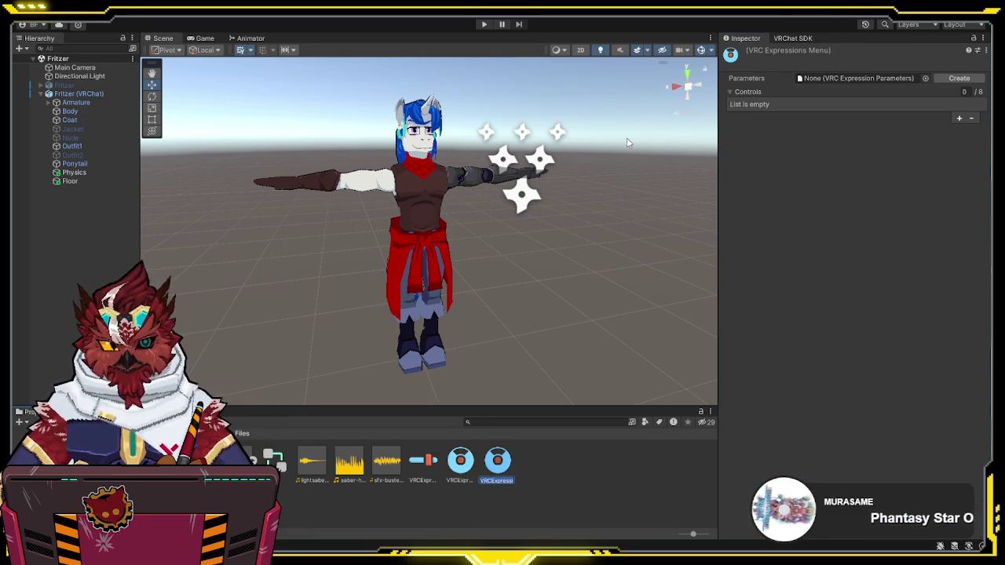
{"action": "type", "text": "Clothes"}
{"action": "key", "text": "Return"}
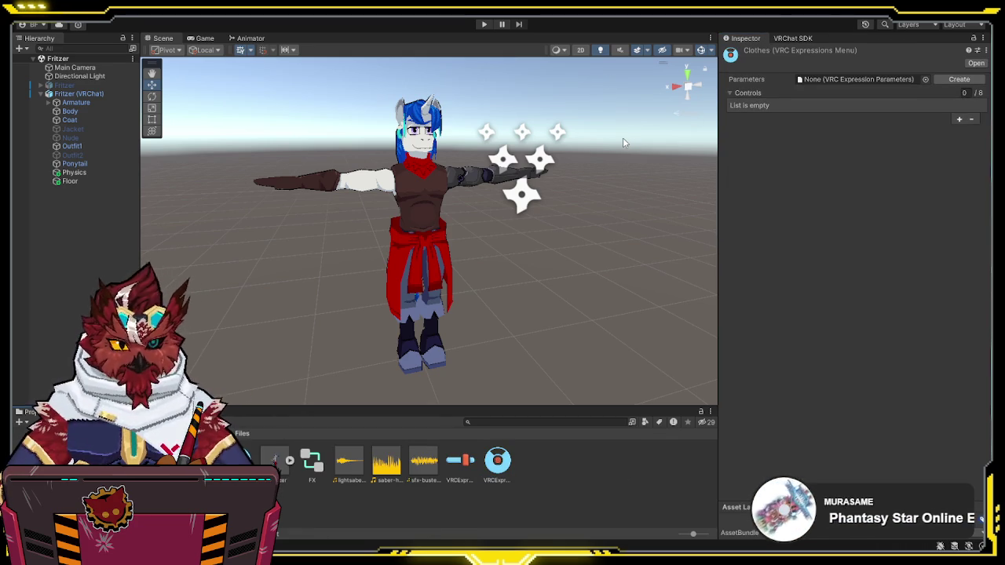
Step: Rename Clothing Toggle to Clothing and make it a SubMenu pointing to the Clothes menu
{"action": "left_click", "coordinate": [497, 461]}
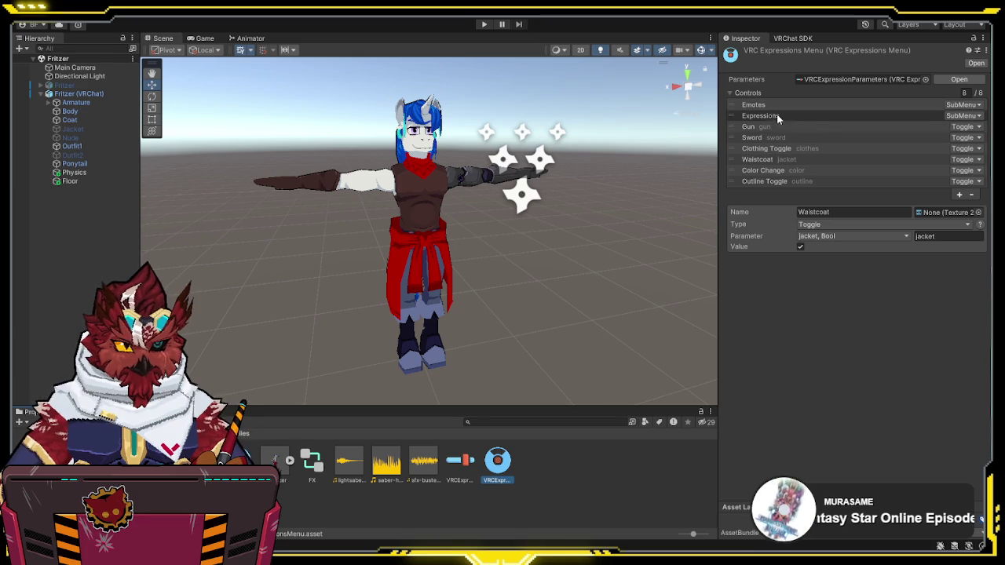
{"action": "left_click", "coordinate": [766, 148]}
{"action": "left_click", "coordinate": [852, 212]}
{"action": "type", "text": "Clothing"}
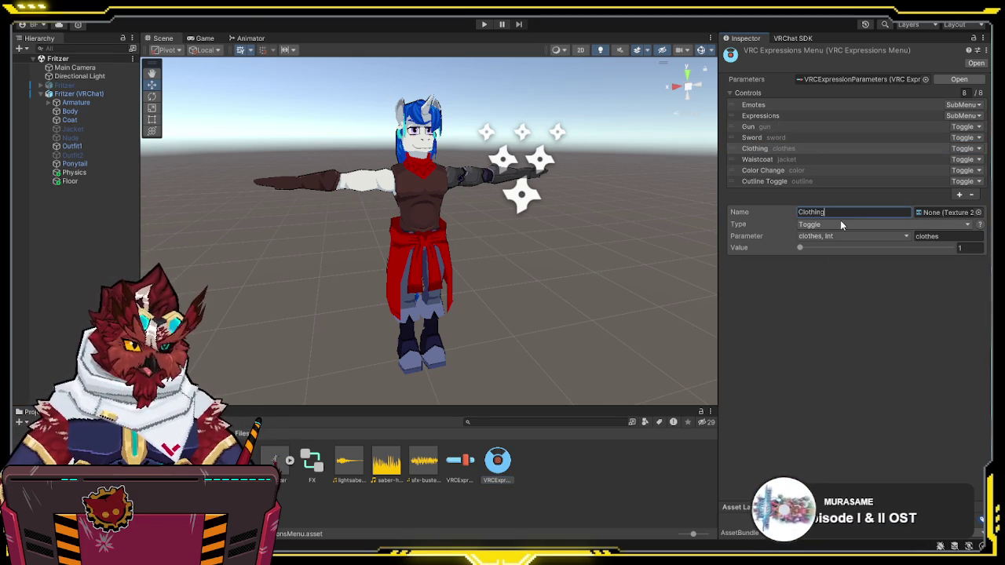
{"action": "left_click", "coordinate": [840, 223]}
{"action": "left_click", "coordinate": [835, 260]}
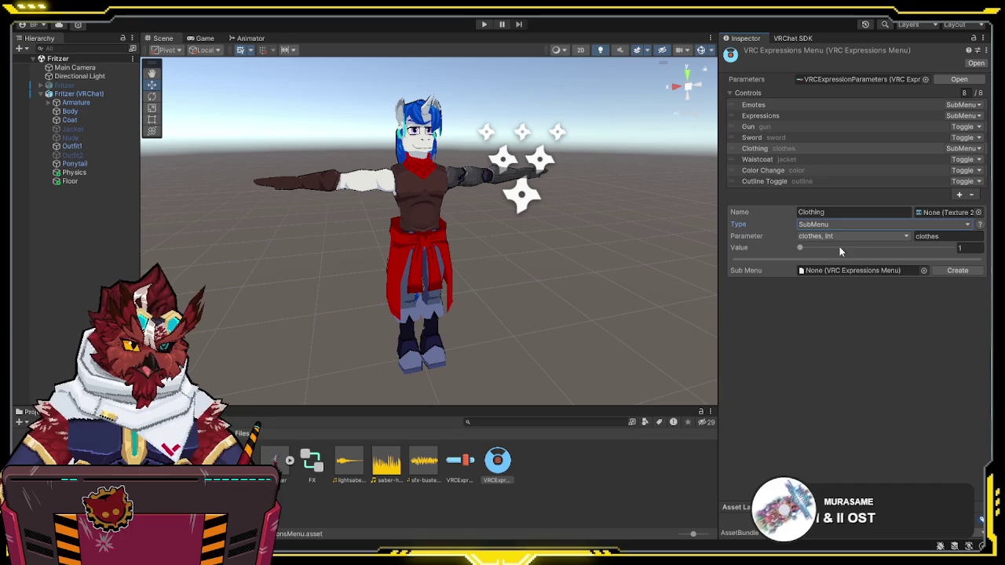
{"action": "mouse_move", "coordinate": [496, 460]}
{"action": "left_mouse_down"}
{"action": "mouse_move", "coordinate": [864, 258]}
{"action": "mouse_move", "coordinate": [825, 262]}
{"action": "left_mouse_up"}
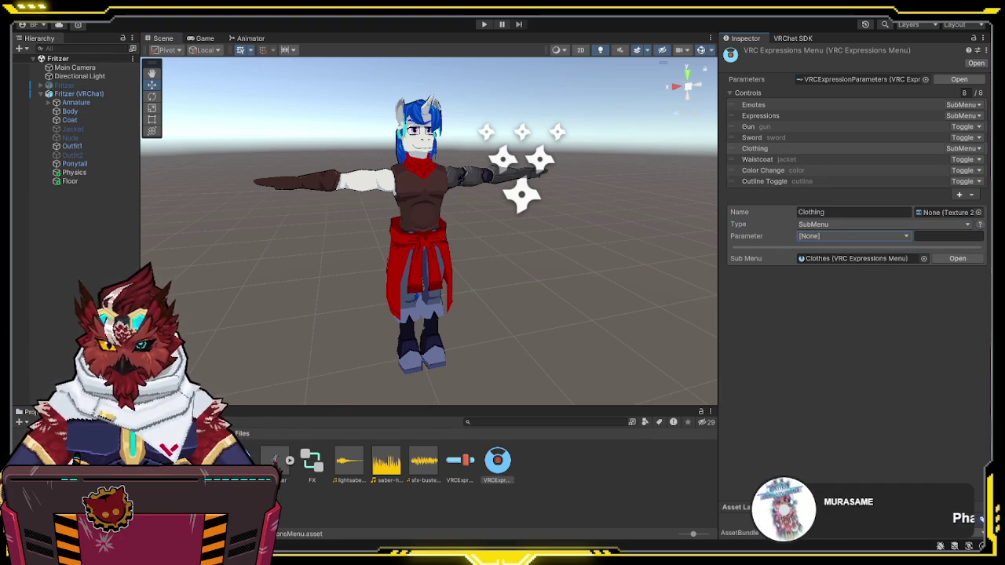
{"action": "double_click", "coordinate": [848, 258]}
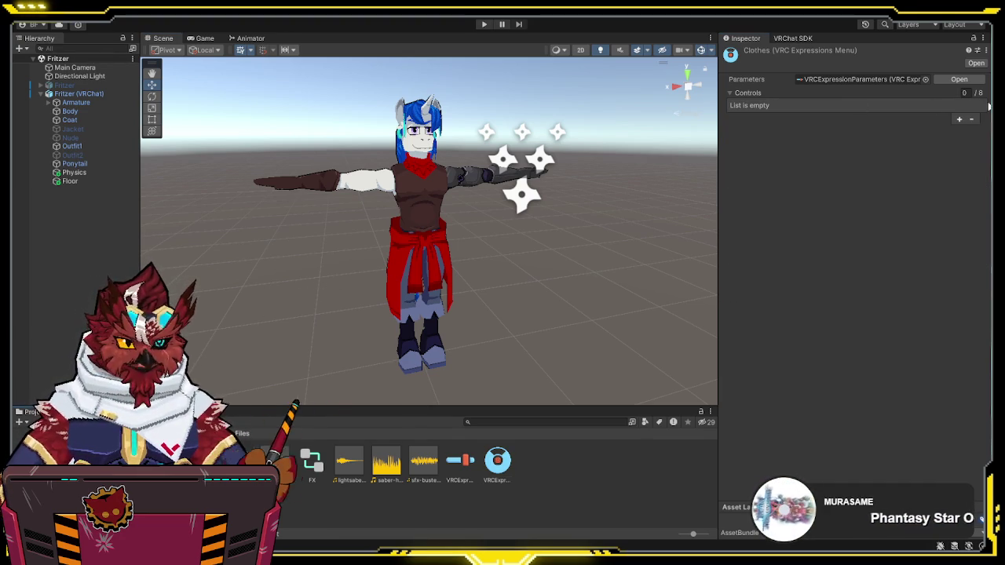
Step: Add an Outfit1 toggle driven by the clothes parameter to the Clothes menu
{"action": "left_click", "coordinate": [958, 119]}
{"action": "left_click", "coordinate": [844, 138]}
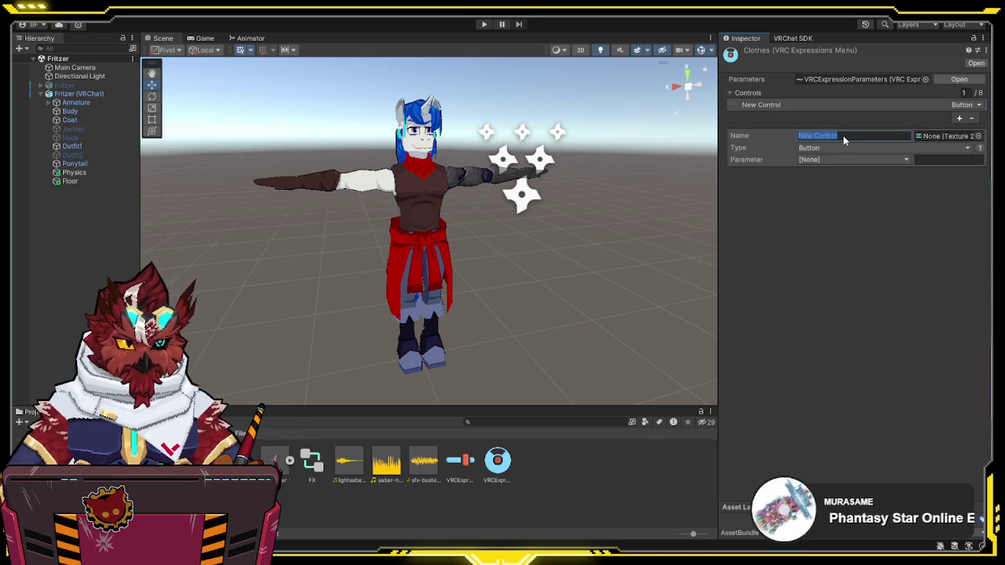
{"action": "type", "text": "Outfit1"}
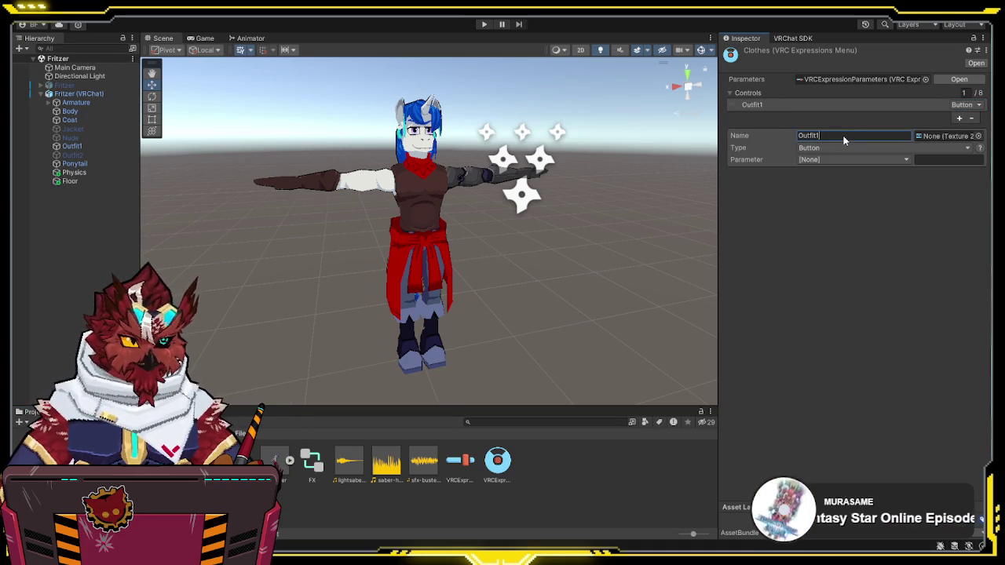
{"action": "left_click", "coordinate": [845, 165]}
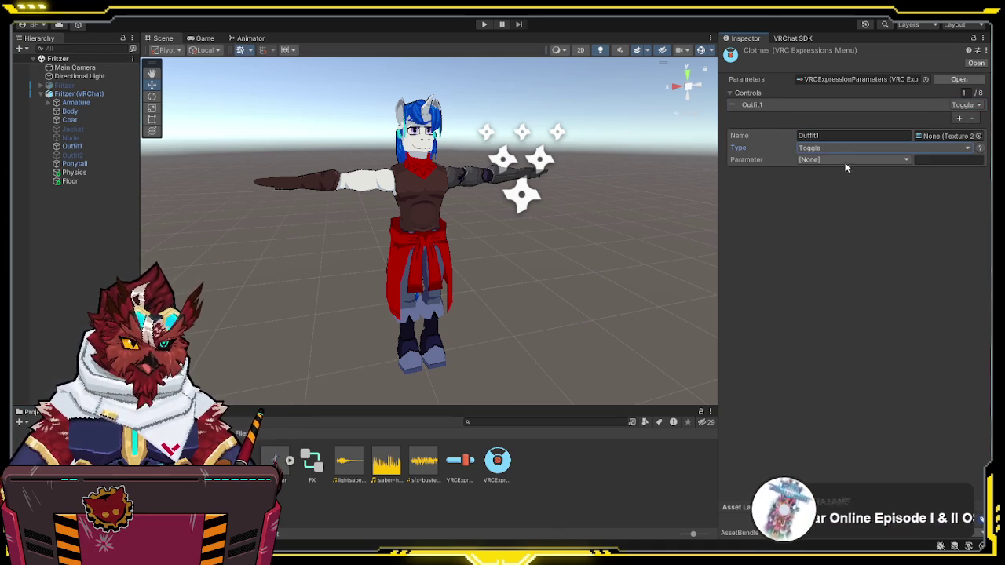
{"action": "left_click", "coordinate": [852, 256]}
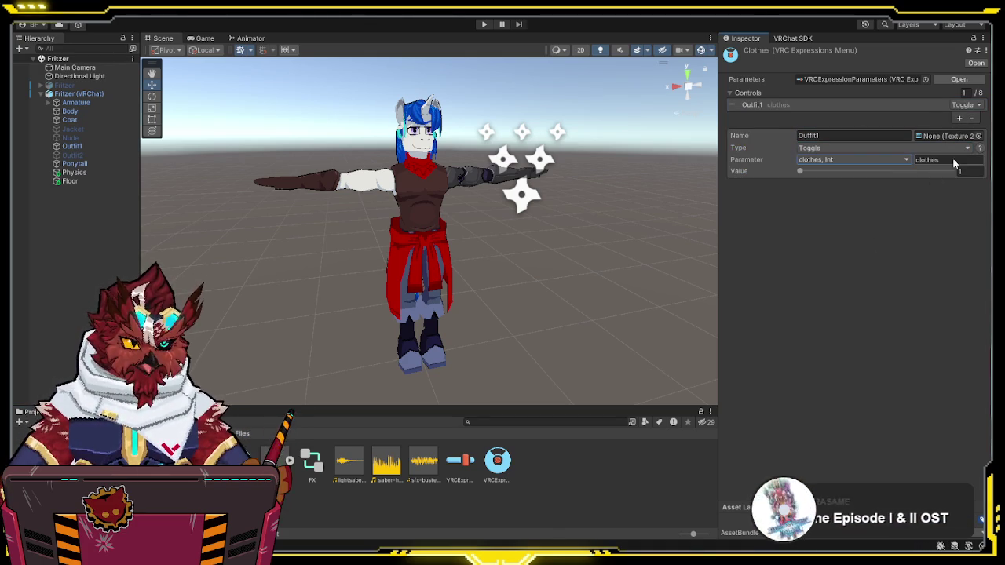
Step: Add Outfit2 and Nude toggles, giving Nude a clothes value of 2
{"action": "left_click", "coordinate": [958, 118]}
{"action": "left_click", "coordinate": [848, 146]}
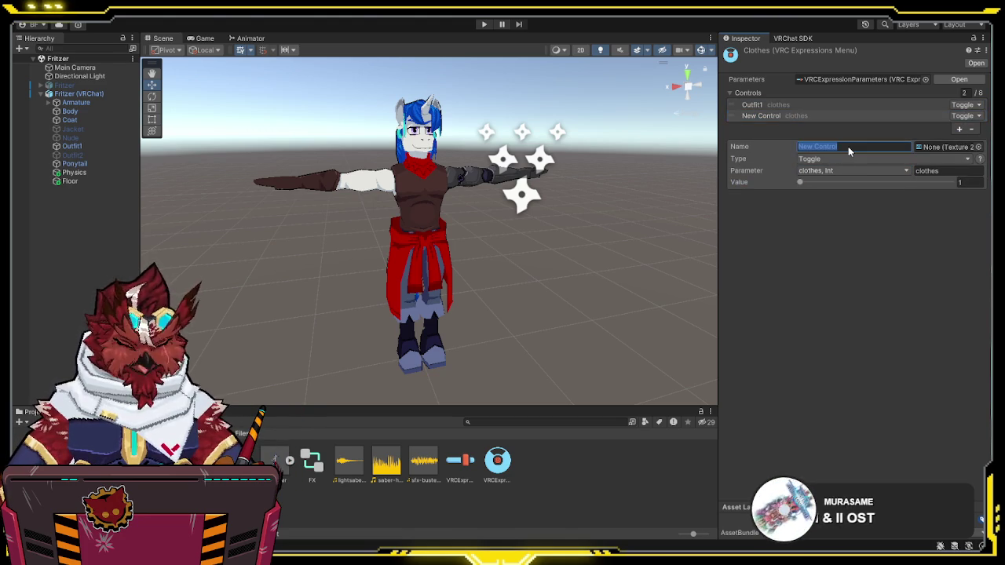
{"action": "type", "text": "Outfit2"}
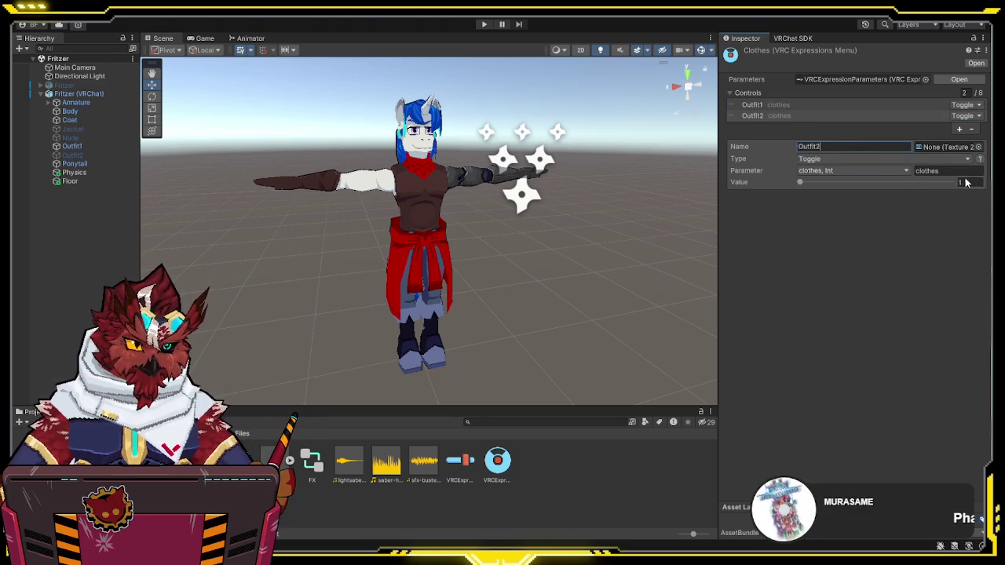
{"action": "left_click", "coordinate": [958, 129]}
{"action": "left_click", "coordinate": [849, 158]}
{"action": "type", "text": "Nud"}
{"action": "left_click", "coordinate": [962, 193]}
{"action": "type", "text": "2"}
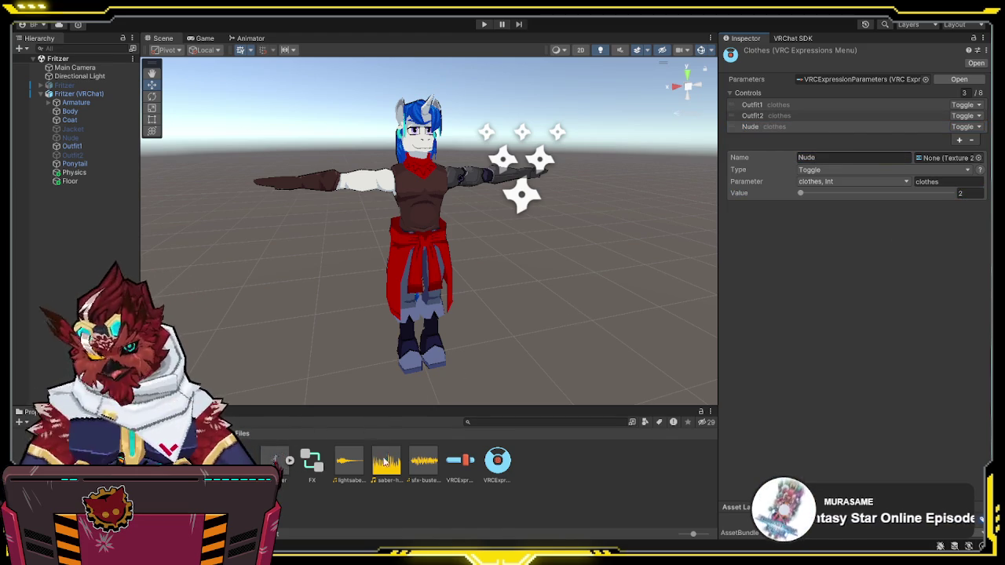
{"action": "left_click", "coordinate": [460, 460]}
{"action": "left_click", "coordinate": [495, 460]}
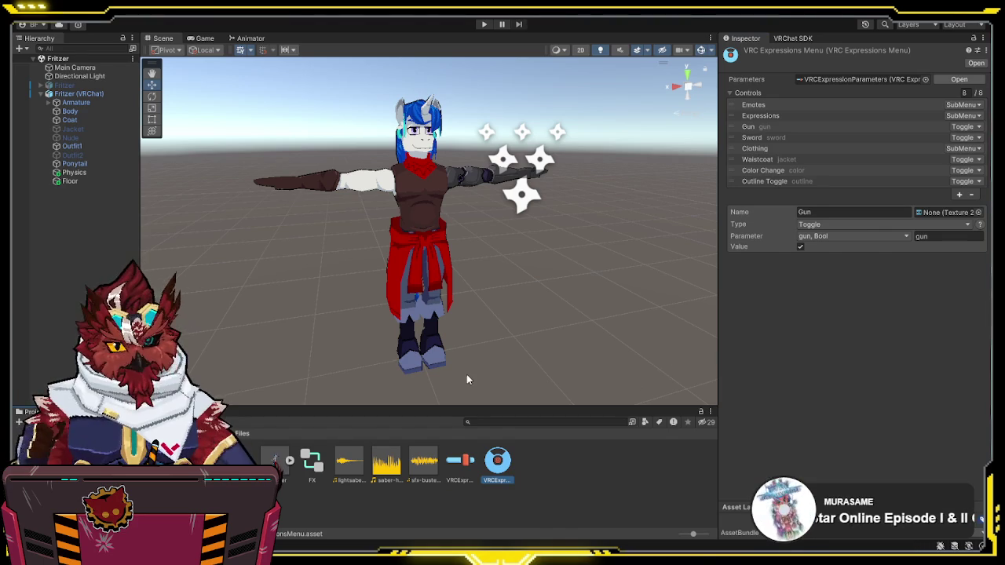
Step: Remove Waistcoat from the main menu and add a Waistcoat toggle on jacket in Clothes
{"action": "left_click", "coordinate": [792, 159]}
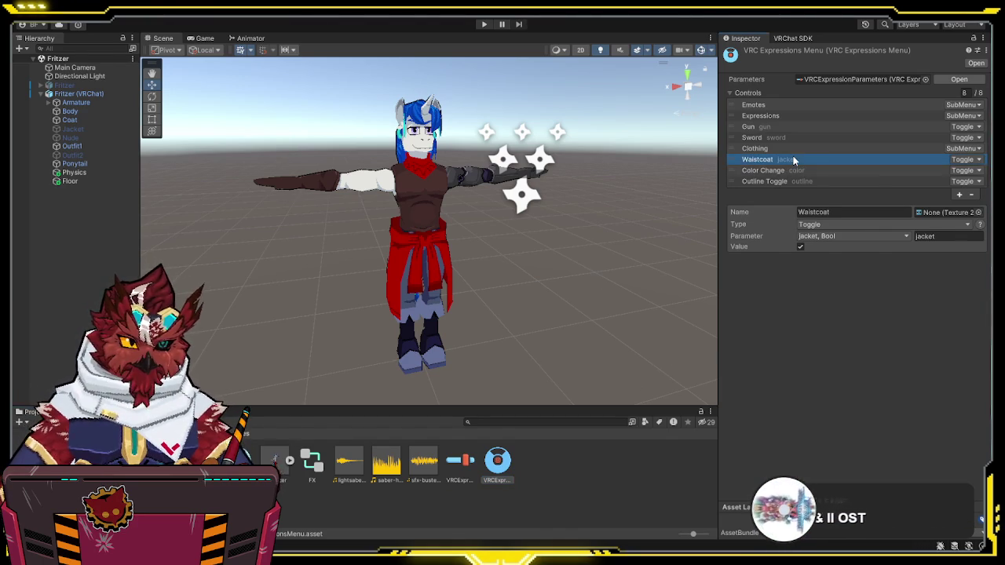
{"action": "left_click", "coordinate": [971, 195]}
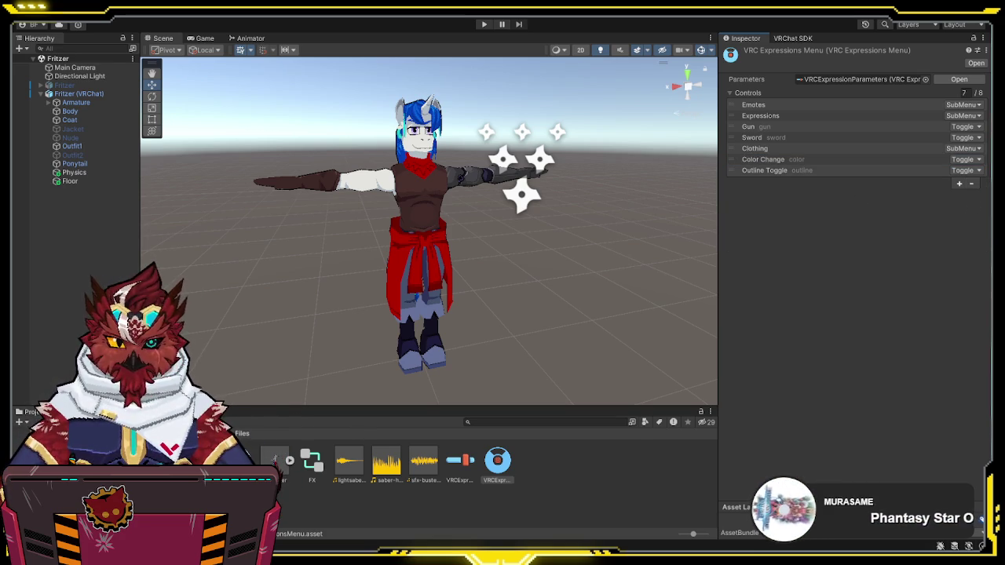
{"action": "left_click", "coordinate": [276, 447]}
{"action": "left_click", "coordinate": [958, 139]}
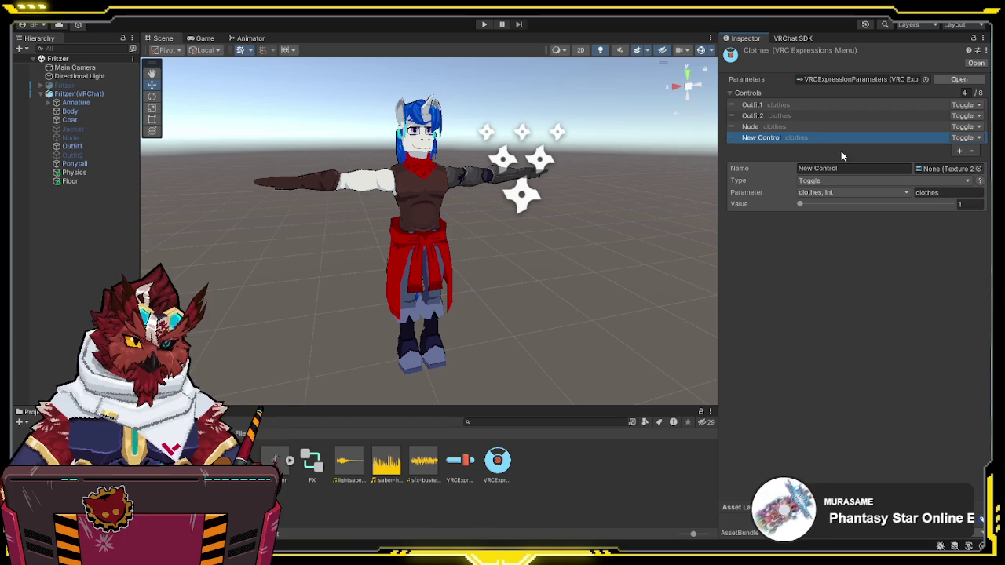
{"action": "left_click", "coordinate": [850, 169]}
{"action": "type", "text": "Waistcaot"}
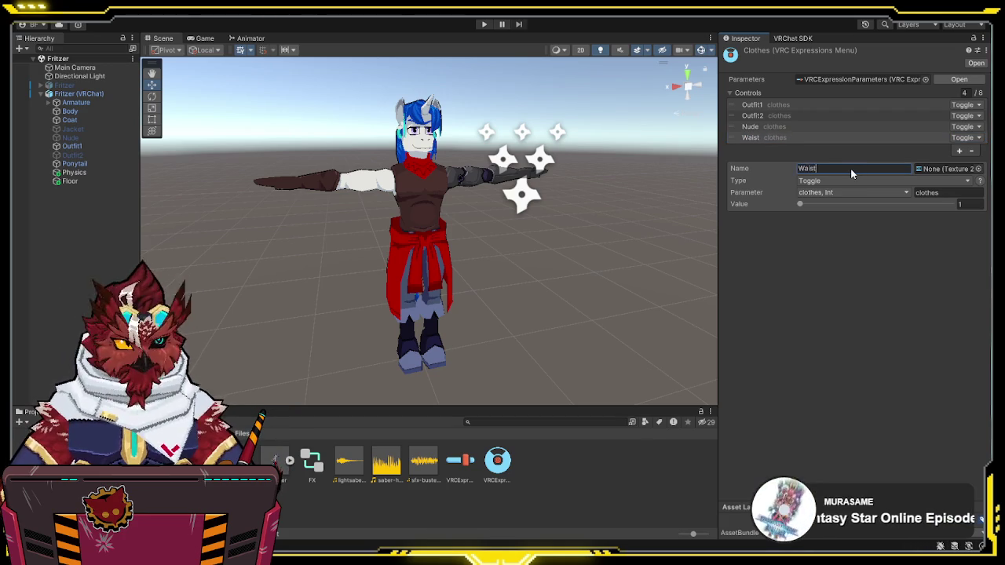
{"action": "key", "text": "BackSpace"}
{"action": "type", "text": "at"}
{"action": "key", "text": "BackSpace"}
{"action": "key", "text": "BackSpace"}
{"action": "key", "text": "BackSpace"}
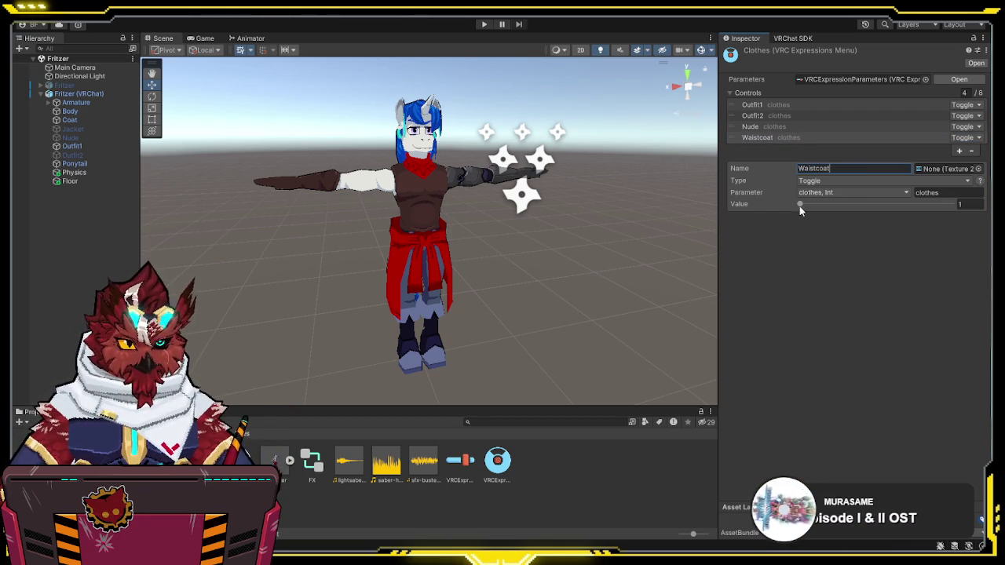
{"action": "key", "text": "Tab"}
{"action": "key", "text": "Tab"}
{"action": "key", "text": "Down"}
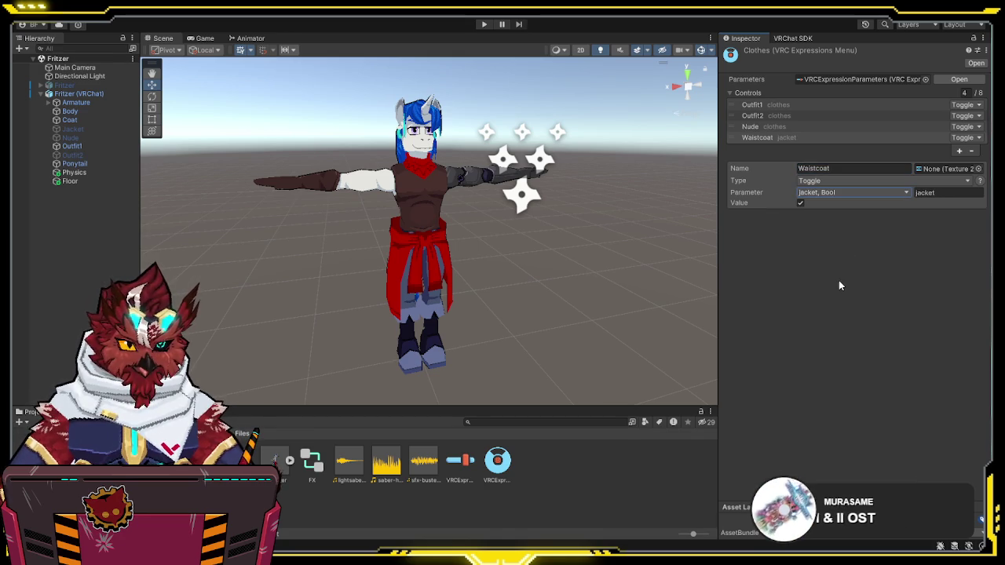
Step: Add a Jacket toggle driven by jacket2 and compare its settings with Waistcoat's
{"action": "left_click", "coordinate": [958, 151]}
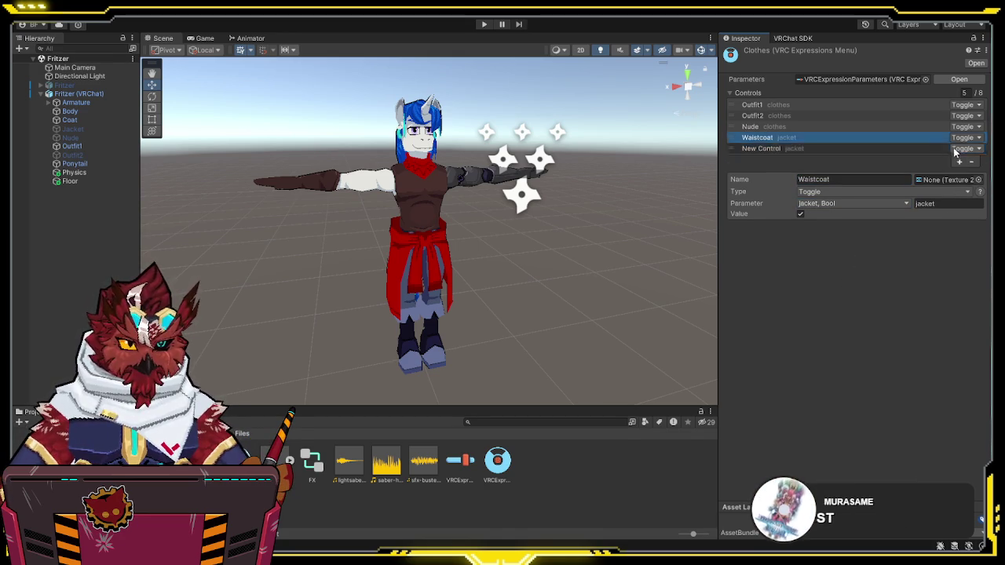
{"action": "left_click", "coordinate": [842, 180]}
{"action": "type", "text": "JK"}
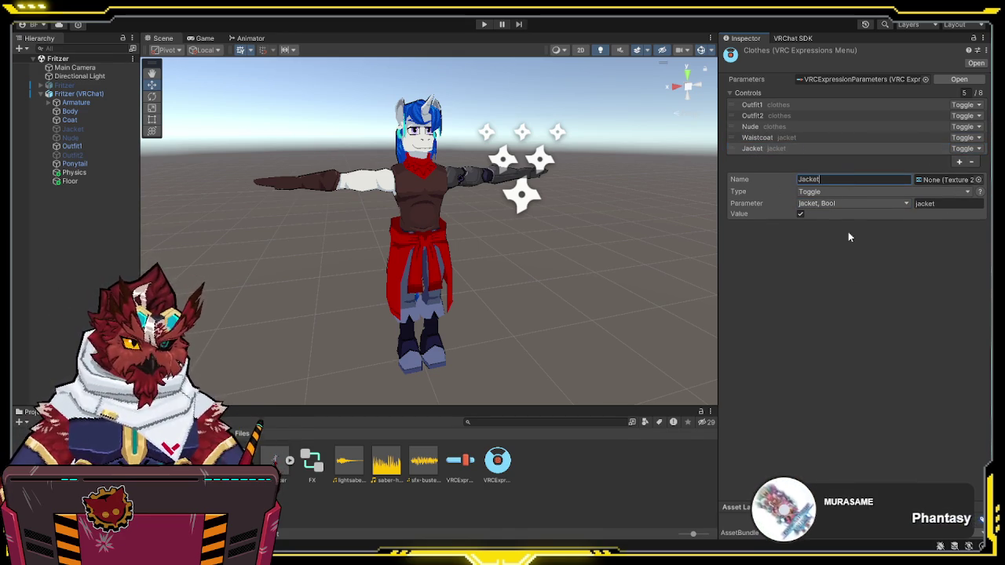
{"action": "key", "text": "Tab"}
{"action": "key", "text": "Down"}
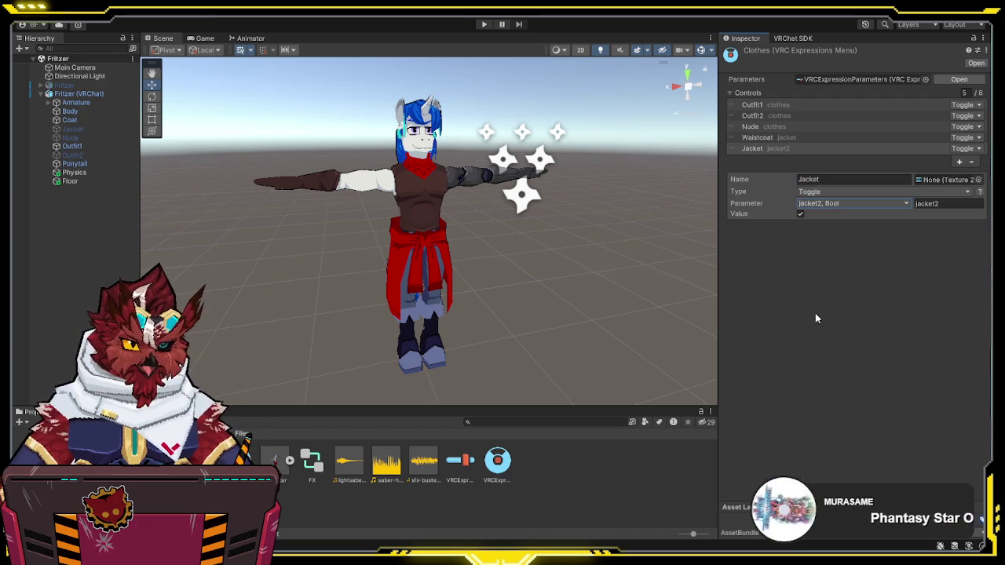
{"action": "left_click", "coordinate": [760, 138]}
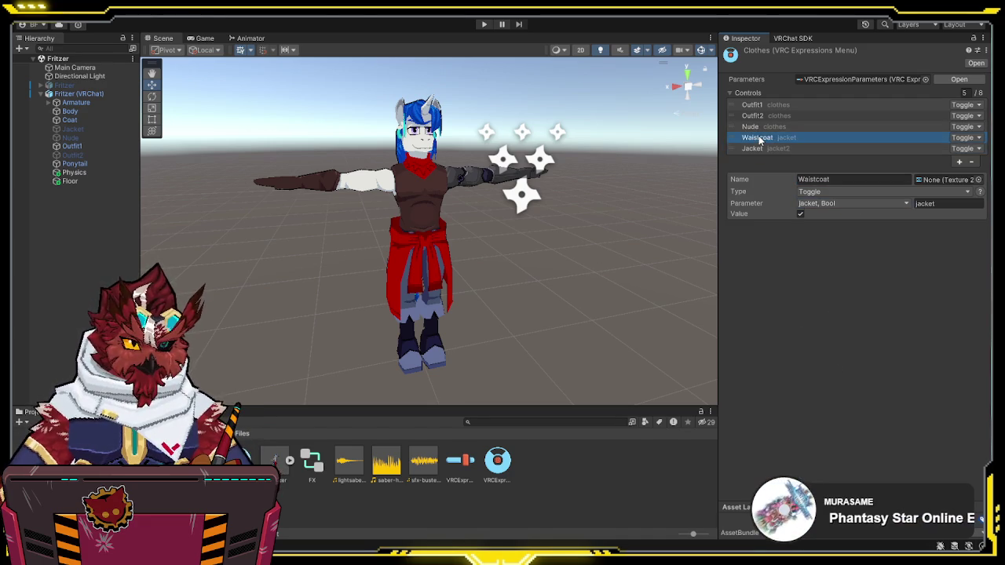
{"action": "left_click", "coordinate": [759, 149]}
{"action": "left_click", "coordinate": [761, 138]}
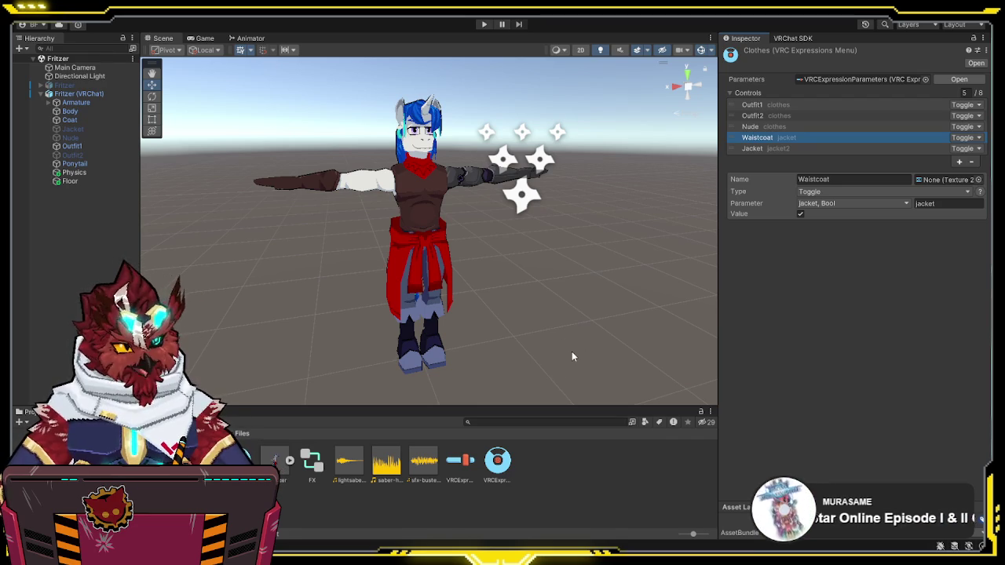
Step: Enter Play mode, dress the avatar in Outfit2 via Gesture Manager, and open the FX controller
{"action": "left_click", "coordinate": [509, 468]}
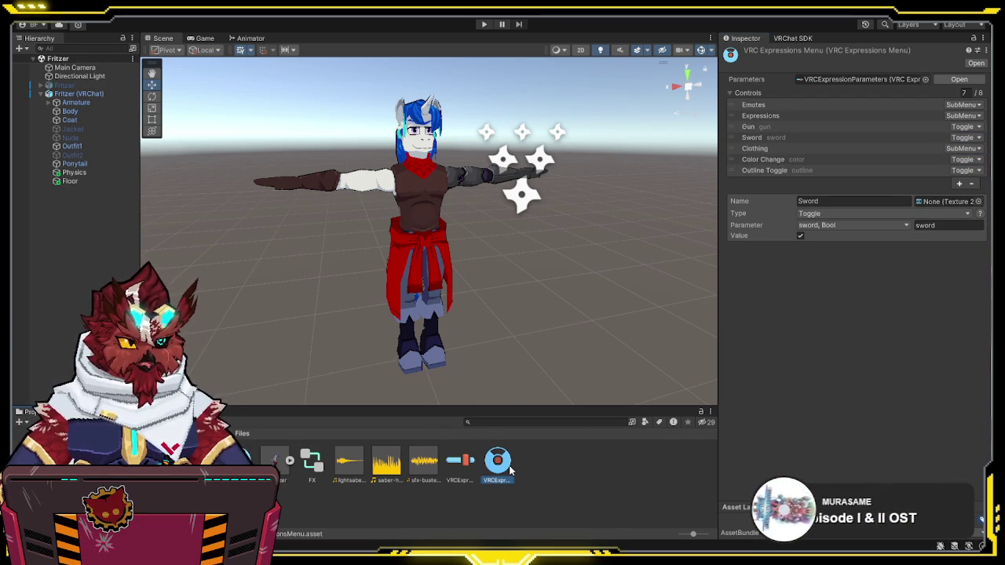
{"action": "left_click", "coordinate": [42, 95]}
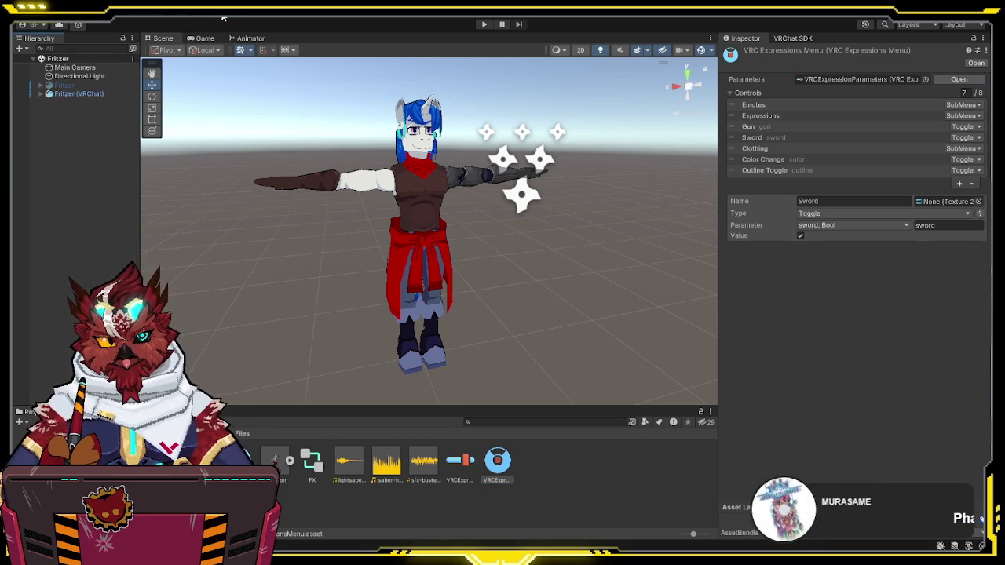
{"action": "left_click", "coordinate": [802, 225]}
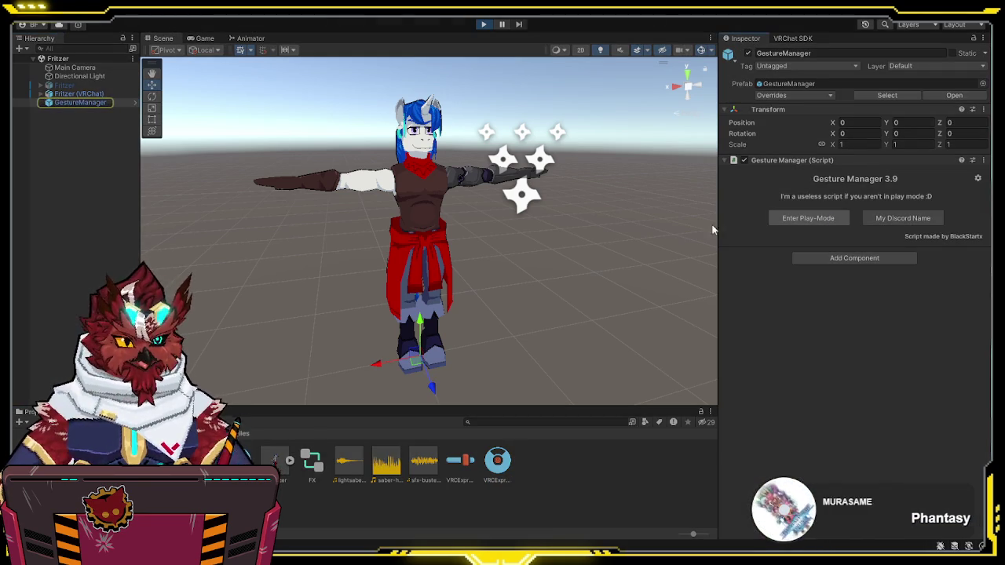
{"action": "left_click", "coordinate": [164, 39]}
{"action": "left_click", "coordinate": [909, 390]}
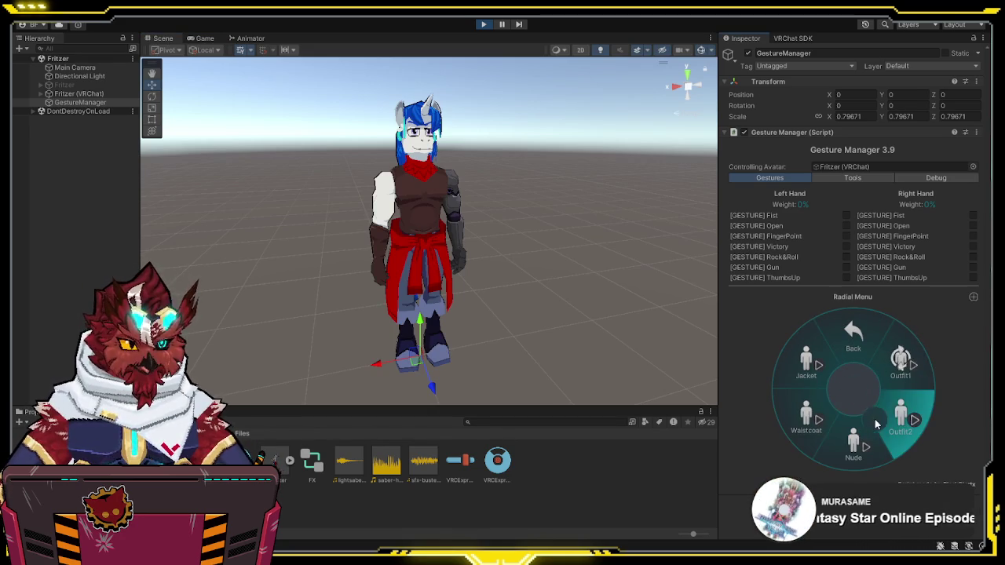
{"action": "left_click", "coordinate": [895, 417]}
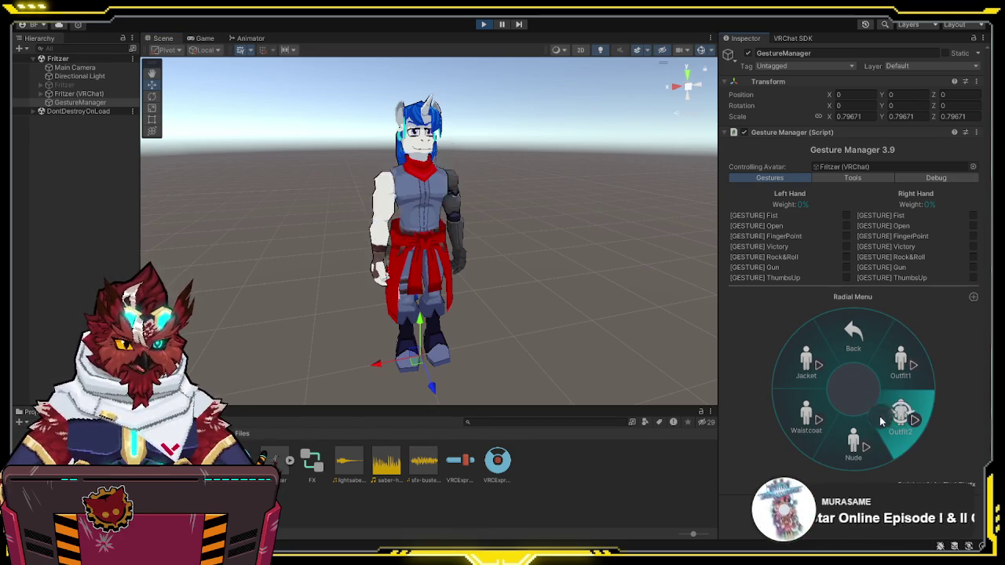
{"action": "double_click", "coordinate": [313, 468]}
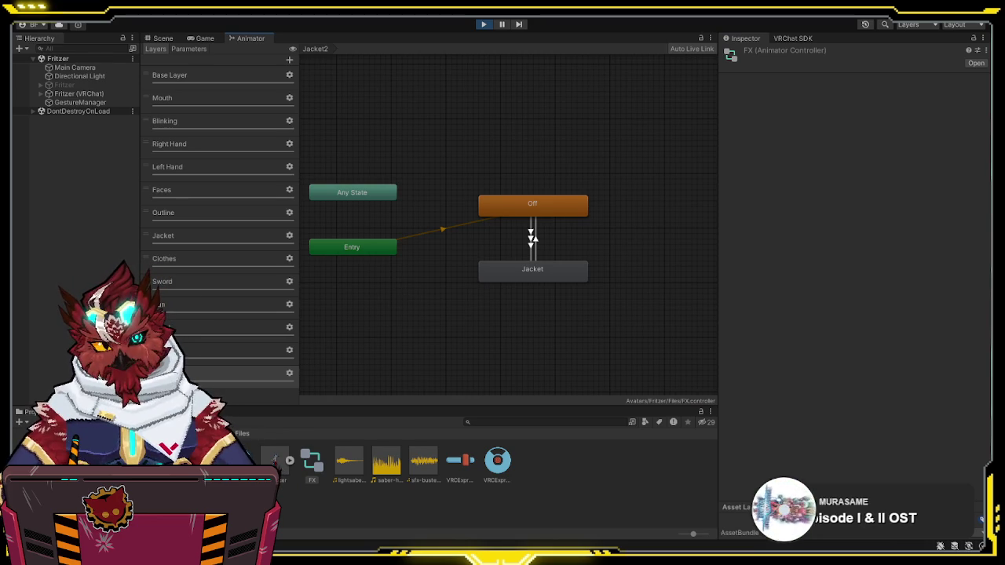
Step: Check the Clothes layer's Any State transitions to Outfit2, Off and Nude
{"action": "left_click", "coordinate": [212, 259]}
{"action": "left_click", "coordinate": [475, 181]}
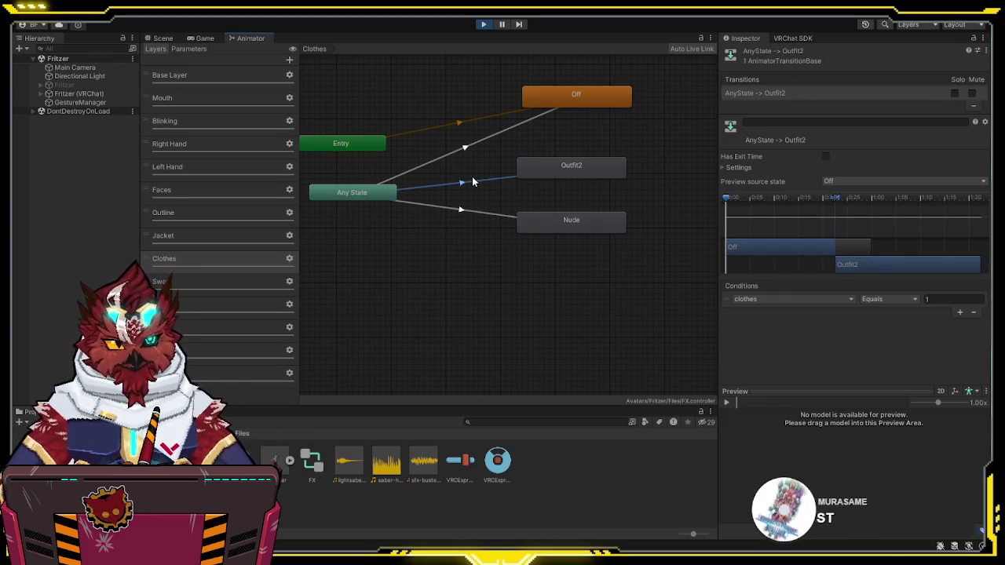
{"action": "left_click", "coordinate": [471, 146]}
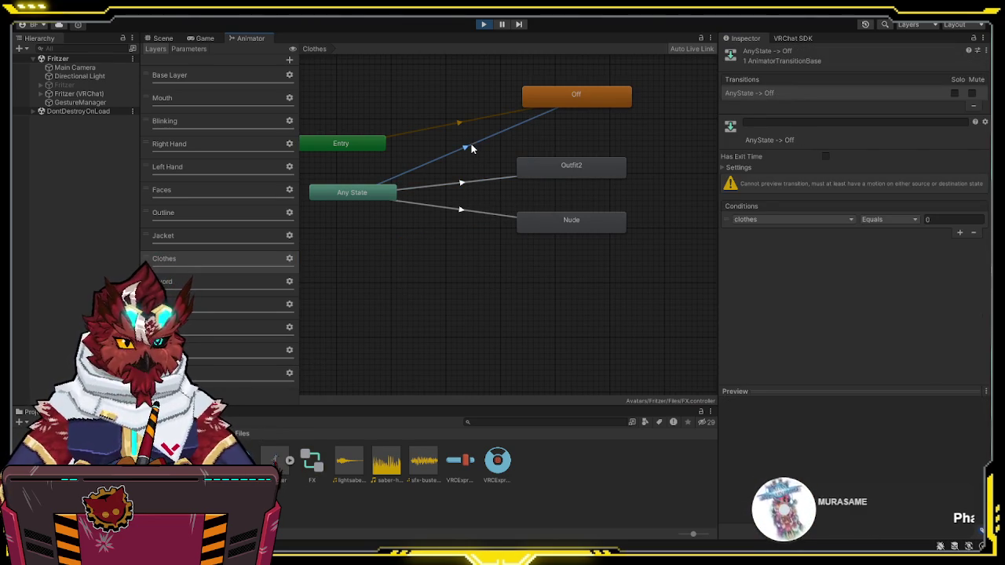
{"action": "left_click_drag", "start_coordinate": [475, 143], "coordinate": [484, 173]}
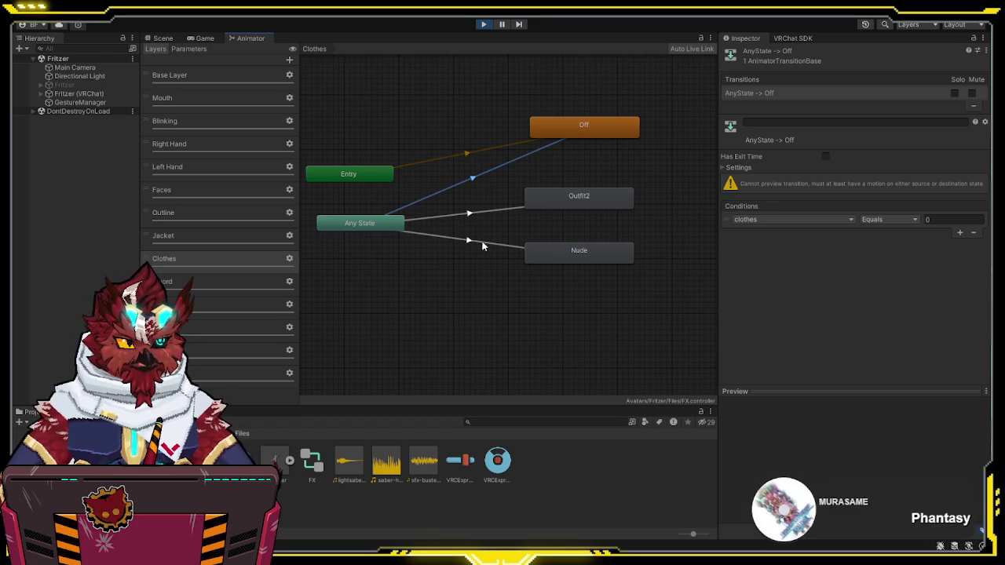
{"action": "left_click", "coordinate": [475, 243]}
{"action": "left_click", "coordinate": [480, 209]}
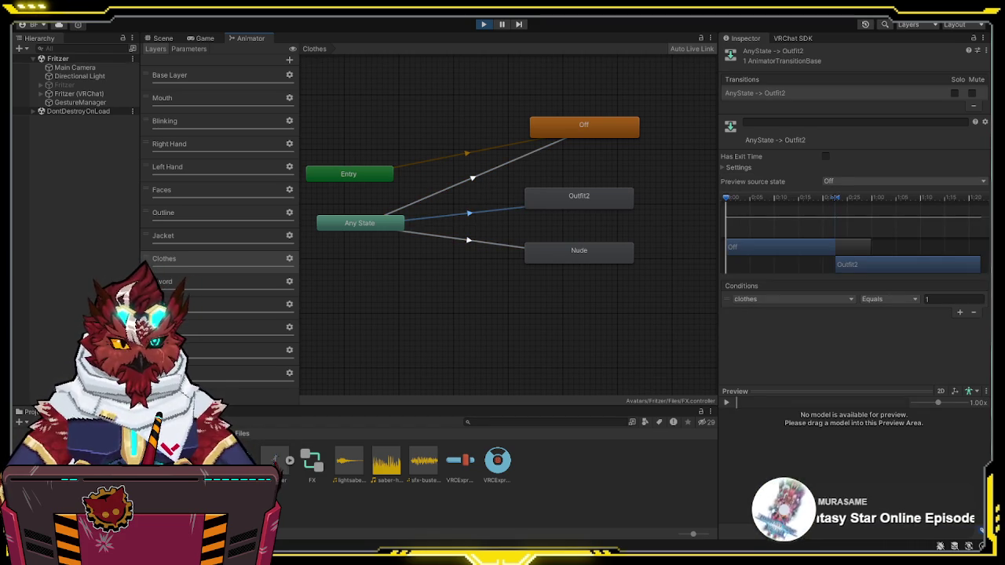
Step: View the avatar in the scene, then reopen FX on its Jacket2 layer
{"action": "left_click", "coordinate": [157, 39]}
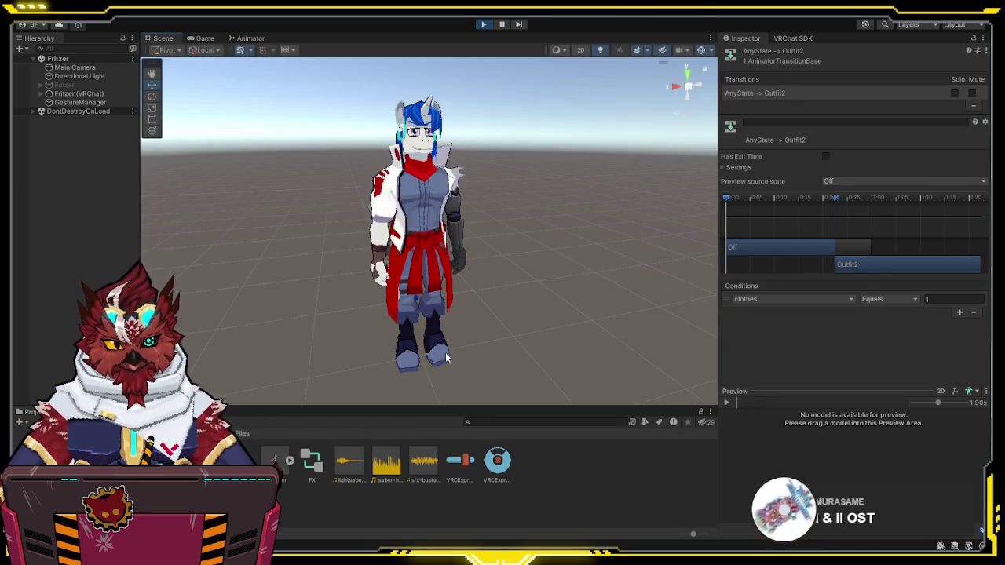
{"action": "double_click", "coordinate": [306, 453]}
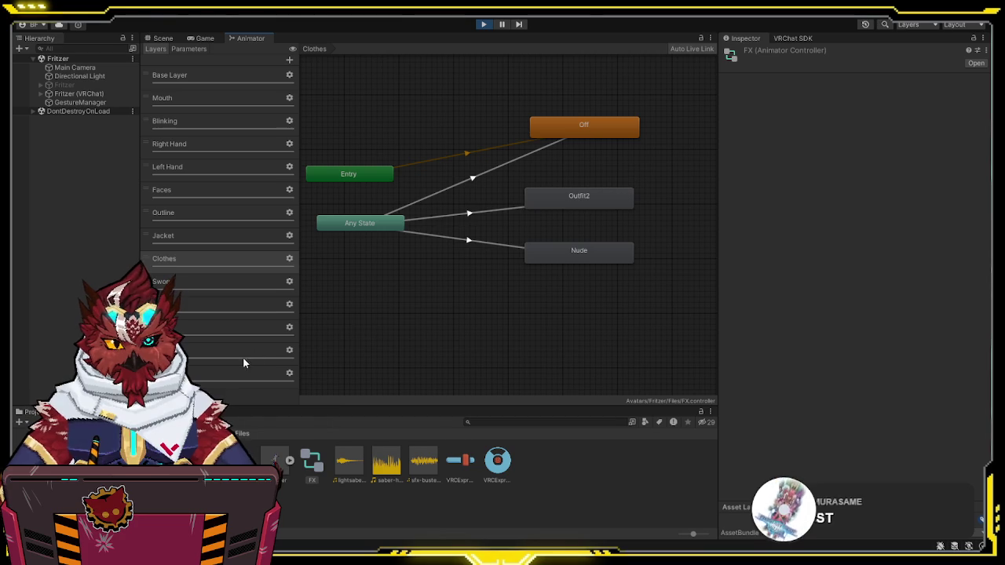
{"action": "left_click", "coordinate": [223, 377]}
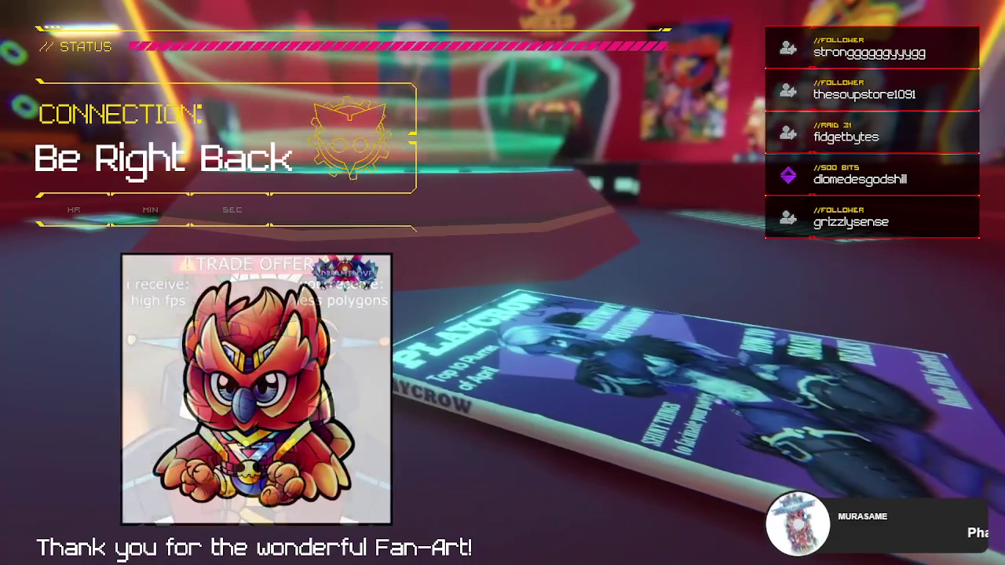
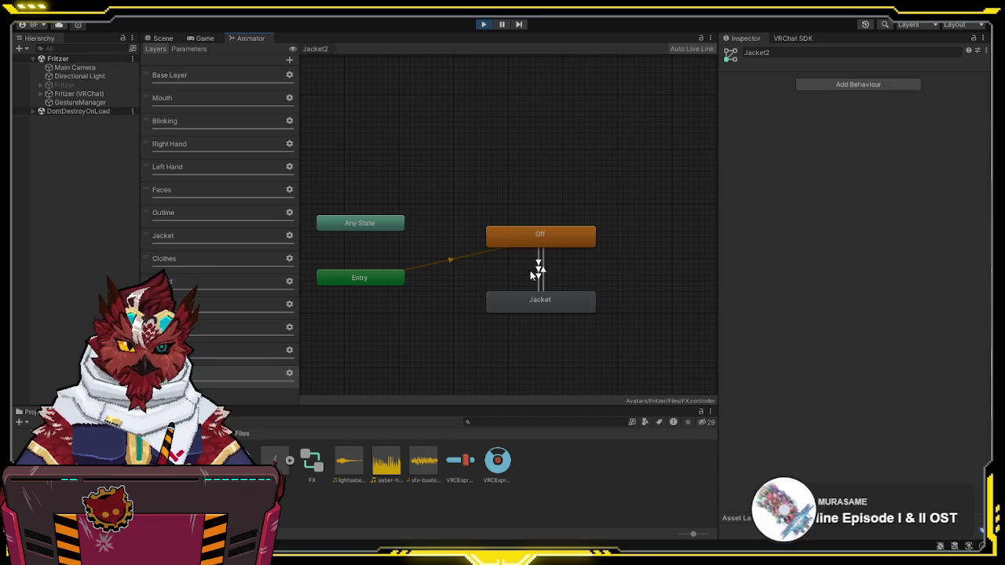
Step: Delete the duplicate Off→Jacket transition in the Jacket layer, then bring up the Clothes layer graph
{"action": "left_click", "coordinate": [538, 268]}
{"action": "left_click", "coordinate": [838, 105]}
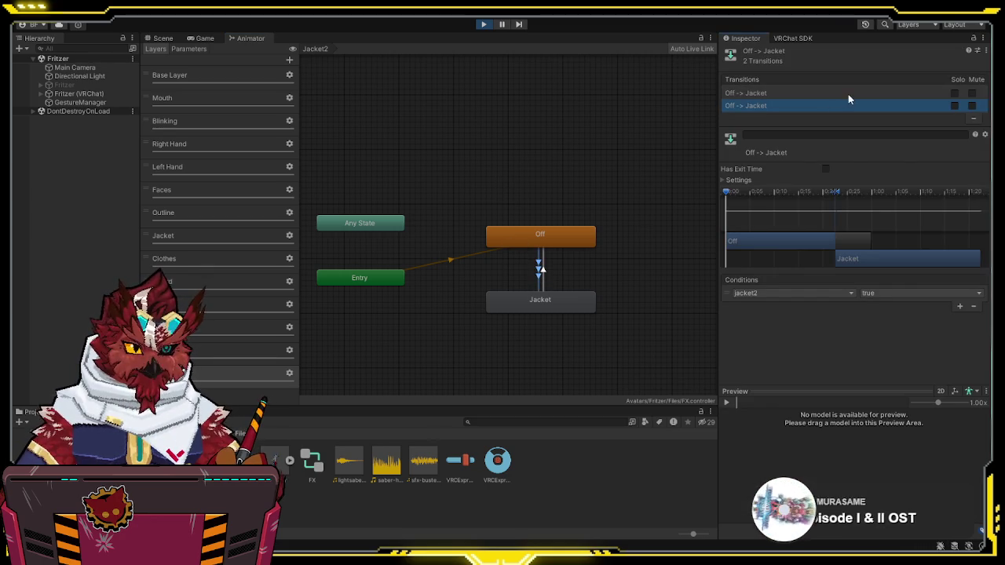
{"action": "left_click", "coordinate": [846, 93]}
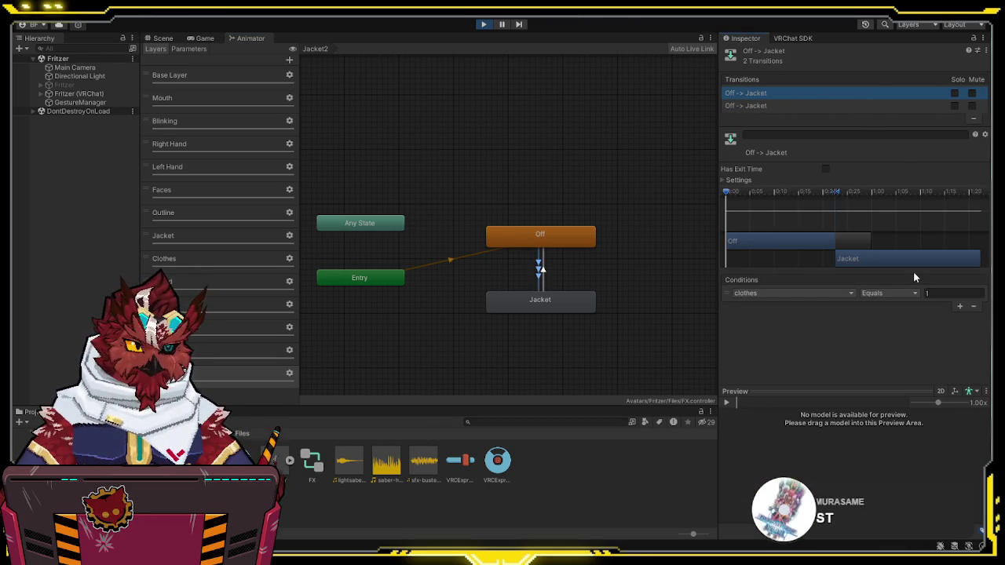
{"action": "left_click", "coordinate": [973, 118]}
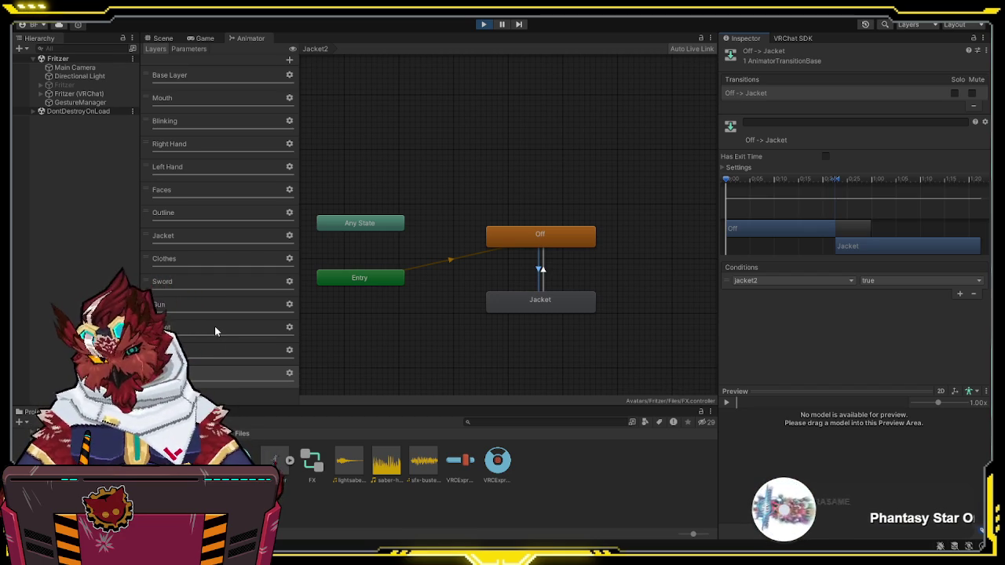
{"action": "left_click", "coordinate": [217, 262]}
{"action": "left_click_drag", "start_coordinate": [565, 265], "coordinate": [554, 308]}
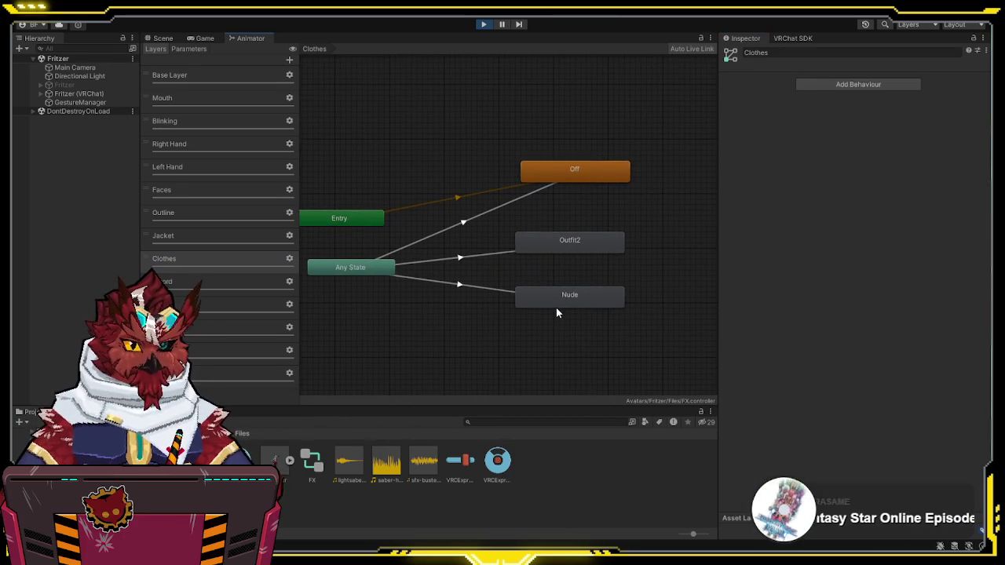
Step: Add a jacket2 = true condition to the Any State→Outfit2 transition
{"action": "left_click", "coordinate": [463, 257]}
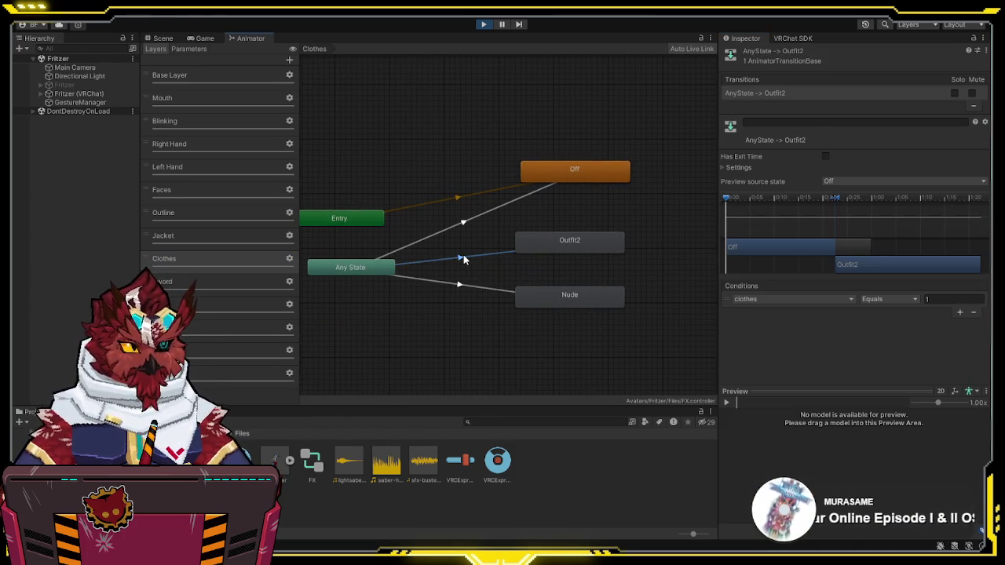
{"action": "left_click", "coordinate": [957, 313]}
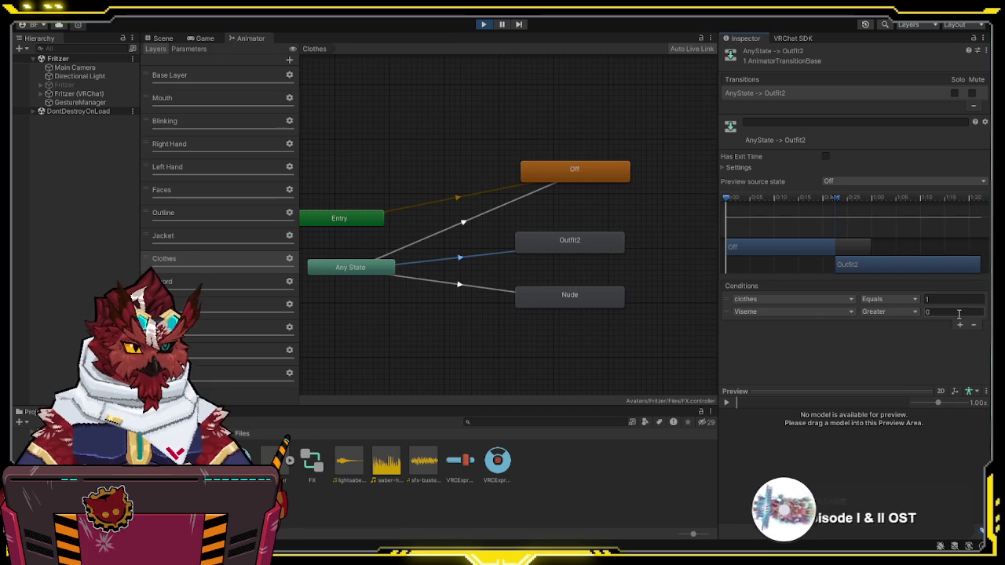
{"action": "left_click", "coordinate": [825, 311]}
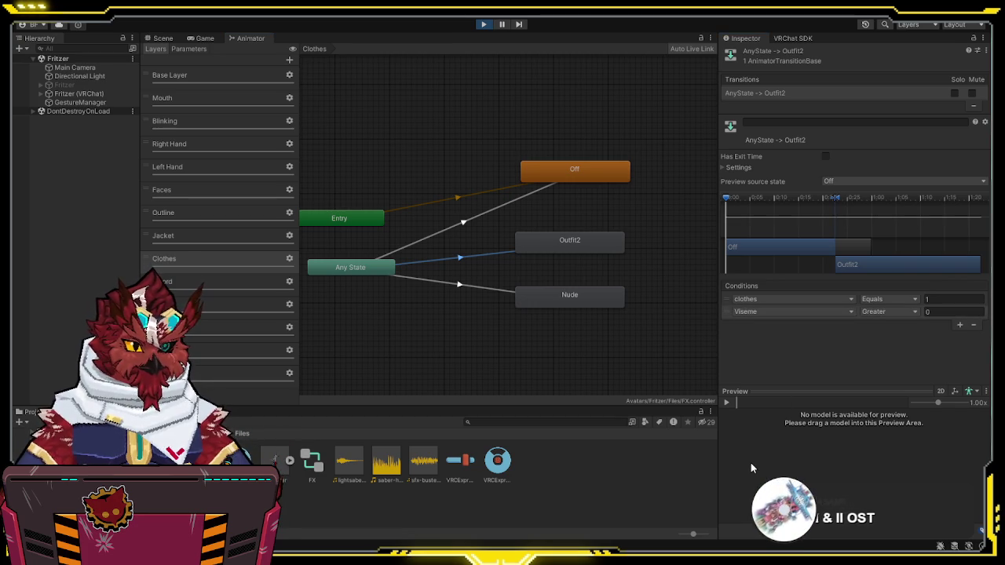
{"action": "left_click", "coordinate": [784, 443]}
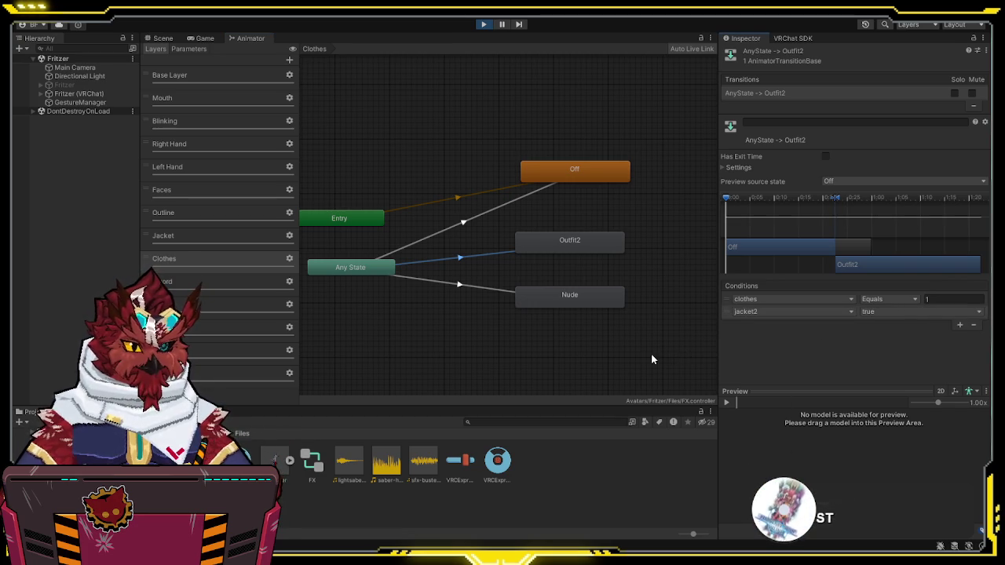
Step: Switch to the Scene view and attempt to save the scene with Ctrl+S
{"action": "left_click_drag", "start_coordinate": [598, 359], "coordinate": [608, 351]}
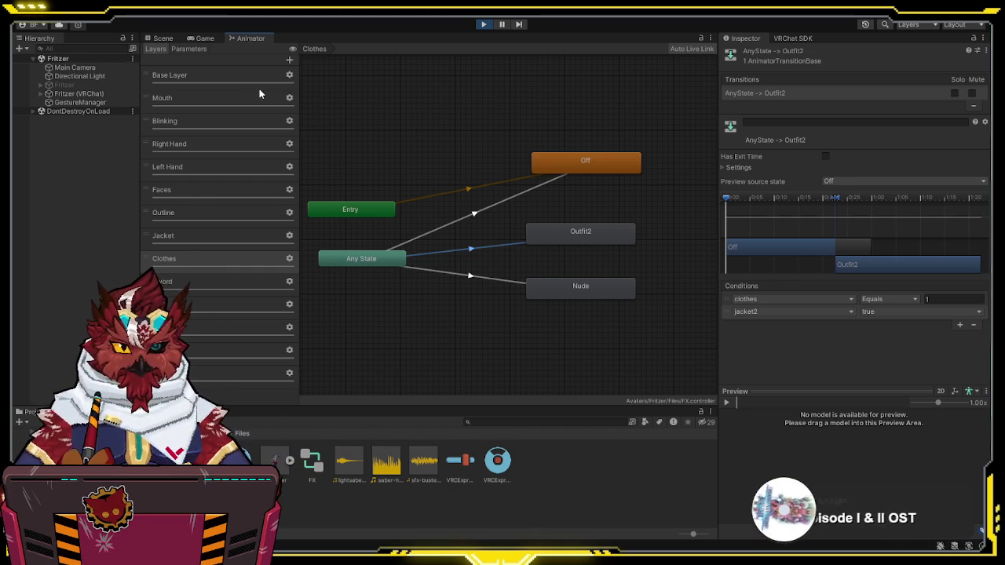
{"action": "left_click", "coordinate": [166, 39]}
{"action": "key", "text": "ctrl+s"}
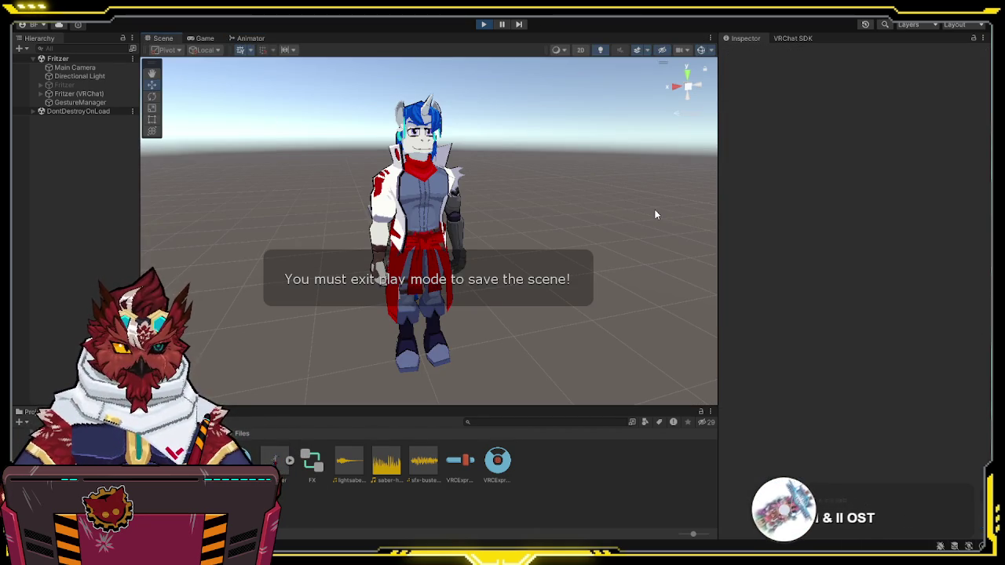
Step: Reload the scene via GestureManager and try the Jacket and Outfit2 toggles in the Clothing menu
{"action": "left_click", "coordinate": [86, 103]}
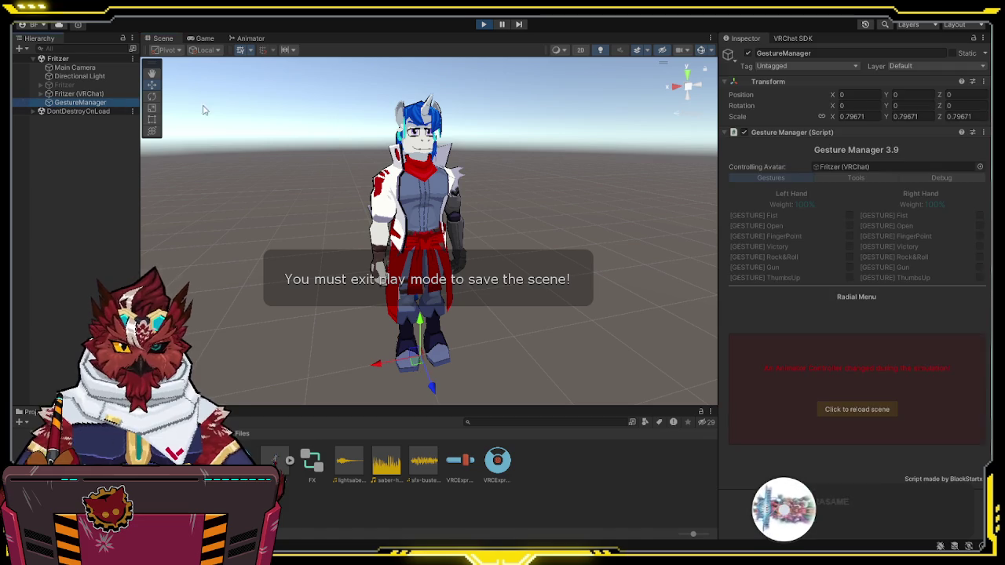
{"action": "left_click", "coordinate": [880, 410]}
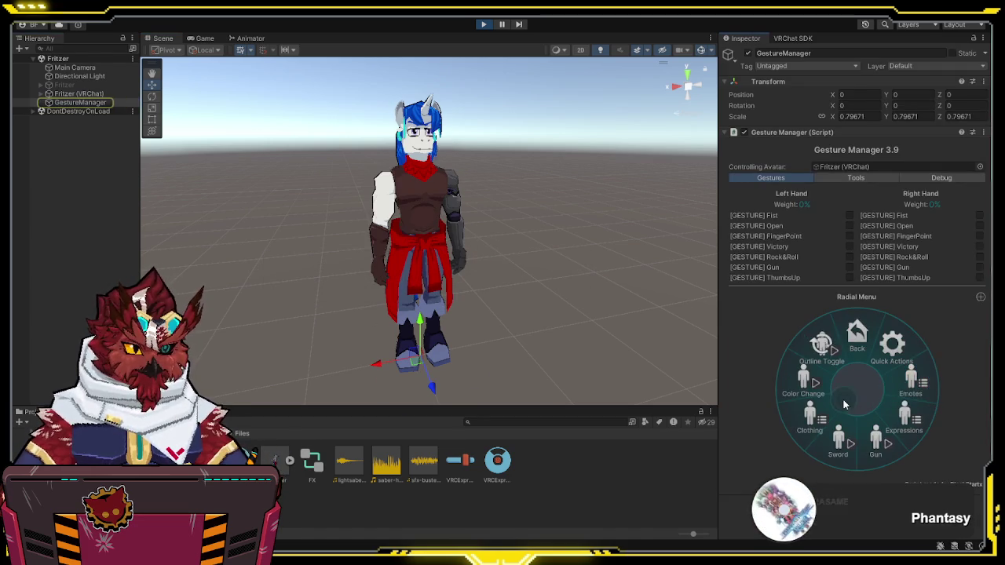
{"action": "left_click", "coordinate": [808, 415]}
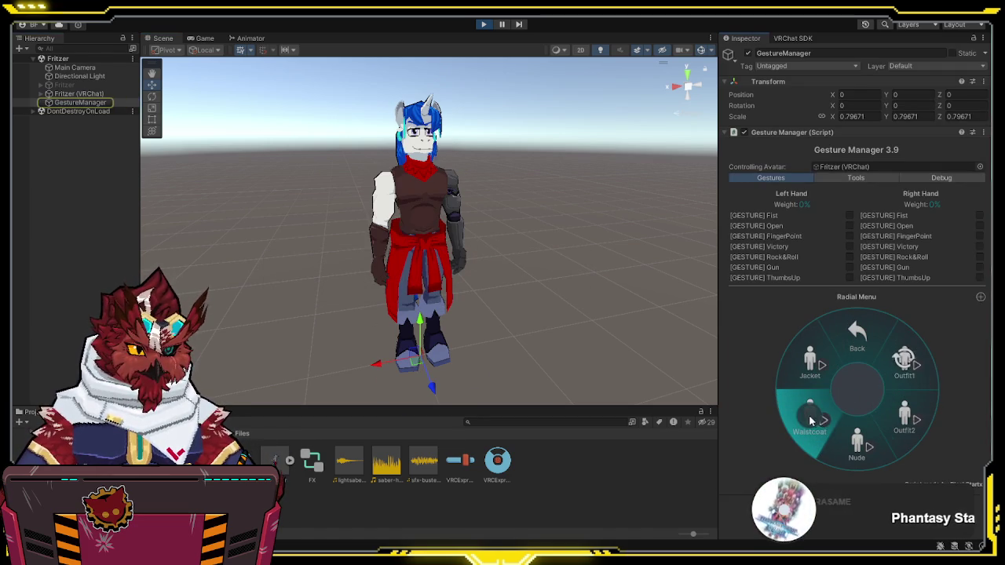
{"action": "left_click", "coordinate": [807, 361]}
{"action": "left_click", "coordinate": [904, 421]}
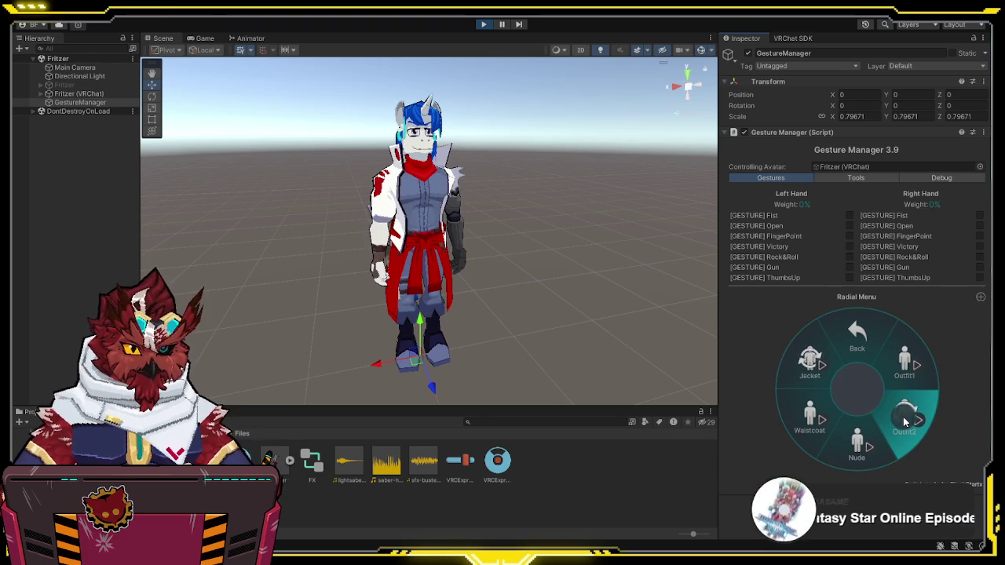
Step: Switch back to Outfit1, retry Jacket and Outfit2, then reopen the FX controller
{"action": "left_click", "coordinate": [887, 416]}
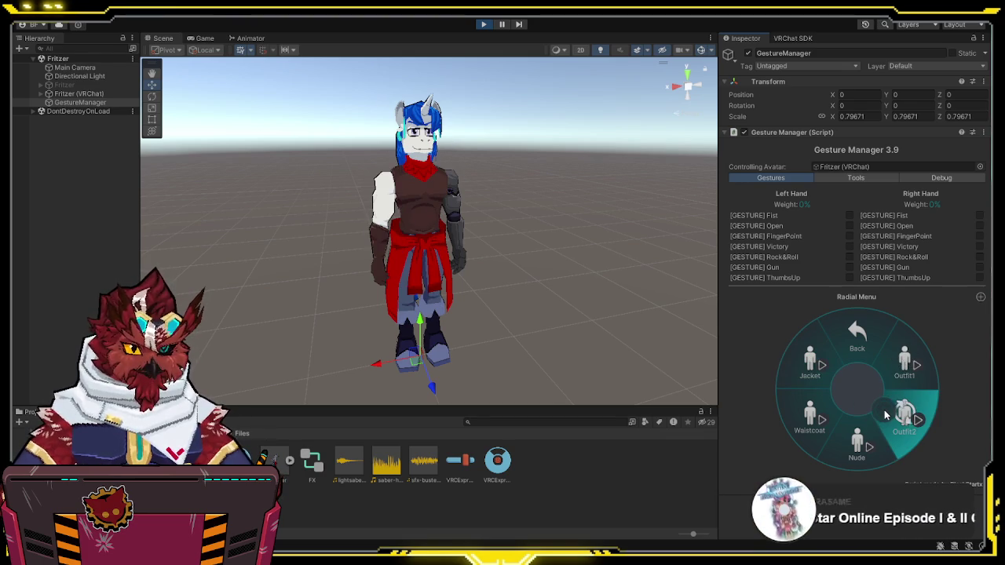
{"action": "left_click", "coordinate": [898, 428]}
{"action": "left_click", "coordinate": [813, 363]}
{"action": "left_click", "coordinate": [903, 418]}
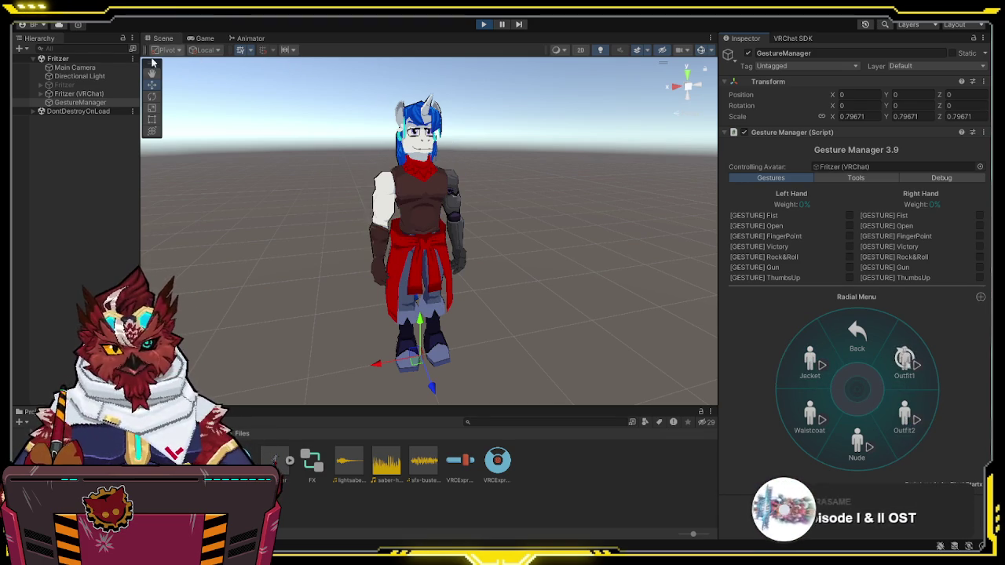
{"action": "double_click", "coordinate": [318, 462]}
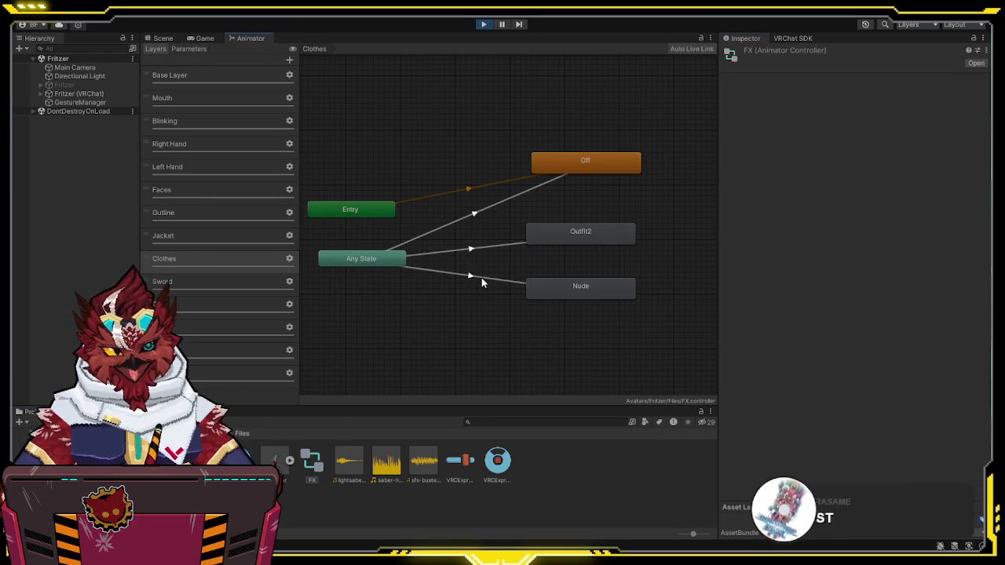
Step: Remove the jacket2 condition from Any State→Outfit2 and reload the scene through GestureManager
{"action": "left_click", "coordinate": [488, 251]}
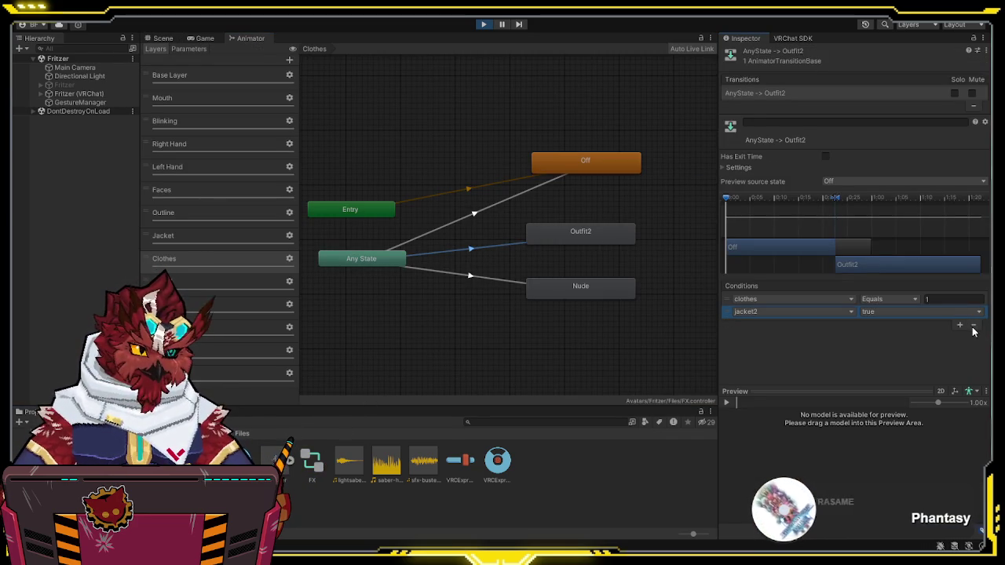
{"action": "left_click", "coordinate": [973, 325]}
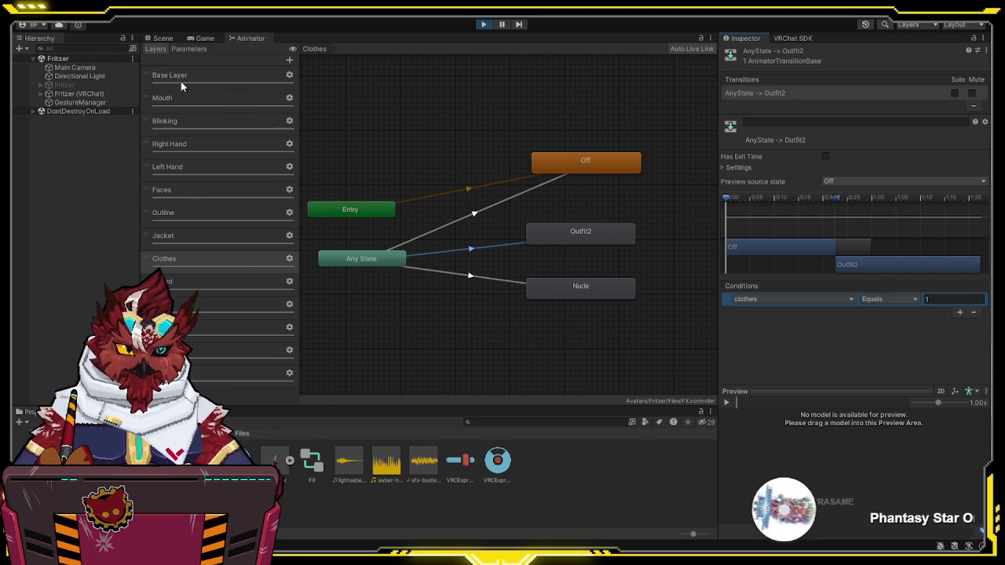
{"action": "left_click", "coordinate": [162, 39]}
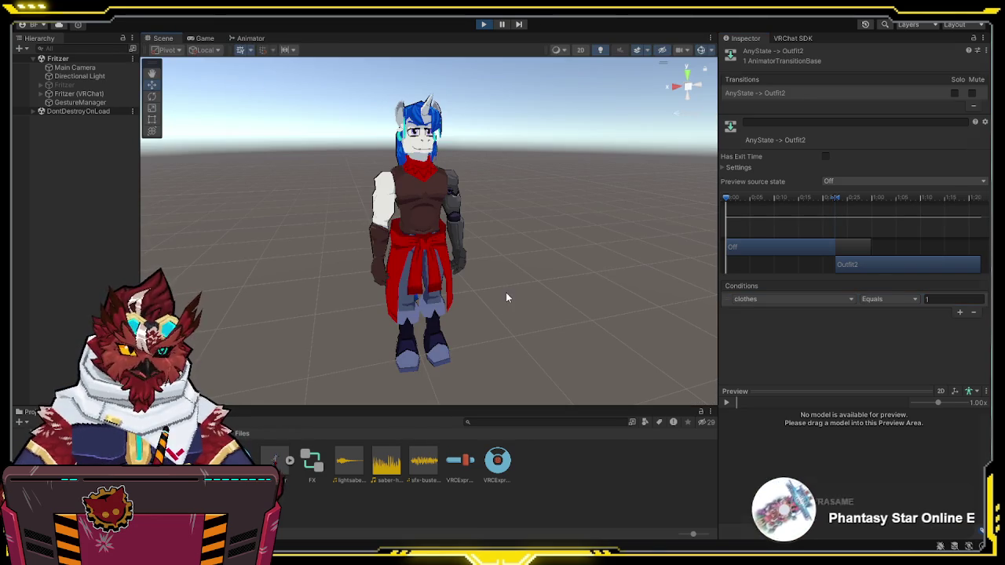
{"action": "left_click", "coordinate": [78, 102]}
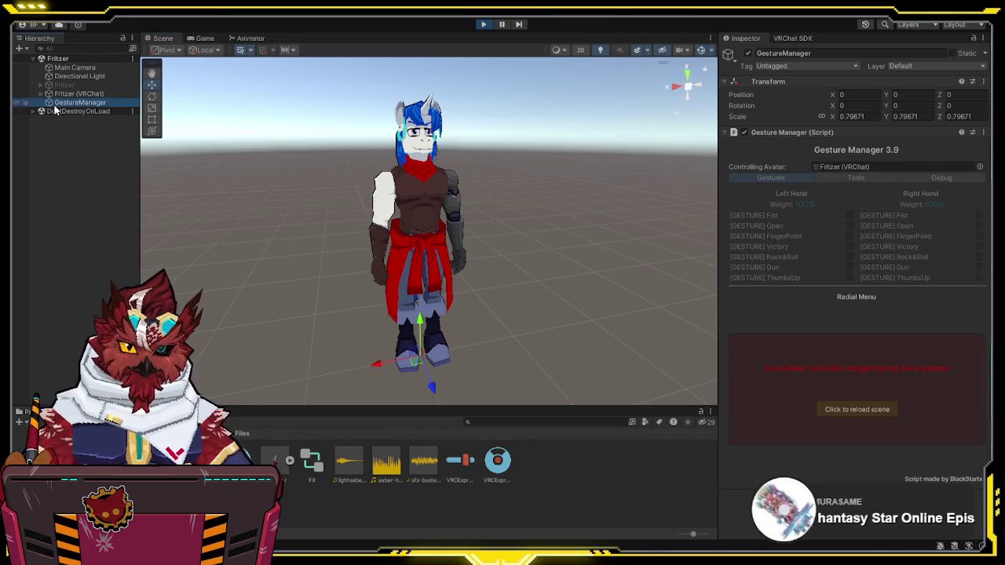
{"action": "left_click", "coordinate": [848, 407]}
Step: Test the Outfit2 and Jacket toggles in the Clothing radial menu, end with both on, and stop play mode
{"action": "left_click", "coordinate": [903, 375]}
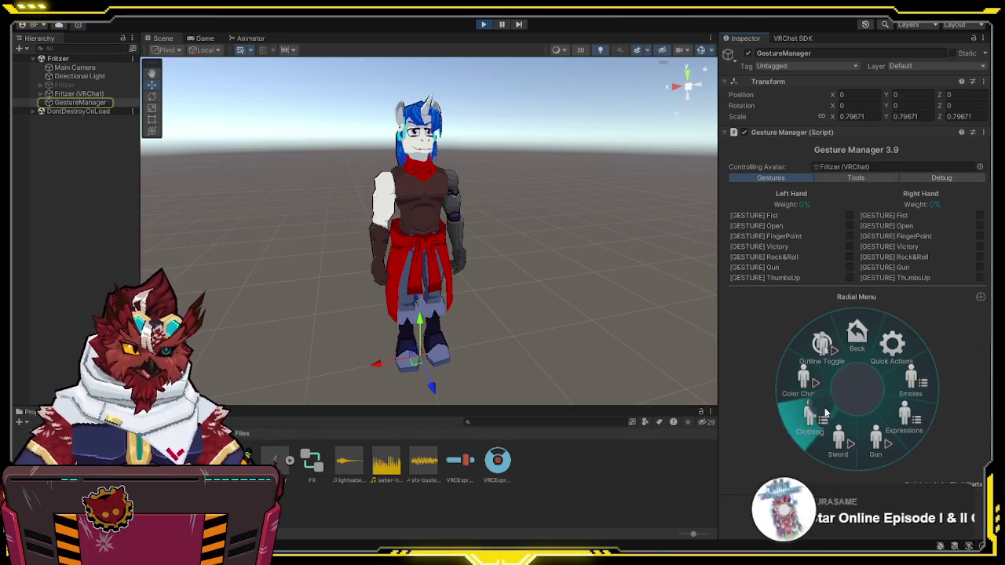
{"action": "left_click", "coordinate": [817, 416]}
{"action": "left_click", "coordinate": [902, 416]}
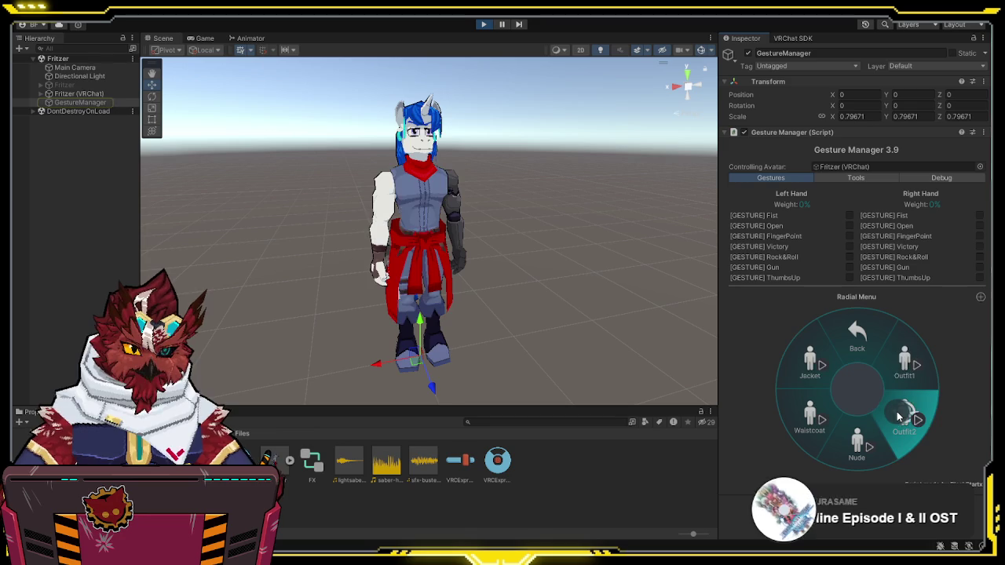
{"action": "left_click", "coordinate": [799, 372]}
{"action": "left_click", "coordinate": [799, 372]}
{"action": "left_click", "coordinate": [799, 372]}
{"action": "left_click", "coordinate": [904, 414]}
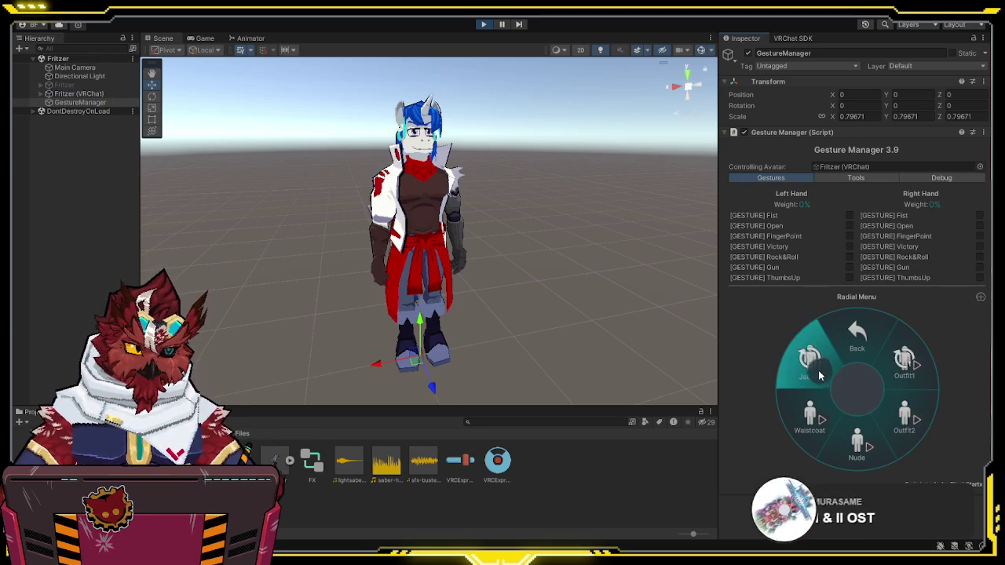
{"action": "left_click", "coordinate": [828, 378]}
{"action": "left_click", "coordinate": [902, 416]}
{"action": "left_click", "coordinate": [816, 378]}
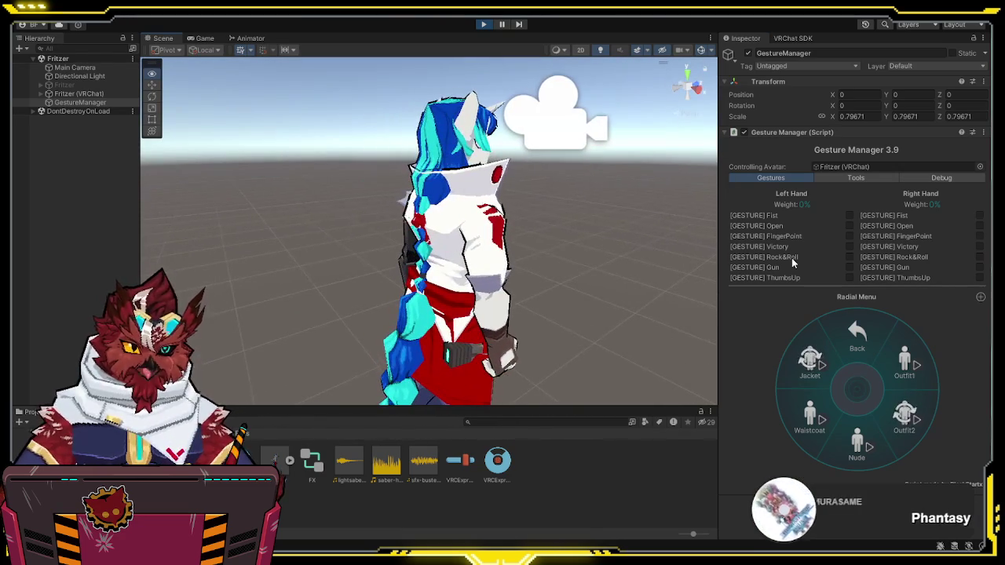
{"action": "left_click", "coordinate": [482, 24]}
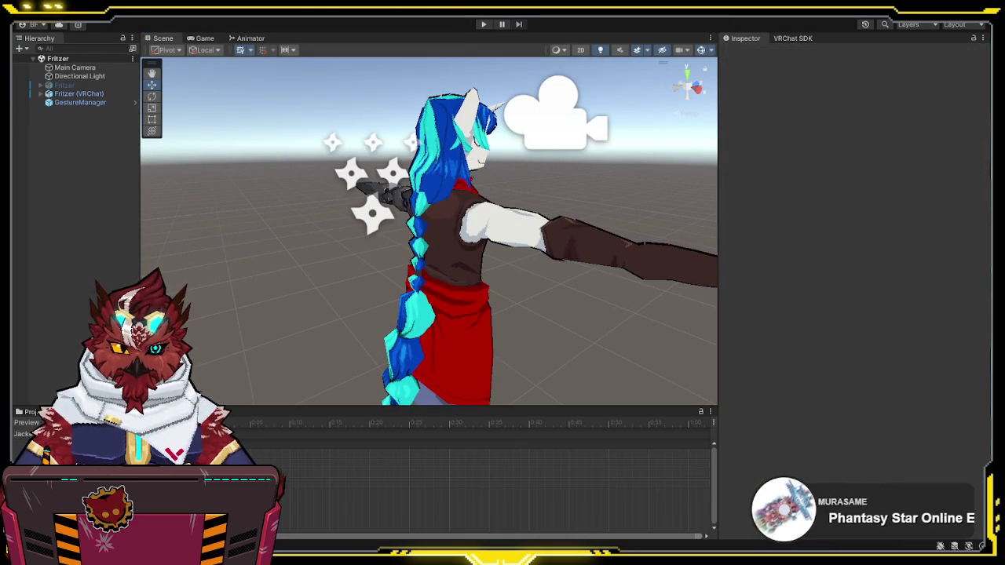
Step: Frame the Body mesh and raise its Jacket blendshape to 100
{"action": "left_click", "coordinate": [41, 93]}
{"action": "left_click", "coordinate": [69, 111]}
{"action": "key", "text": "f"}
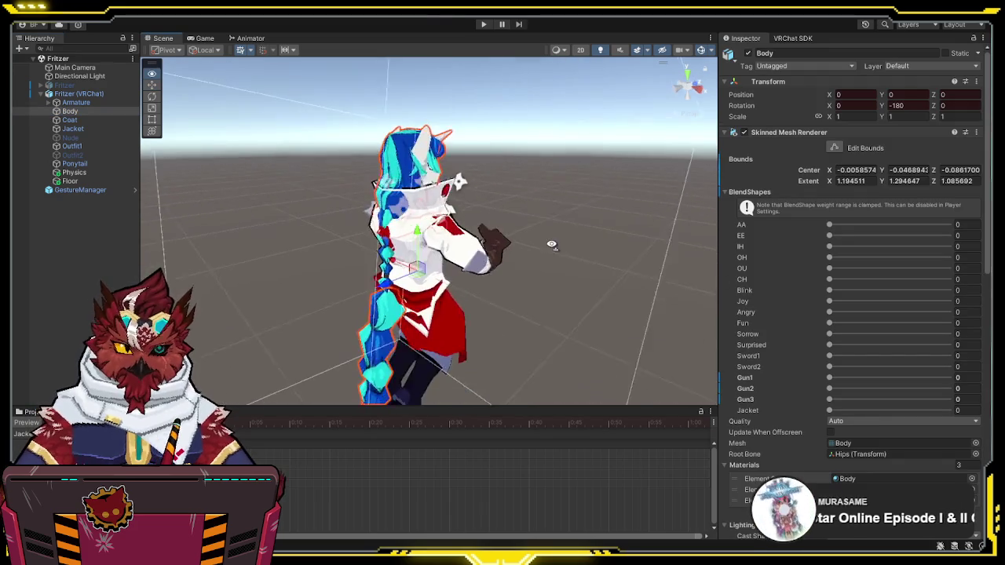
{"action": "left_click_drag", "start_coordinate": [830, 410], "coordinate": [978, 406]}
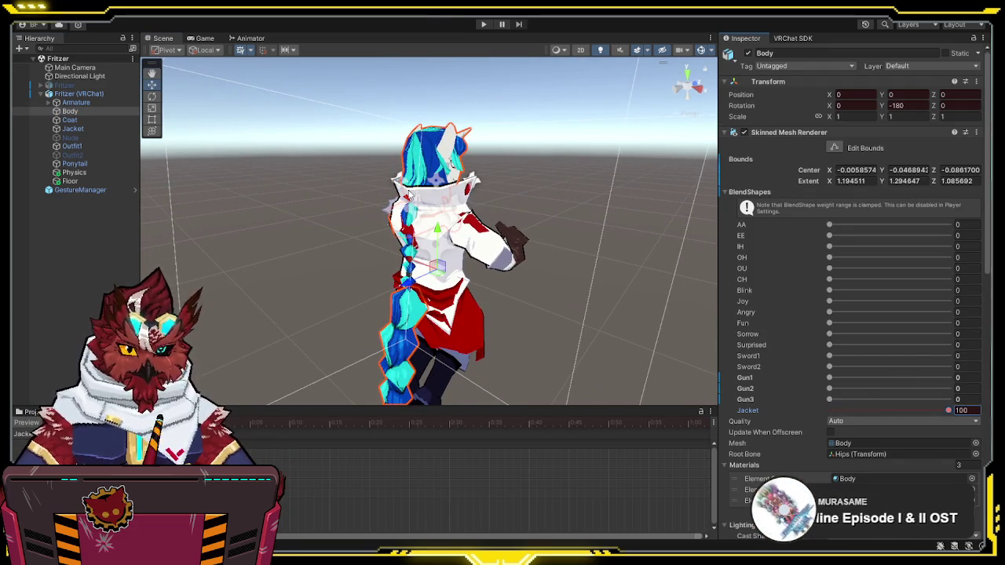
Step: Hide the Ponytail object, toggle the animation preview, and look around the avatar
{"action": "left_click", "coordinate": [74, 163]}
{"action": "left_click", "coordinate": [748, 53]}
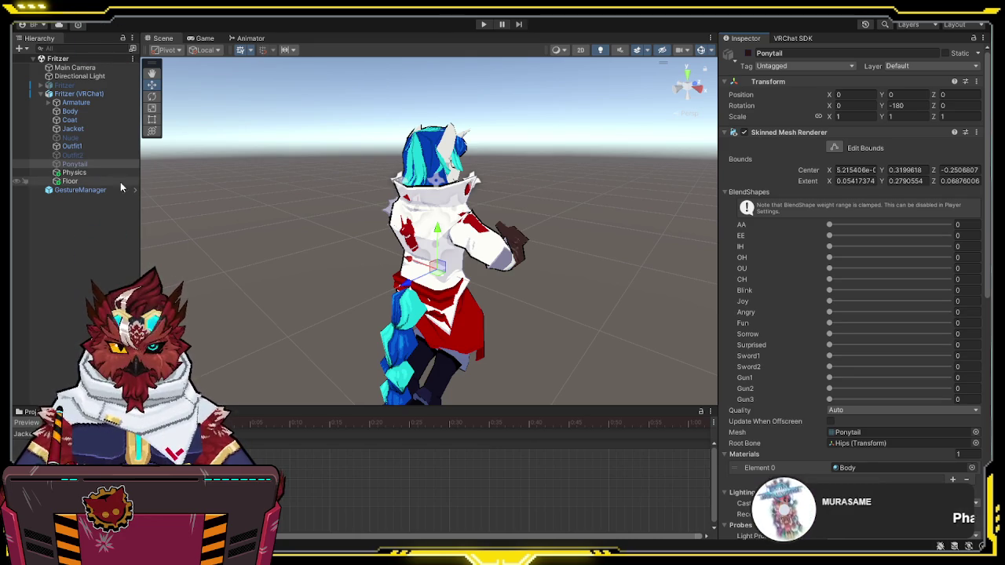
{"action": "left_click", "coordinate": [29, 424]}
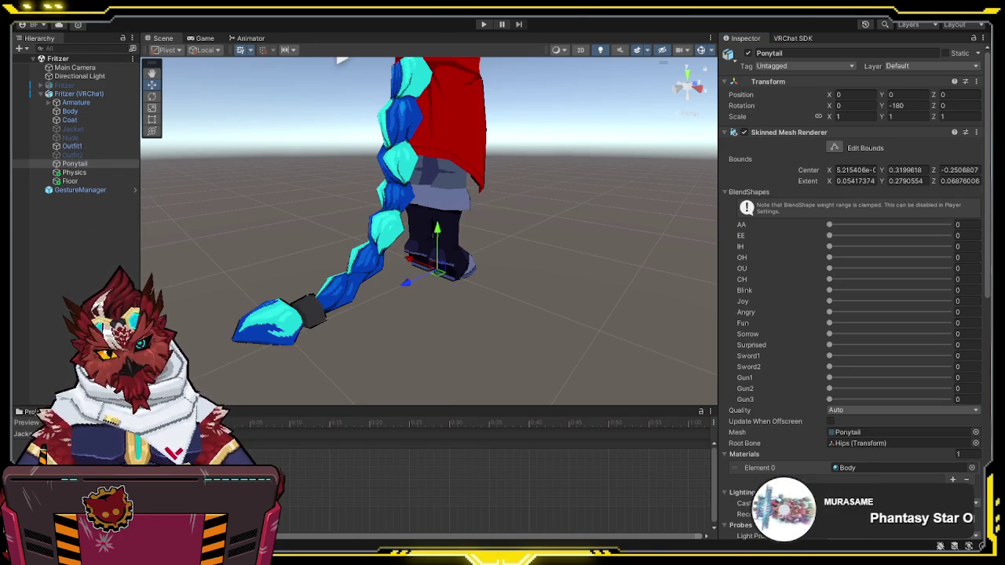
{"action": "left_click", "coordinate": [28, 411]}
{"action": "mouse_move", "coordinate": [540, 272]}
{"action": "left_mouse_down"}
{"action": "mouse_move", "coordinate": [606, 255]}
{"action": "mouse_move", "coordinate": [284, 246]}
{"action": "mouse_move", "coordinate": [248, 259]}
{"action": "left_mouse_up"}
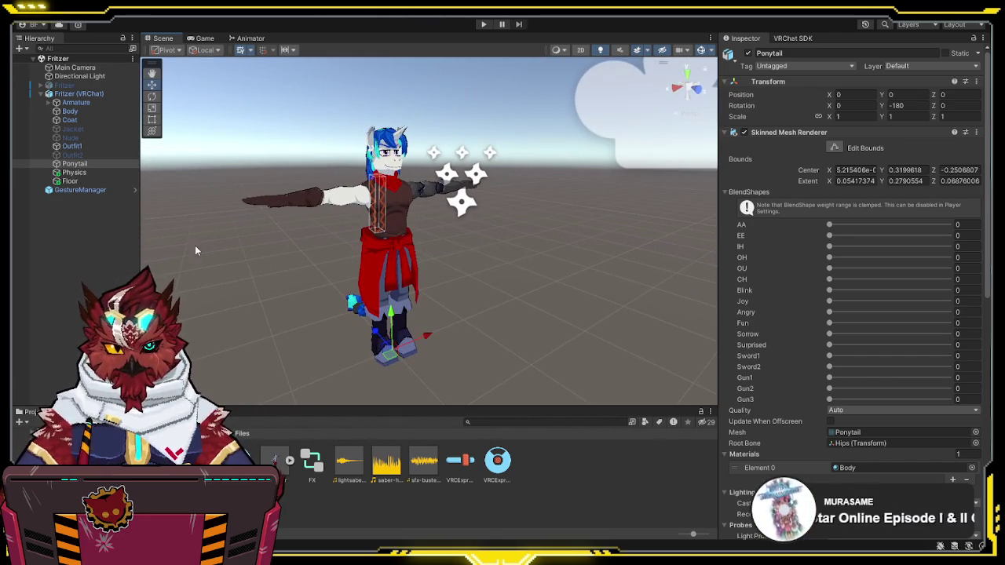
Step: Enter play mode from GestureManager and open the radial menu's expressions page
{"action": "left_click", "coordinate": [61, 193]}
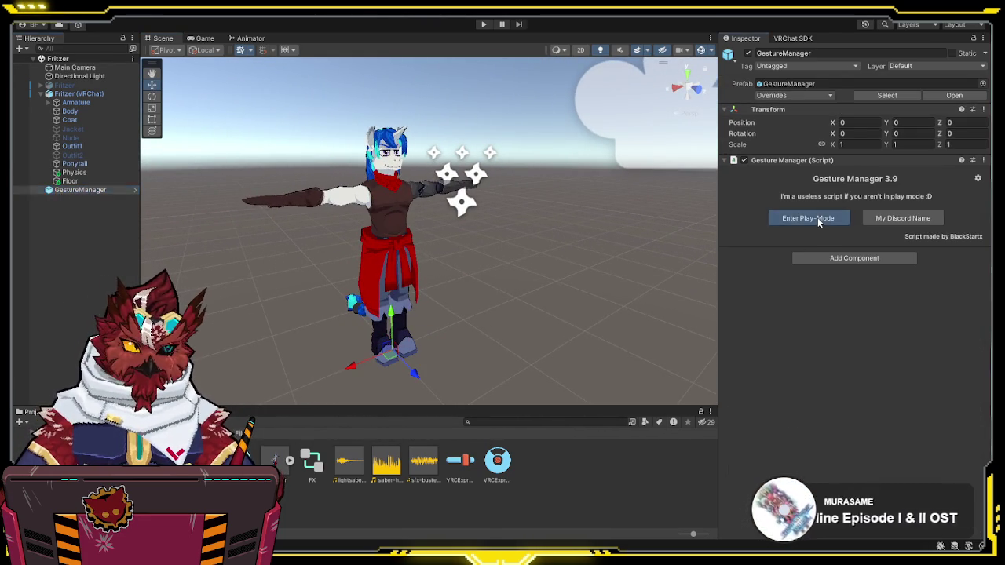
{"action": "left_click", "coordinate": [817, 217]}
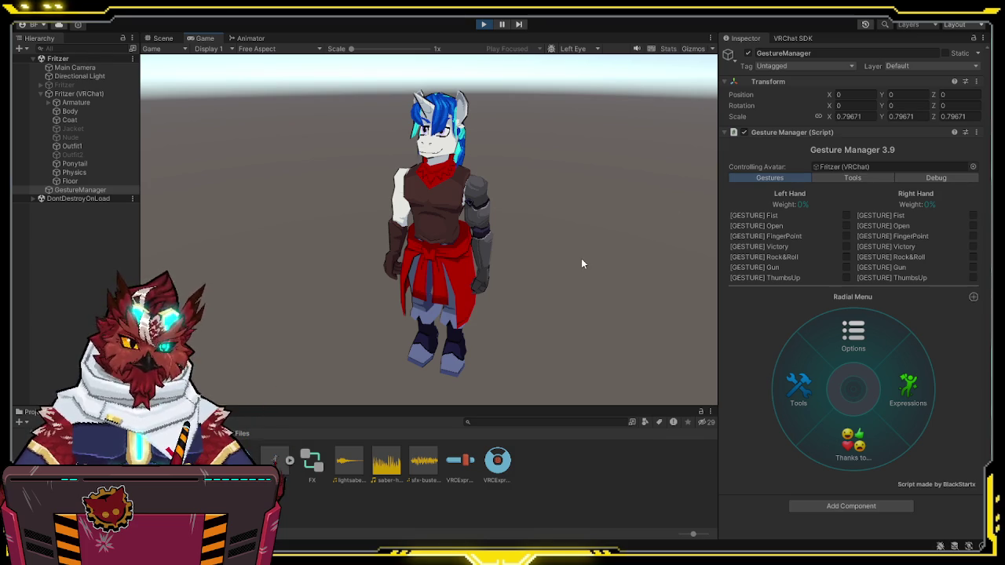
{"action": "left_click", "coordinate": [910, 392]}
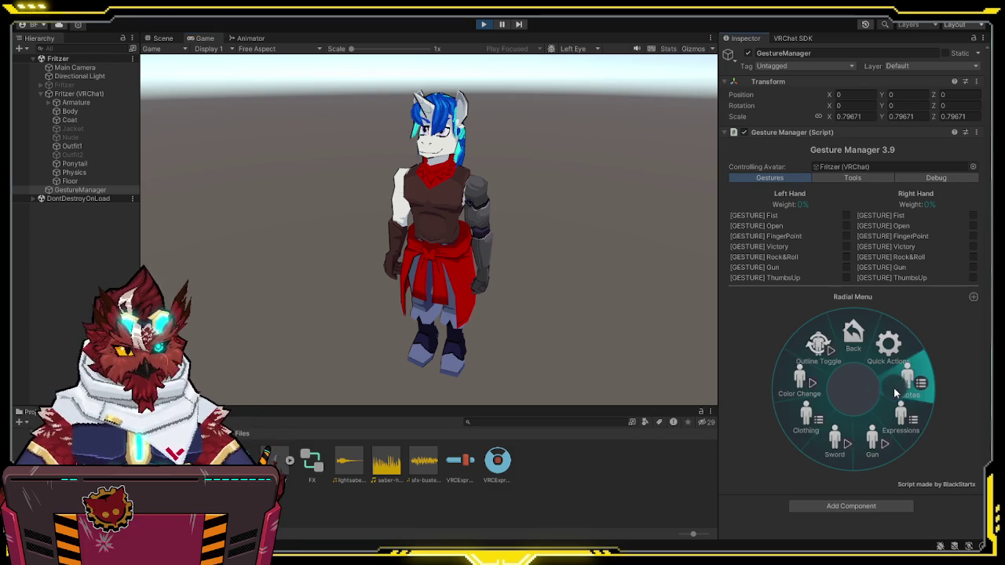
Step: Switch the avatar to Outfit2 and put on the jacket, watching it in the Scene view
{"action": "left_click", "coordinate": [894, 405]}
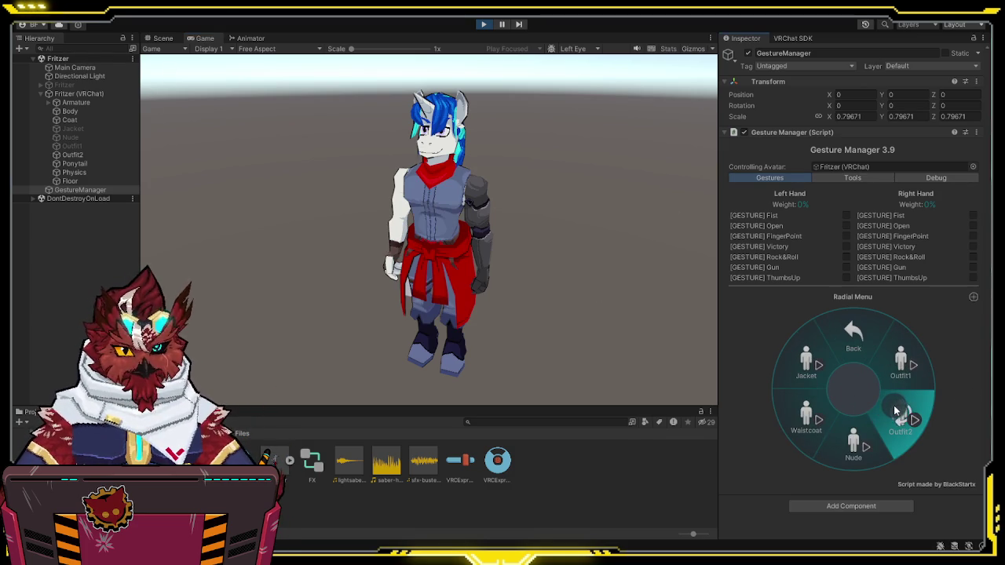
{"action": "left_click", "coordinate": [149, 40]}
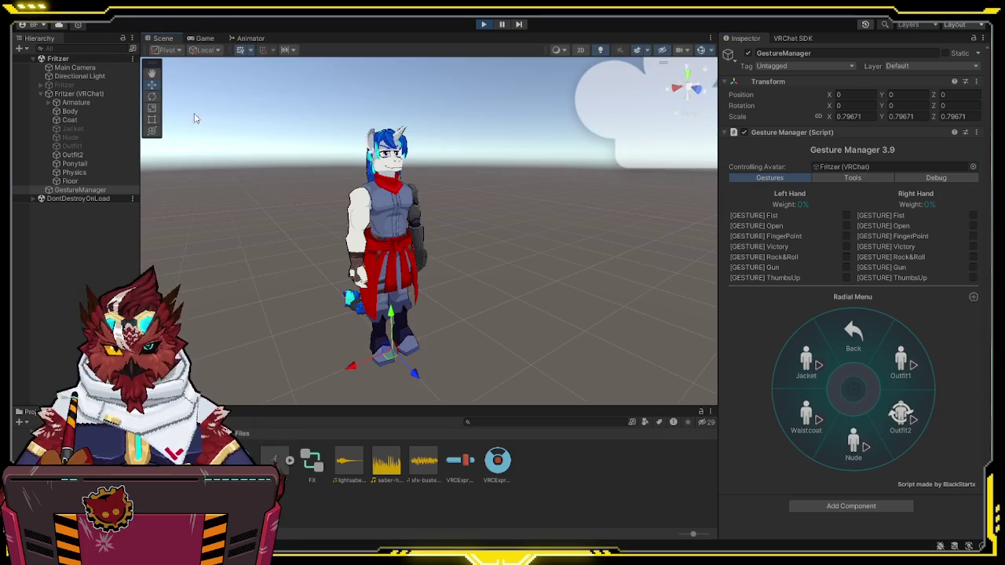
{"action": "left_click_drag", "start_coordinate": [284, 237], "coordinate": [549, 242]}
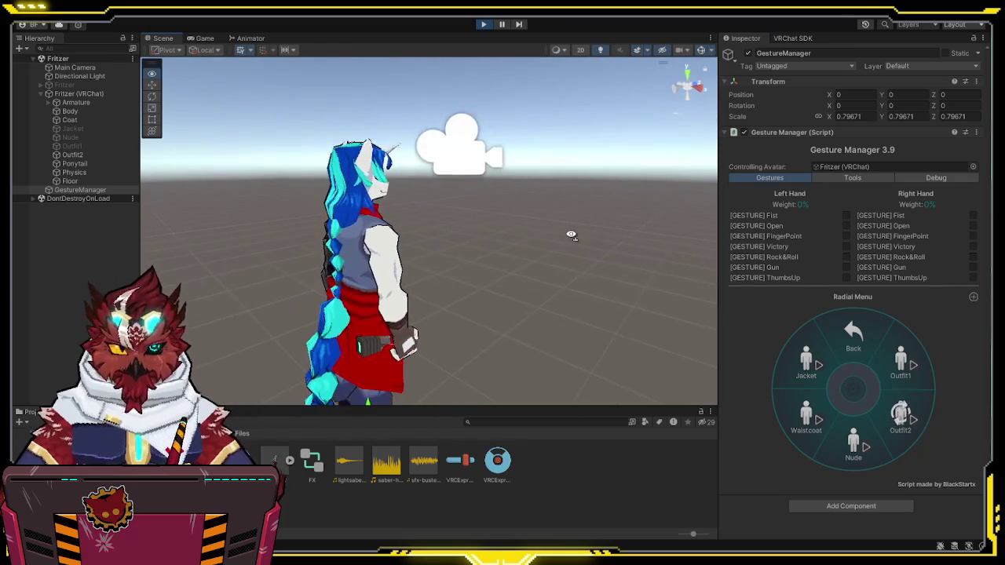
{"action": "left_click", "coordinate": [806, 362]}
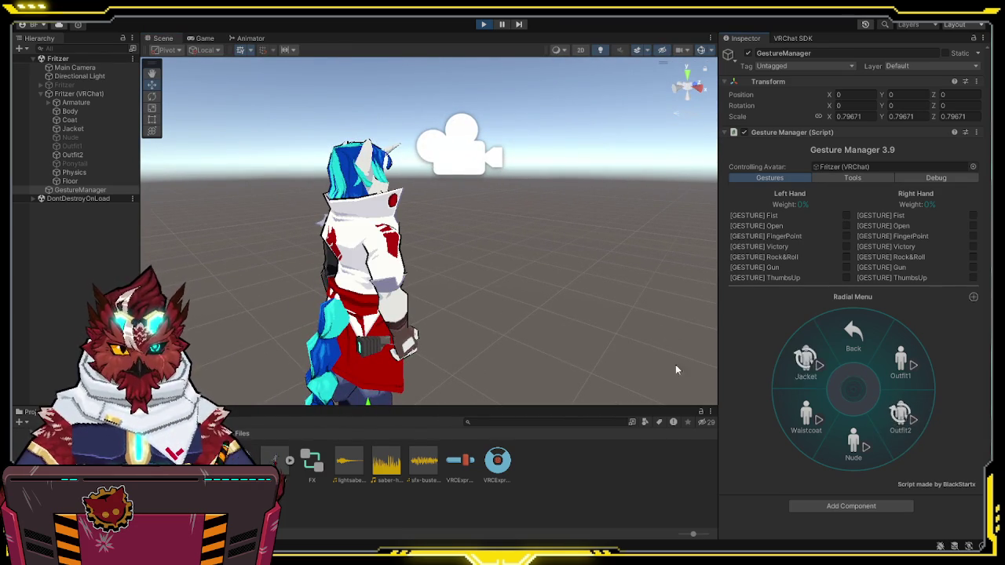
Step: Toggle the waistcoat on and off several times, then exit play mode
{"action": "left_click", "coordinate": [806, 415]}
{"action": "left_click", "coordinate": [806, 416]}
{"action": "left_click", "coordinate": [806, 416]}
{"action": "left_click", "coordinate": [806, 416]}
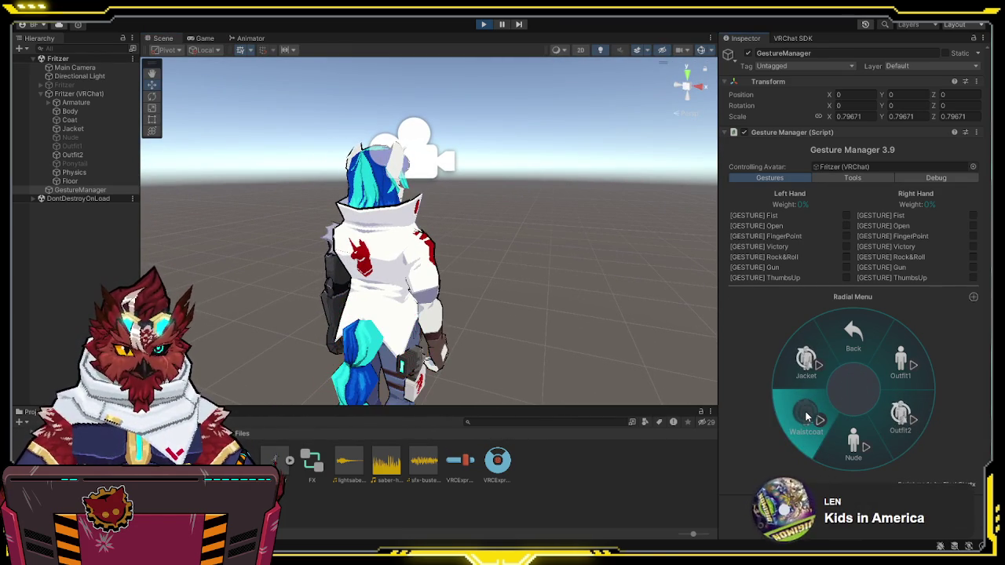
{"action": "left_click", "coordinate": [806, 416]}
{"action": "left_click", "coordinate": [483, 24]}
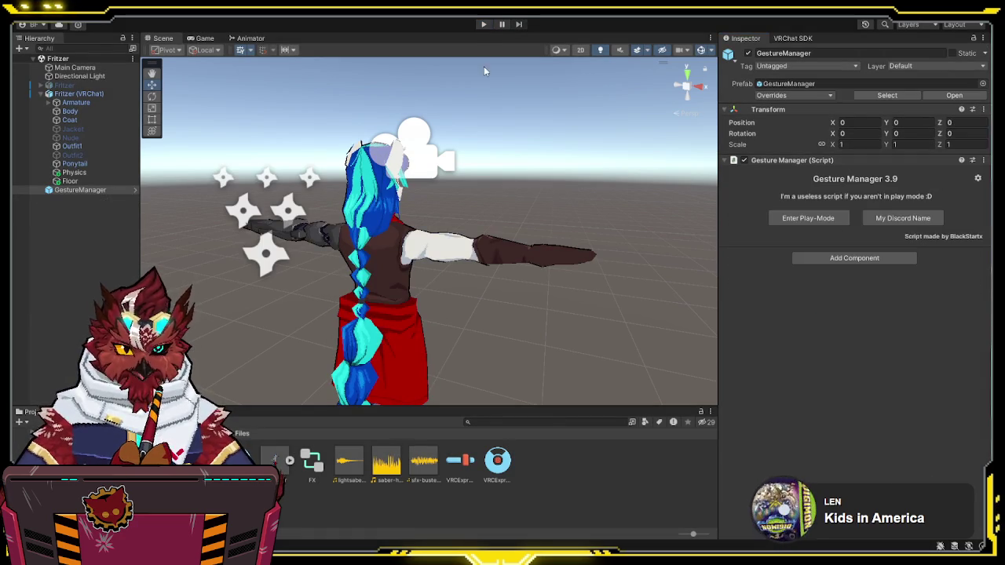
{"action": "left_click_drag", "start_coordinate": [369, 235], "coordinate": [434, 243]}
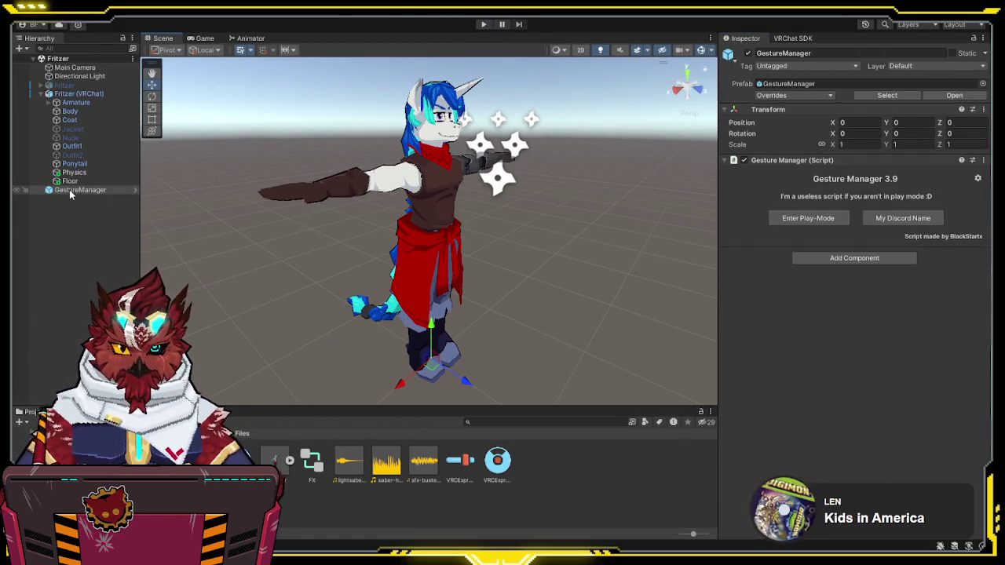
Step: Tick Default on the jacket row of VRCExpressionParameters, then reopen the FX controller
{"action": "left_click", "coordinate": [486, 468]}
{"action": "left_click", "coordinate": [460, 463]}
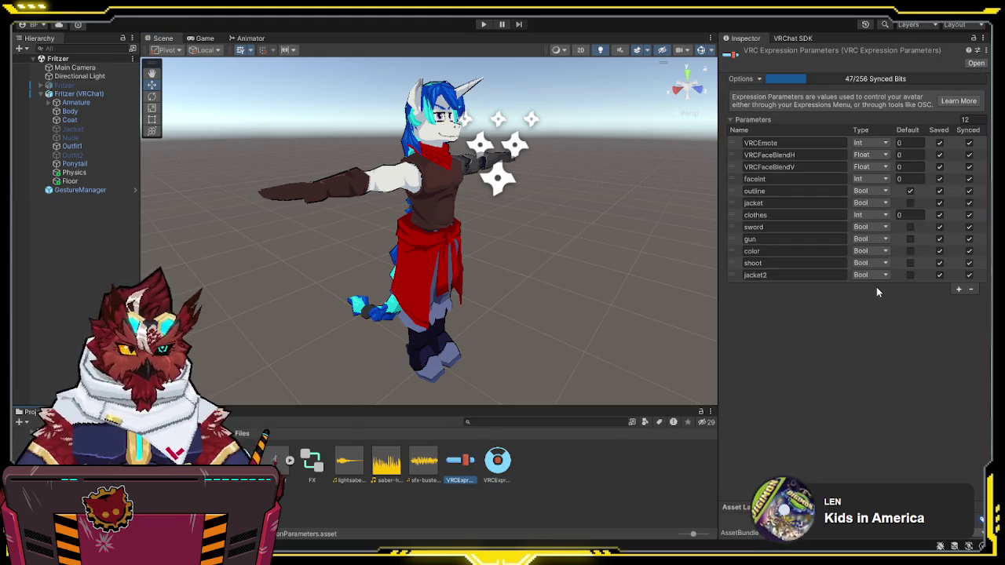
{"action": "left_click", "coordinate": [911, 204]}
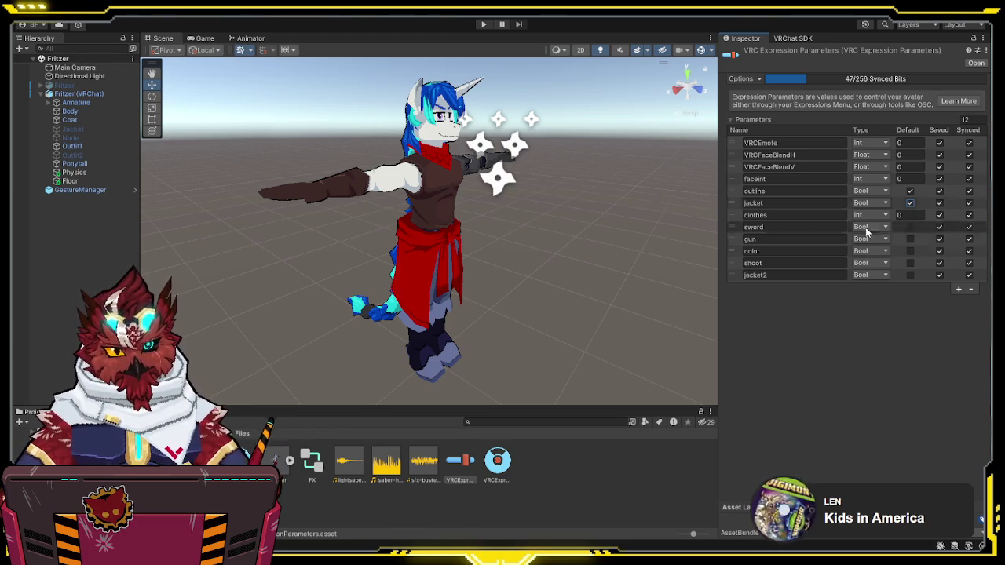
{"action": "double_click", "coordinate": [299, 458]}
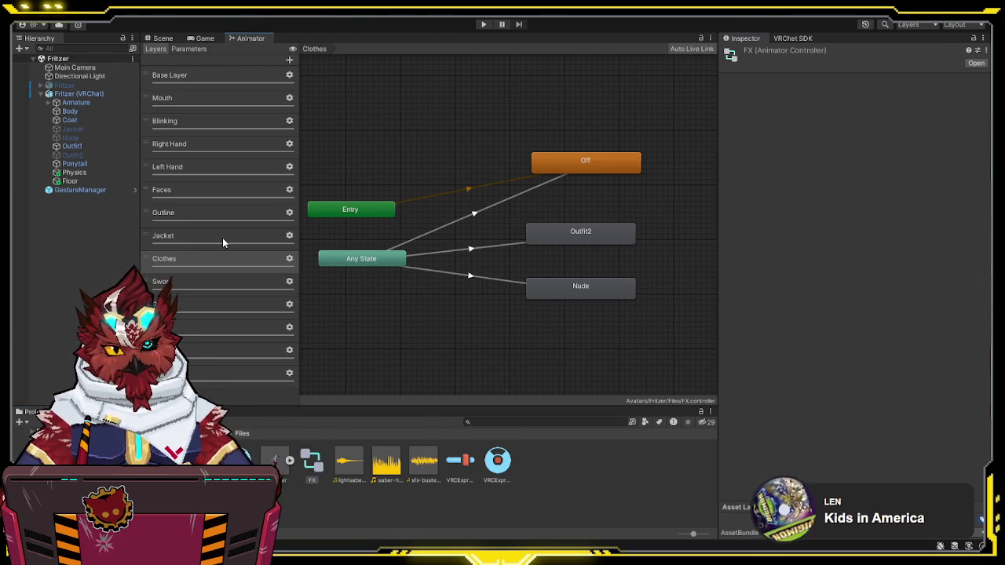
Step: In the Jacket layer, rearrange the Off and Coat-Off states and inspect their Any State transitions
{"action": "left_click", "coordinate": [223, 236]}
{"action": "left_click", "coordinate": [578, 228]}
{"action": "left_click_drag", "start_coordinate": [578, 228], "coordinate": [627, 222]}
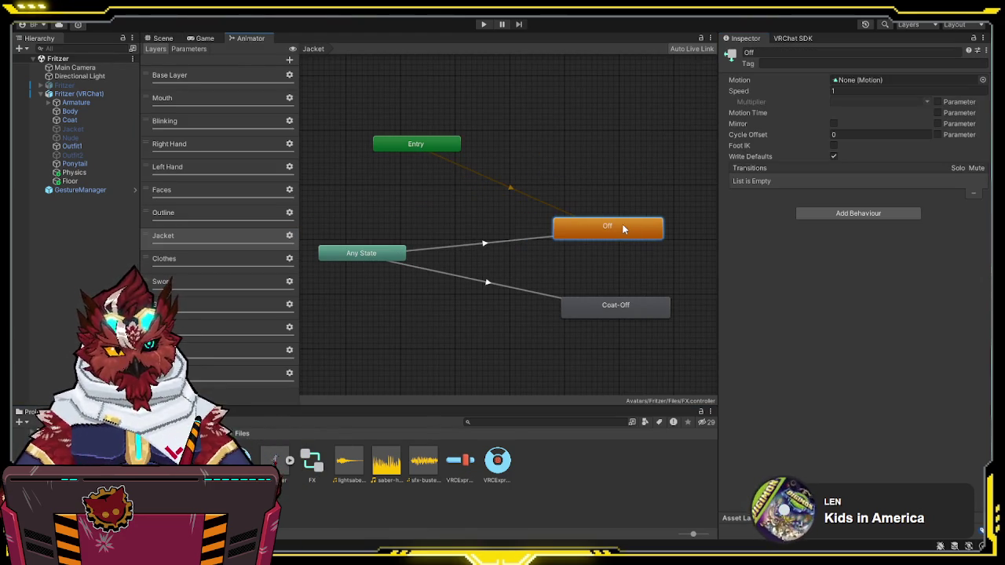
{"action": "left_click", "coordinate": [486, 245]}
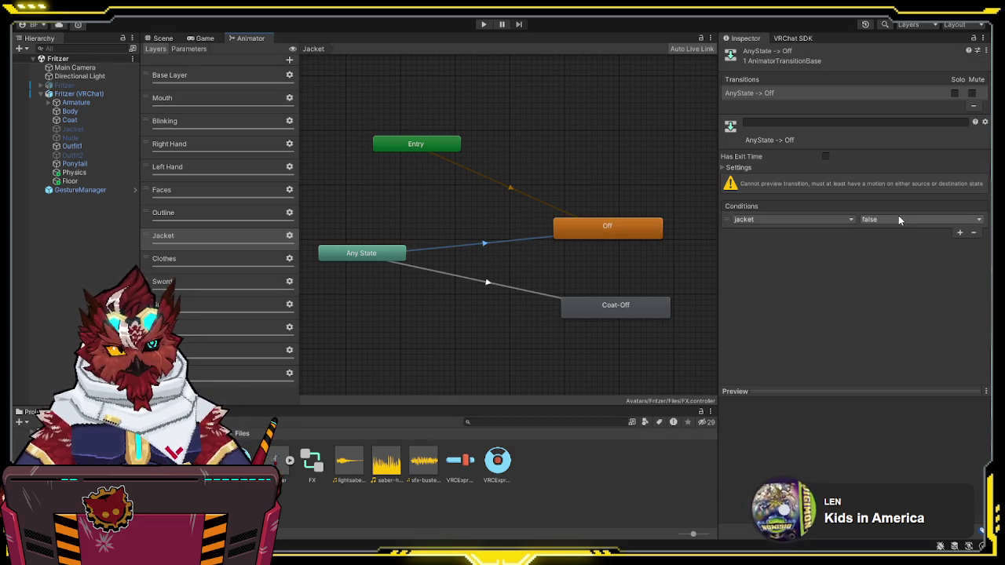
{"action": "left_click", "coordinate": [526, 291]}
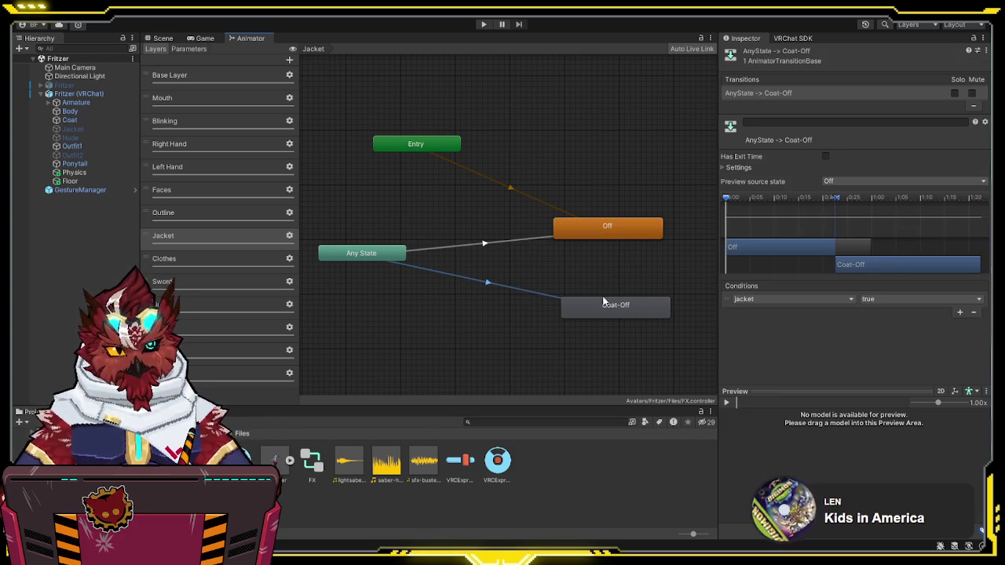
{"action": "left_click", "coordinate": [598, 311]}
{"action": "left_click_drag", "start_coordinate": [599, 311], "coordinate": [586, 303]}
{"action": "left_click", "coordinate": [492, 285]}
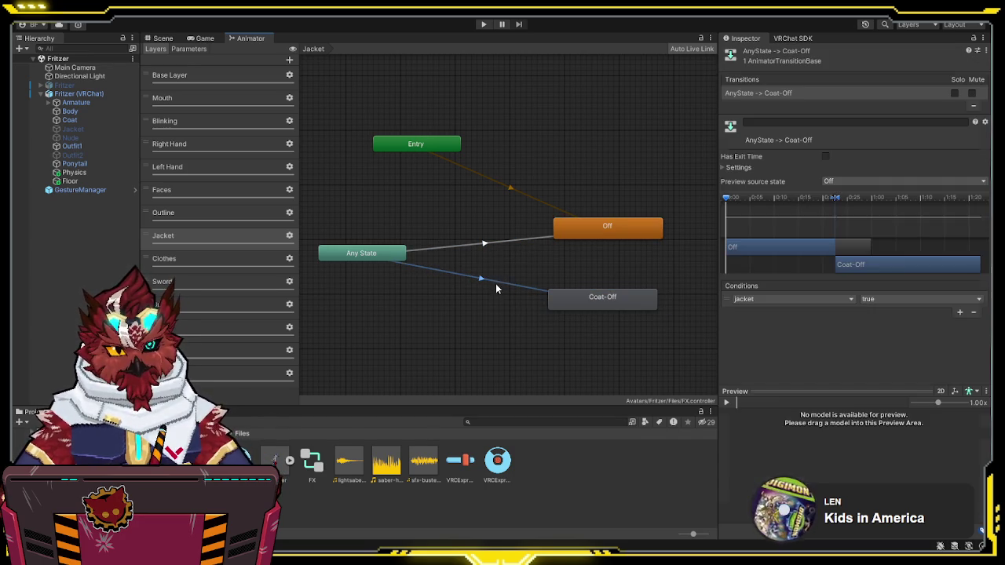
Step: Set the Any State→Off transition's jacket condition to true and return to the Scene view
{"action": "left_click", "coordinate": [471, 245]}
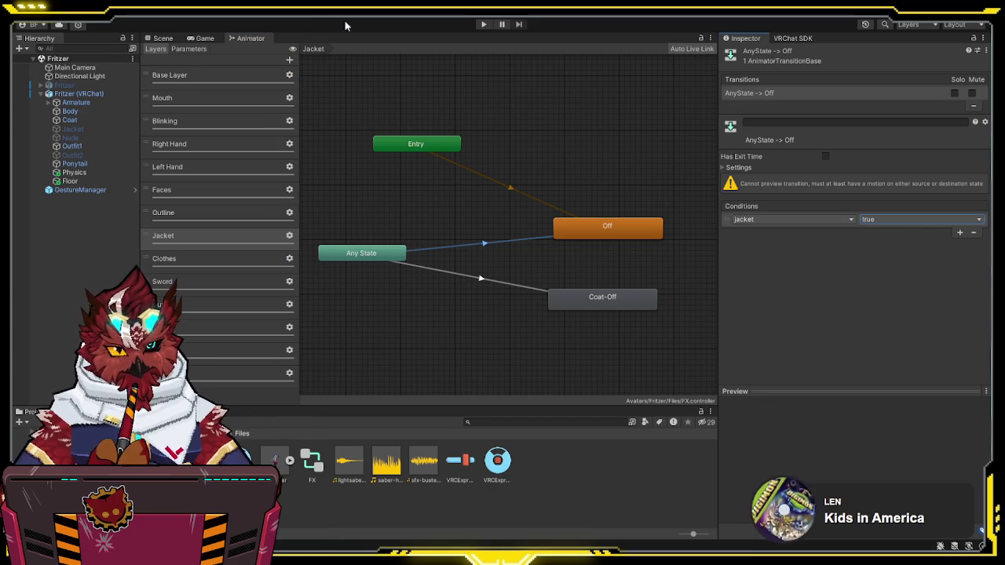
{"action": "left_click", "coordinate": [921, 219]}
{"action": "left_click", "coordinate": [887, 233]}
{"action": "key", "text": "ctrl+1"}
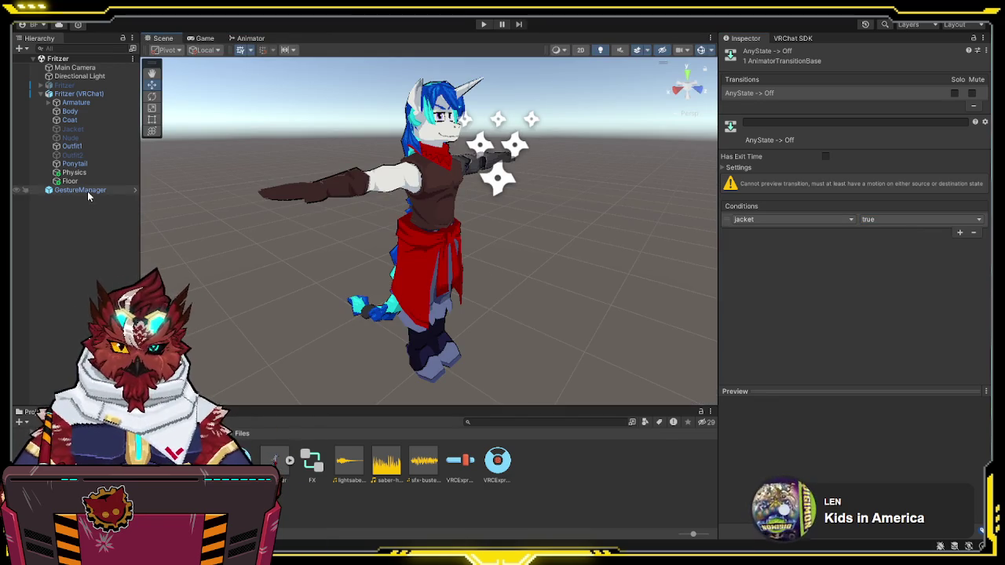
Step: Check the expression parameters, start play mode from GestureManager, and view the avatar in the Scene view
{"action": "left_click", "coordinate": [444, 461]}
{"action": "left_click", "coordinate": [454, 465]}
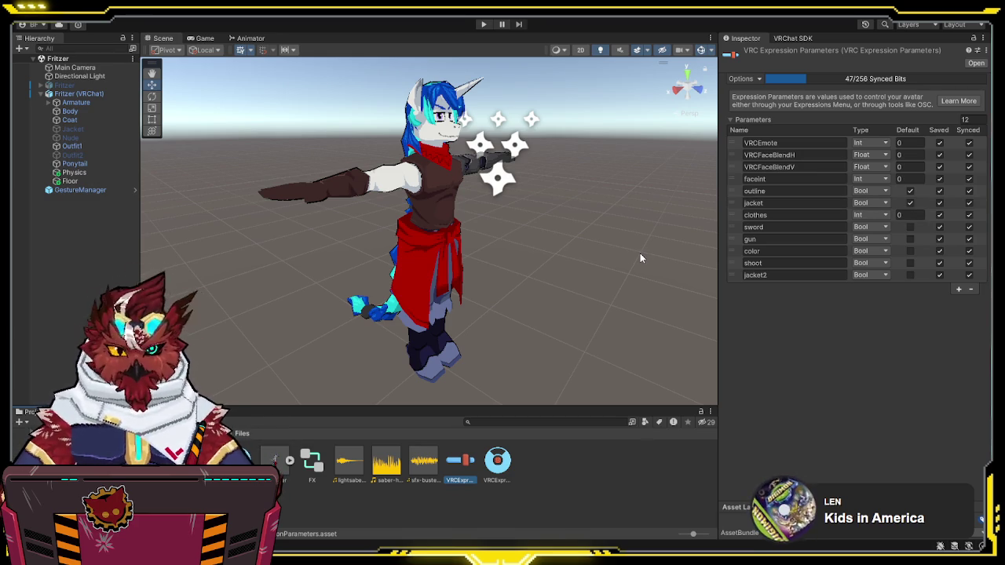
{"action": "left_click", "coordinate": [106, 192]}
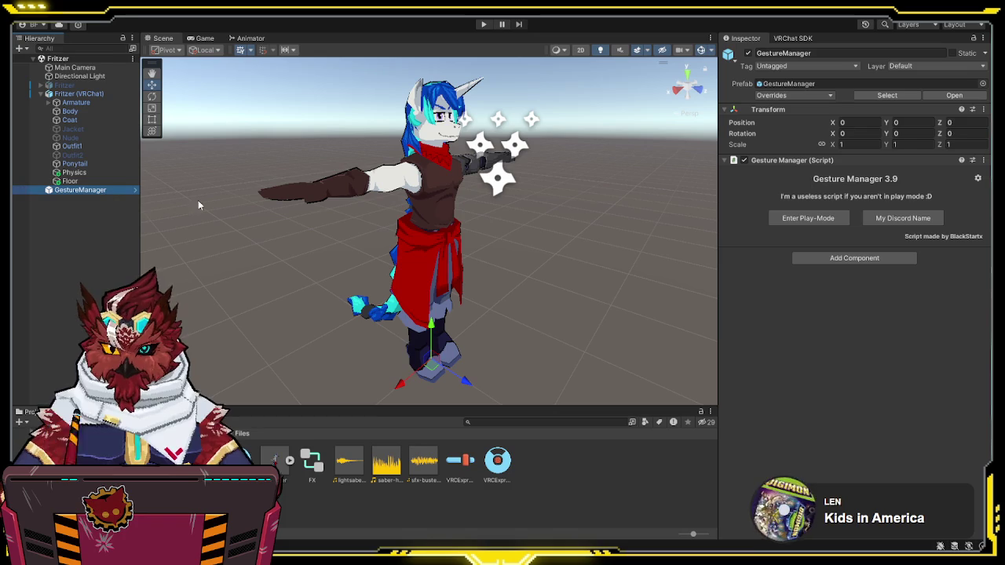
{"action": "left_click", "coordinate": [813, 224]}
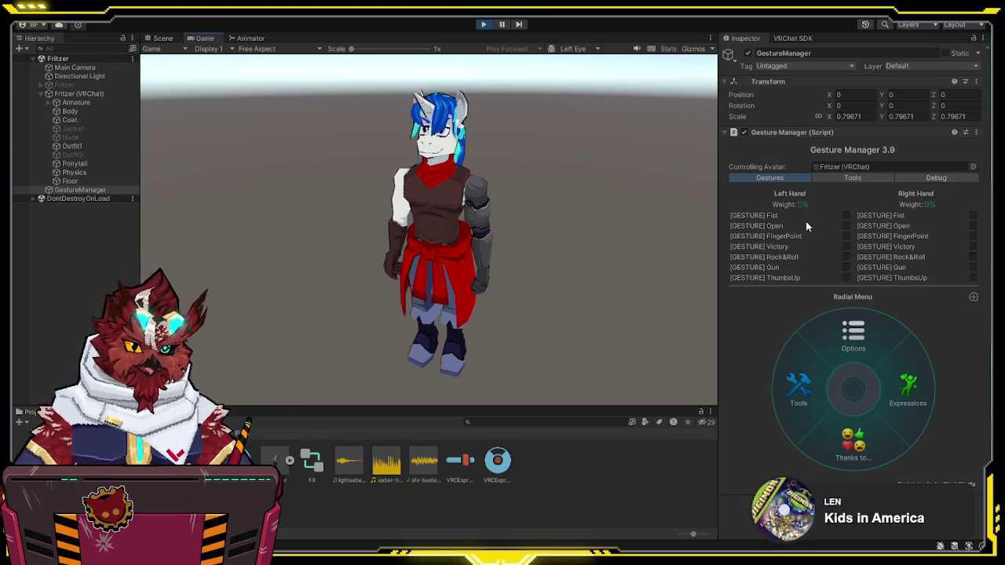
{"action": "left_click", "coordinate": [176, 39]}
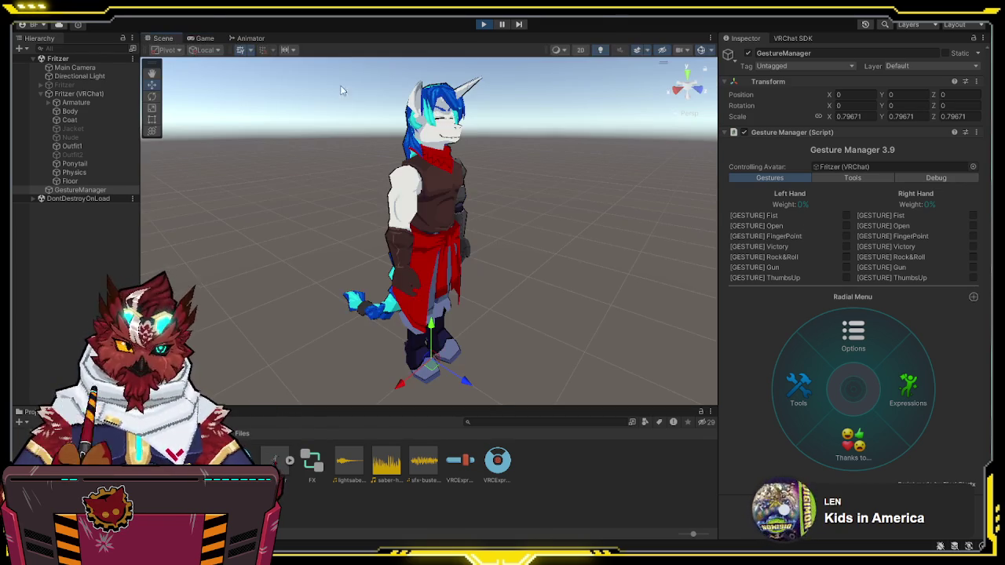
Step: In the Clothing toggles, switch to Outfit2 and try the white jacket and red waistcoat on and off
{"action": "left_click", "coordinate": [910, 384]}
{"action": "left_click", "coordinate": [815, 405]}
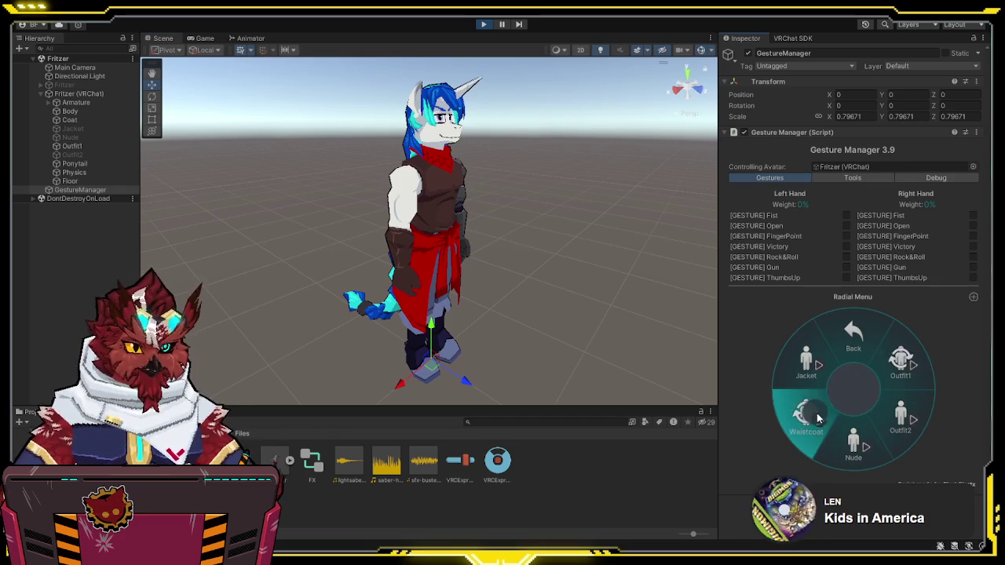
{"action": "left_click", "coordinate": [891, 416]}
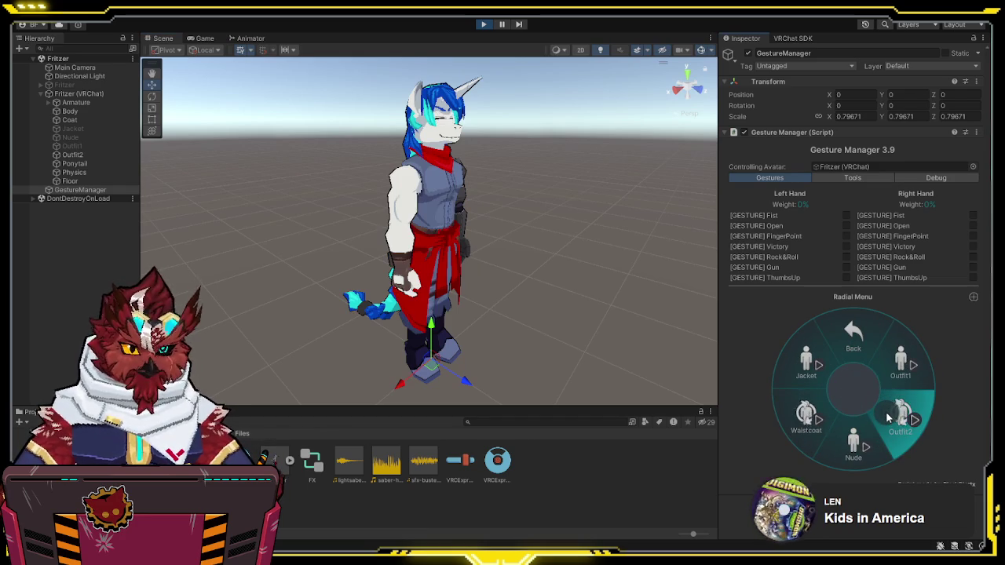
{"action": "left_click", "coordinate": [809, 370]}
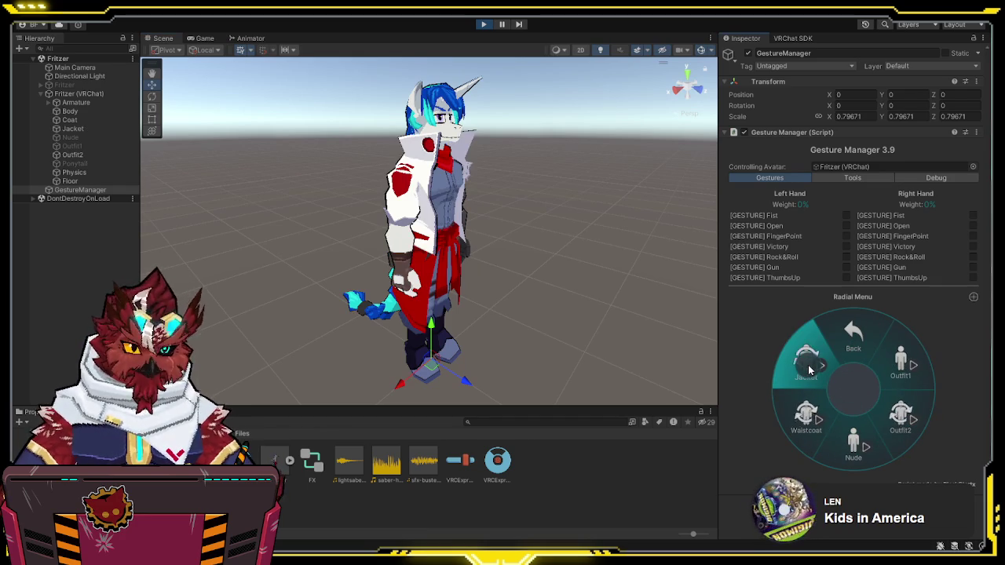
{"action": "left_click", "coordinate": [800, 430]}
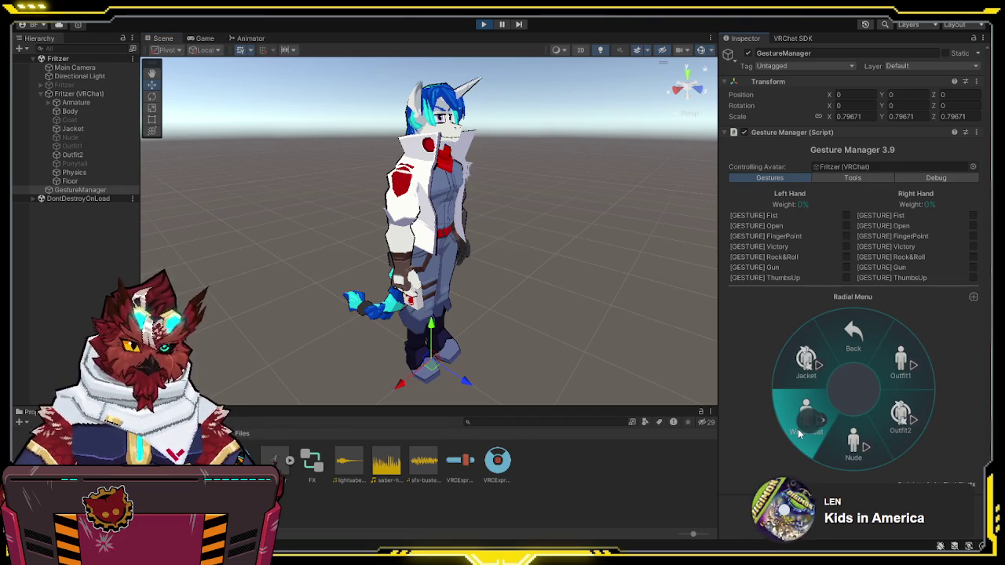
{"action": "left_click", "coordinate": [800, 424]}
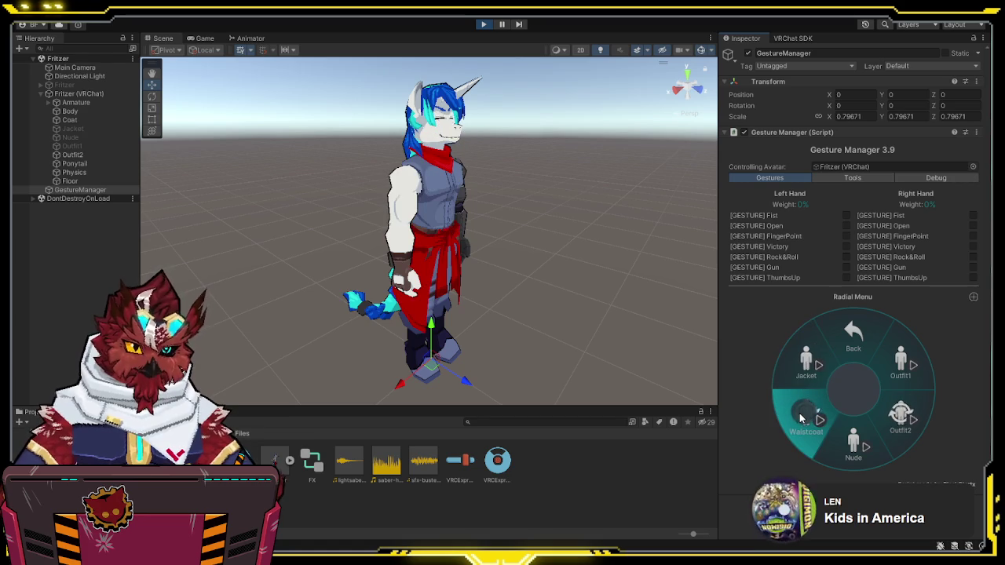
{"action": "left_click", "coordinate": [801, 418]}
{"action": "left_click", "coordinate": [806, 361]}
{"action": "left_click", "coordinate": [801, 357]}
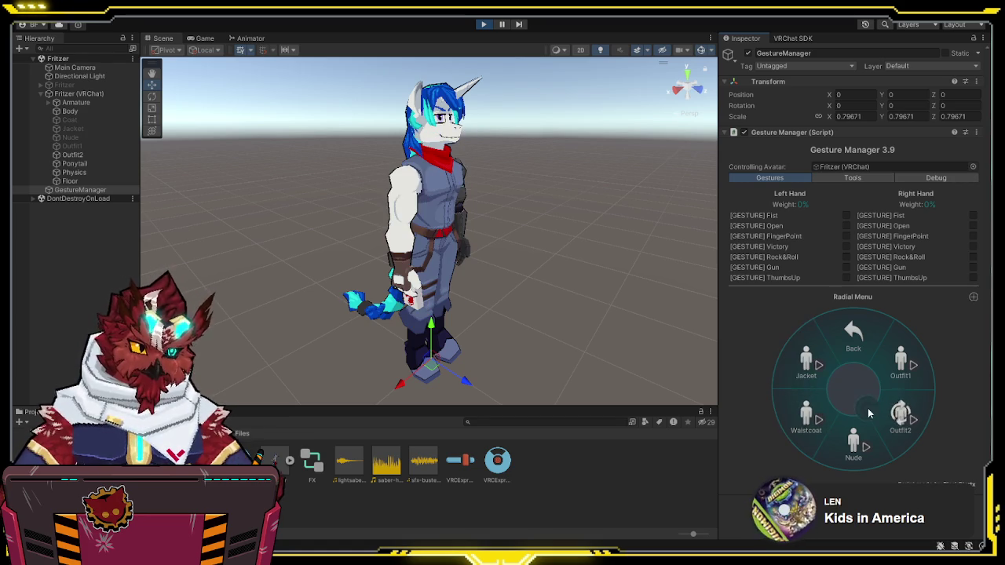
Step: Cycle the avatar through the Nude, Outfit1 and grey-blue Outfit2 outfits with the jacket on
{"action": "left_click", "coordinate": [869, 413]}
{"action": "left_click", "coordinate": [835, 377]}
{"action": "left_click", "coordinate": [850, 440]}
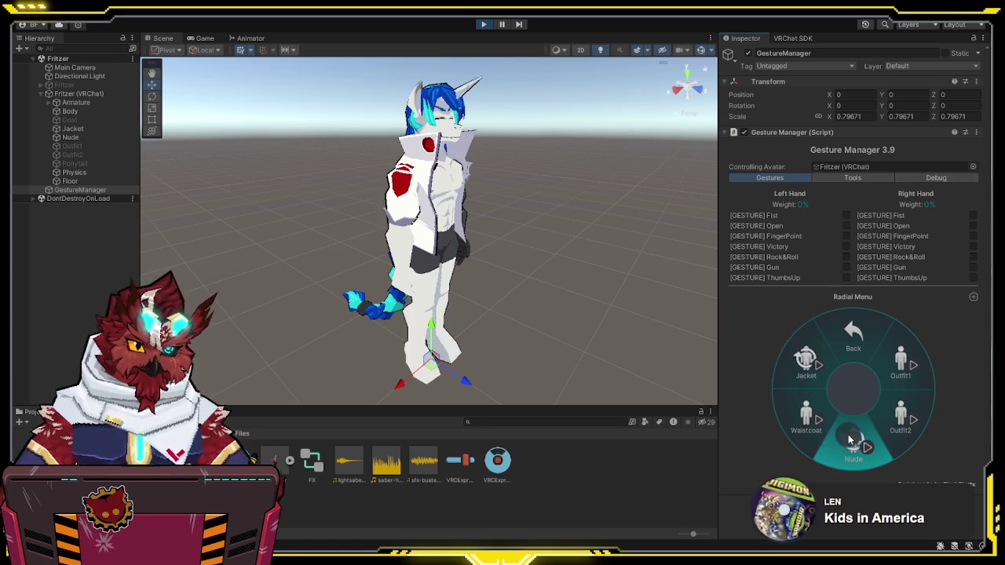
{"action": "left_click", "coordinate": [895, 369]}
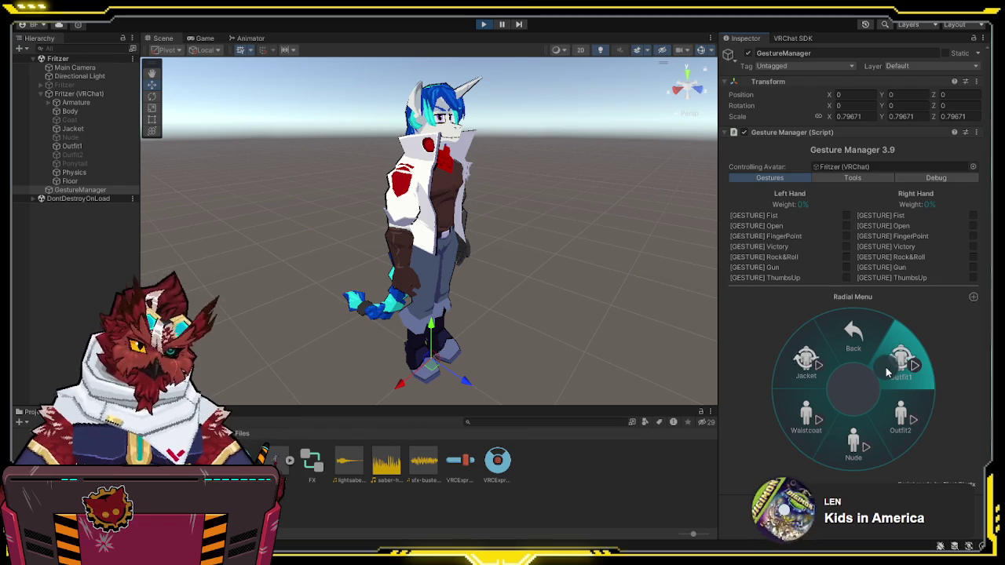
{"action": "left_click", "coordinate": [885, 415]}
{"action": "left_click", "coordinate": [884, 410]}
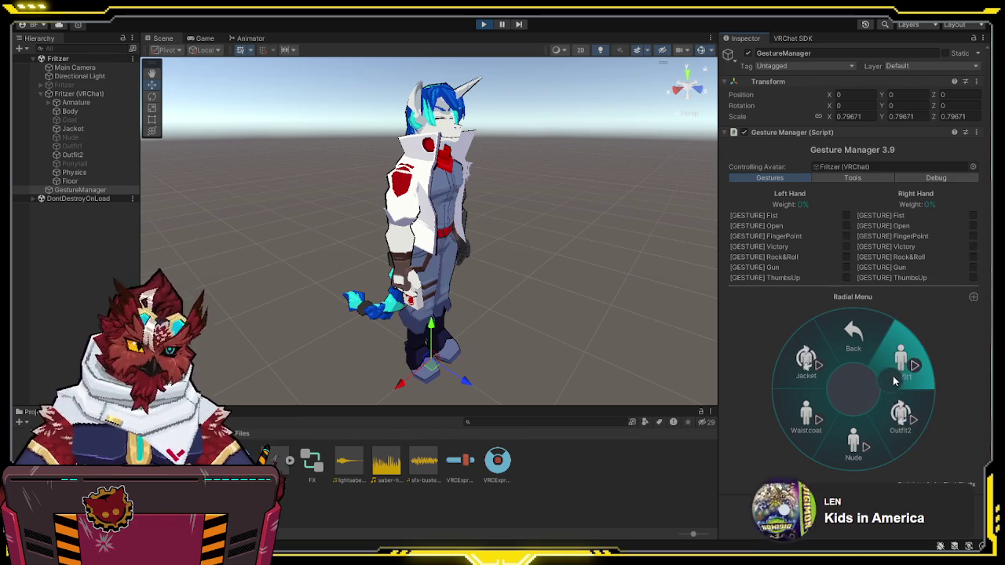
{"action": "left_click", "coordinate": [891, 411]}
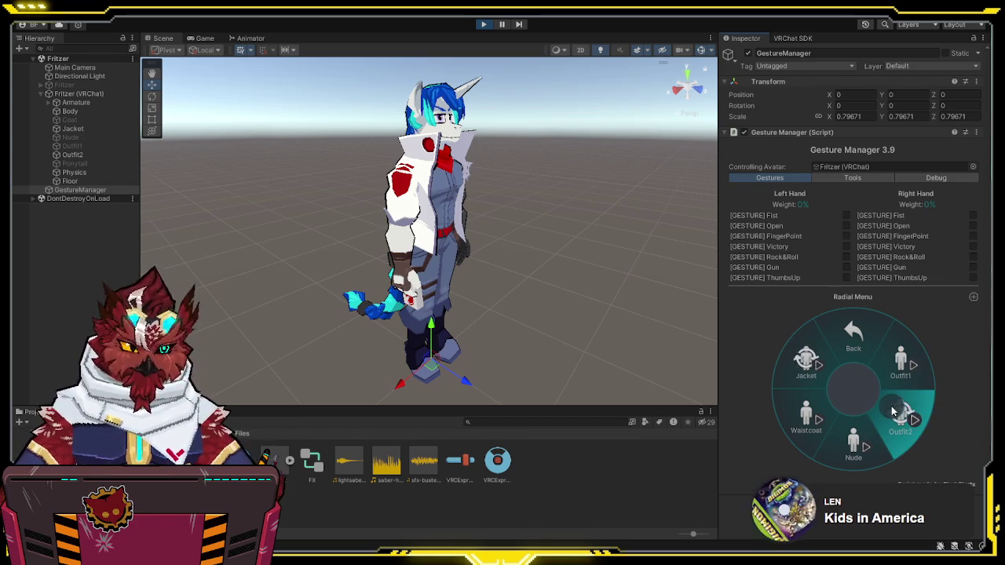
Step: Put the red coat on, switch to Outfit1's brown vest, and add the white jacket
{"action": "left_click", "coordinate": [793, 405]}
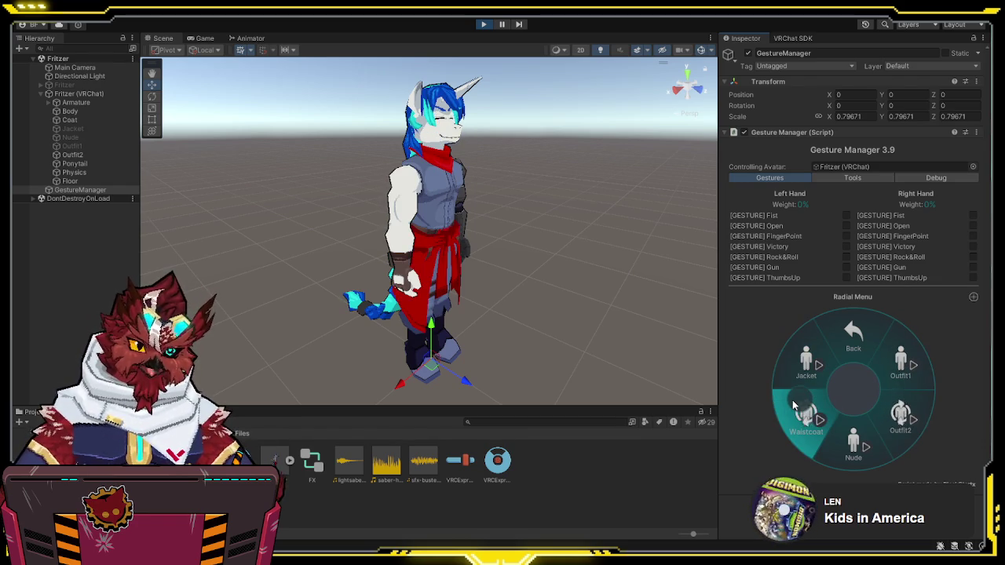
{"action": "left_click", "coordinate": [877, 418]}
{"action": "left_click", "coordinate": [876, 418]}
{"action": "left_click", "coordinate": [899, 363]}
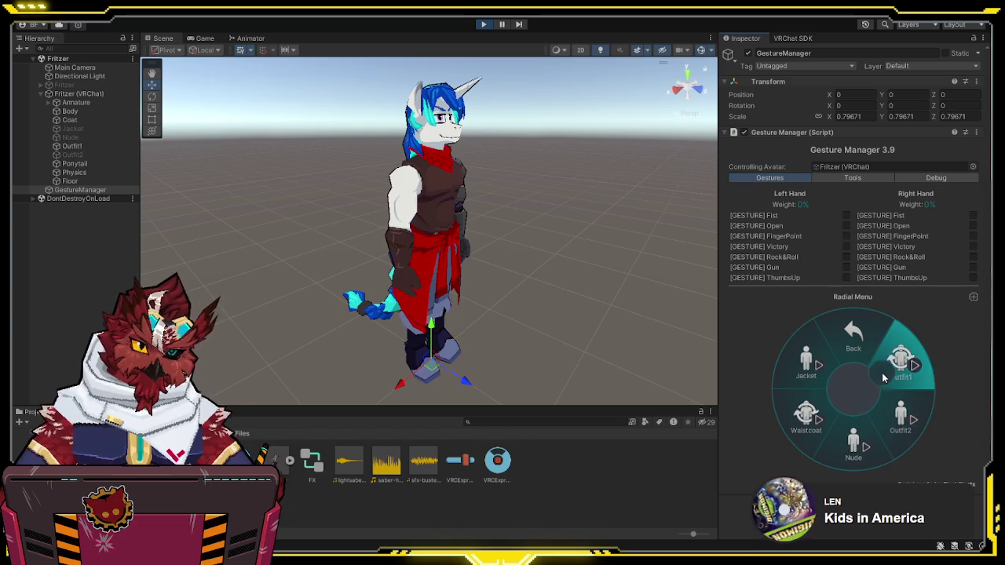
{"action": "left_click", "coordinate": [811, 369]}
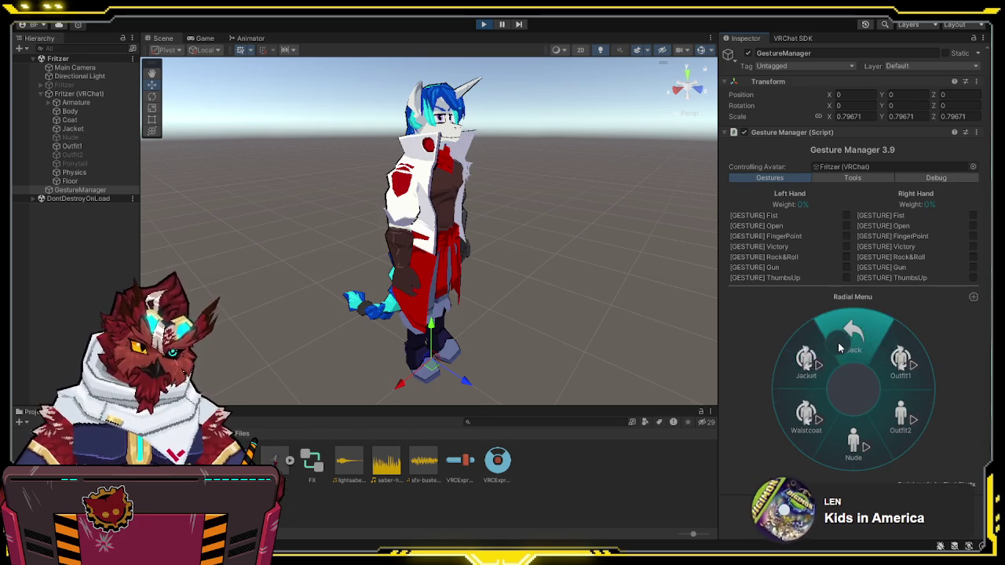
Step: Back at the main menu, take the red coat off and switch the colours to brown and cream
{"action": "left_click", "coordinate": [837, 342]}
{"action": "left_click", "coordinate": [814, 430]}
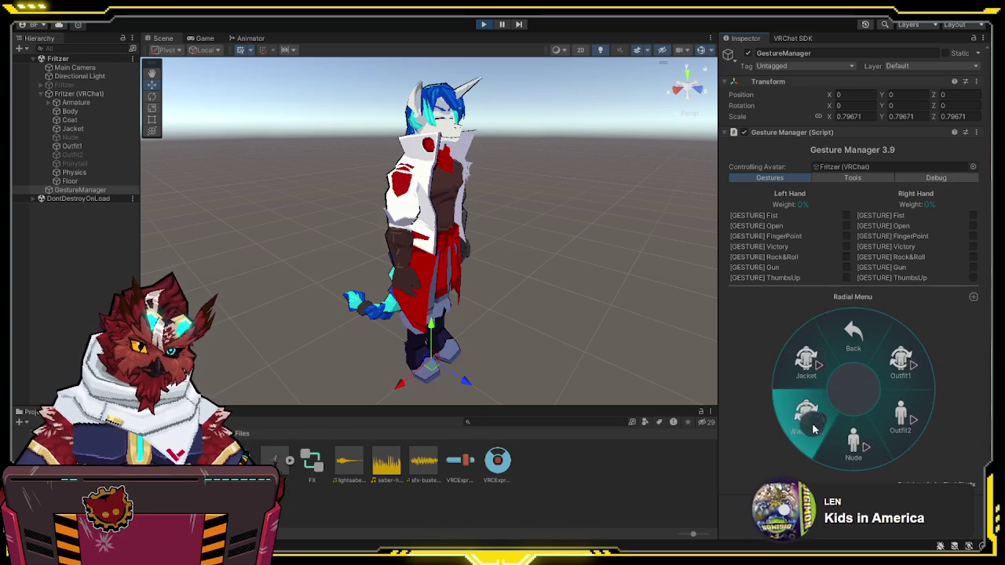
{"action": "left_click", "coordinate": [840, 435]}
{"action": "left_click", "coordinate": [848, 355]}
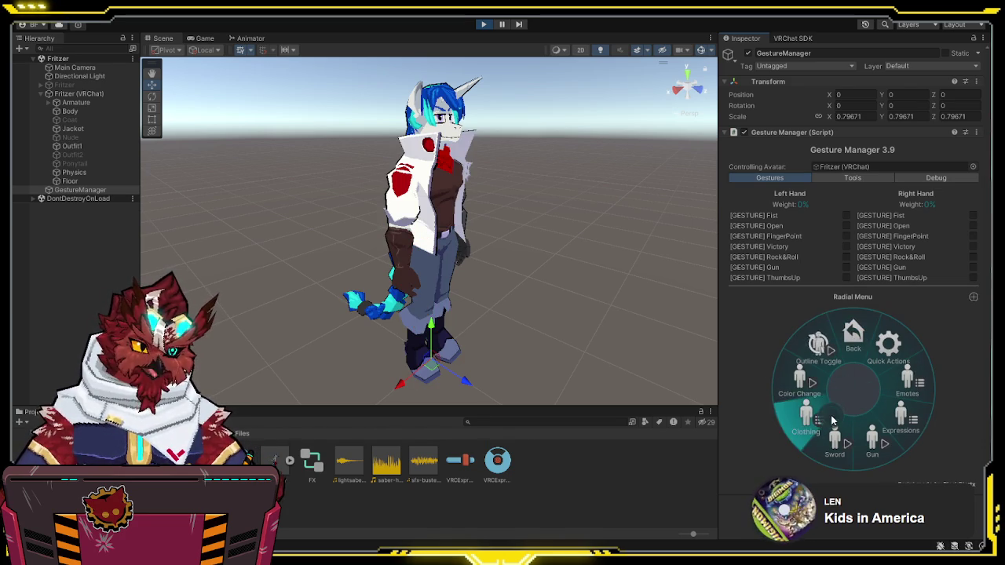
{"action": "left_click", "coordinate": [808, 392]}
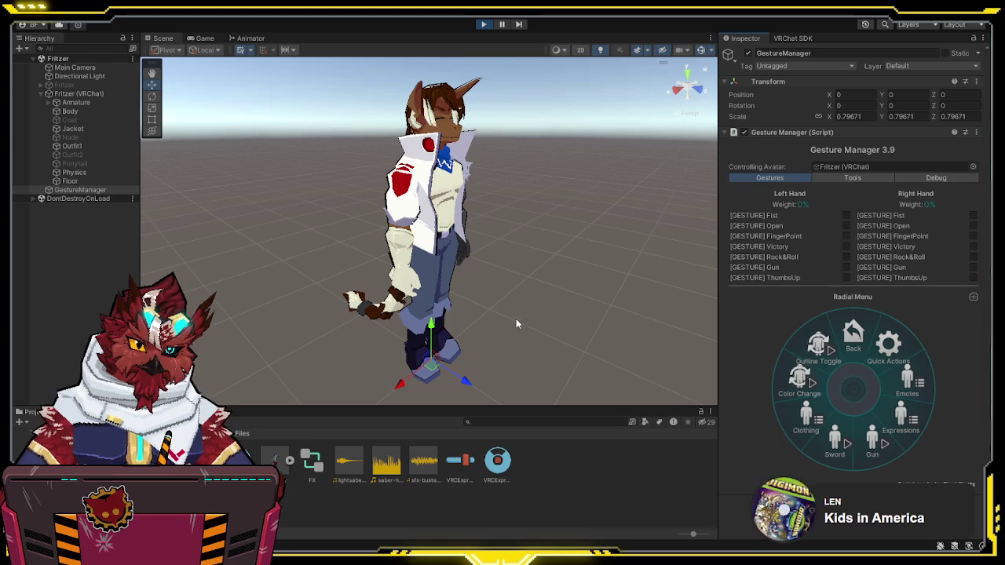
Step: Switch to the Outfit2 jumpsuit, toggle the blue Color Change on and off, and view the avatar's back
{"action": "left_click", "coordinate": [808, 422]}
{"action": "left_click", "coordinate": [901, 410]}
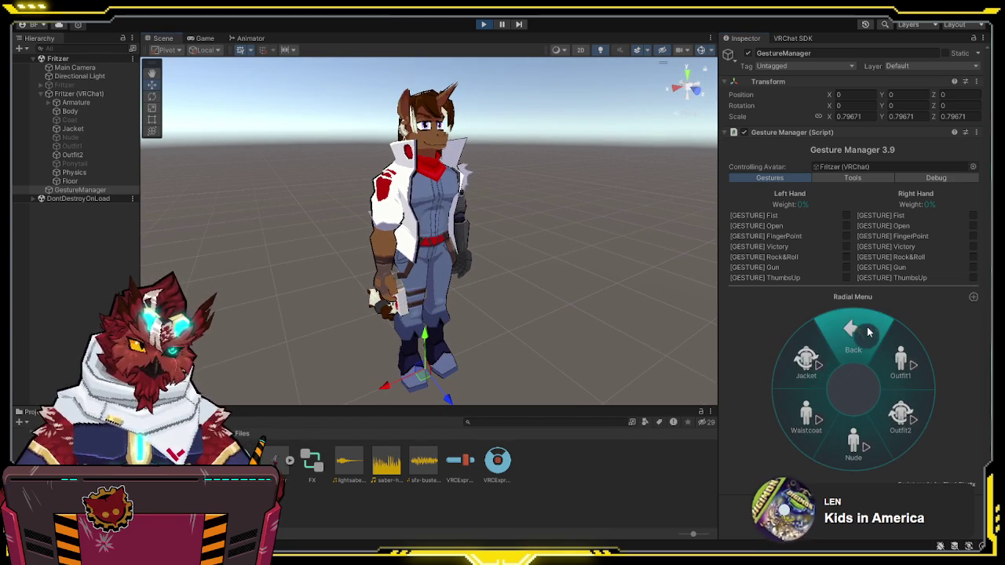
{"action": "left_click", "coordinate": [854, 336]}
{"action": "left_click", "coordinate": [796, 386]}
{"action": "left_click", "coordinate": [794, 386]}
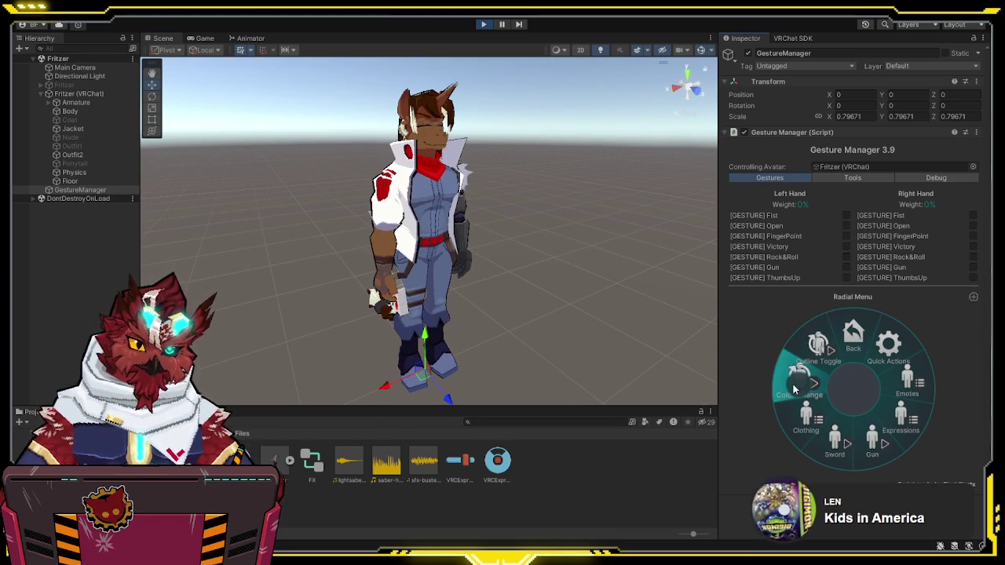
{"action": "mouse_move", "coordinate": [518, 303]}
{"action": "left_mouse_down"}
{"action": "mouse_move", "coordinate": [437, 302]}
{"action": "mouse_move", "coordinate": [731, 301]}
{"action": "mouse_move", "coordinate": [770, 335]}
{"action": "left_mouse_up"}
Step: Remove the white jacket, toggle Color Change, then put the jacket back on
{"action": "left_click", "coordinate": [805, 419]}
{"action": "left_click", "coordinate": [814, 375]}
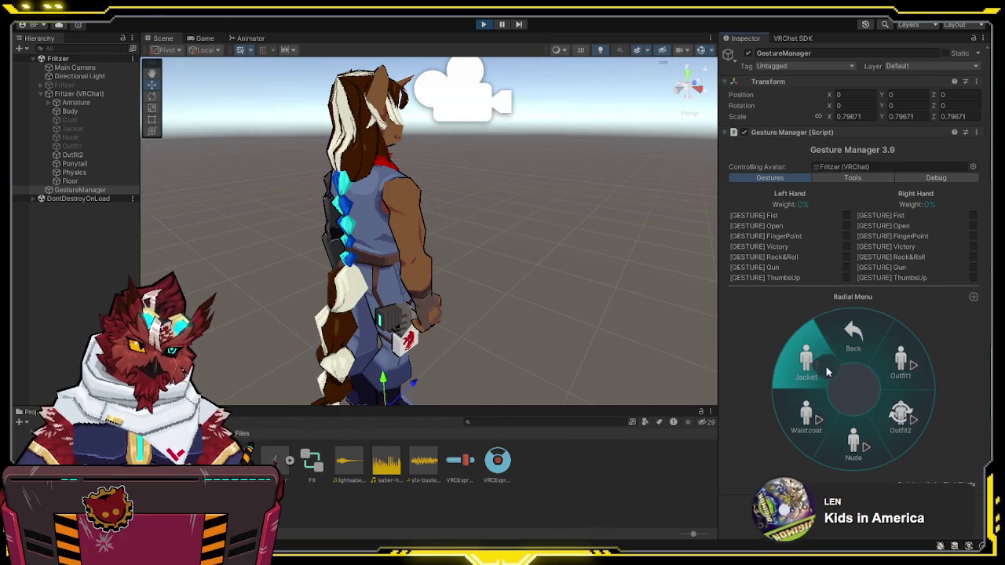
{"action": "left_click", "coordinate": [826, 368]}
{"action": "left_click", "coordinate": [794, 386]}
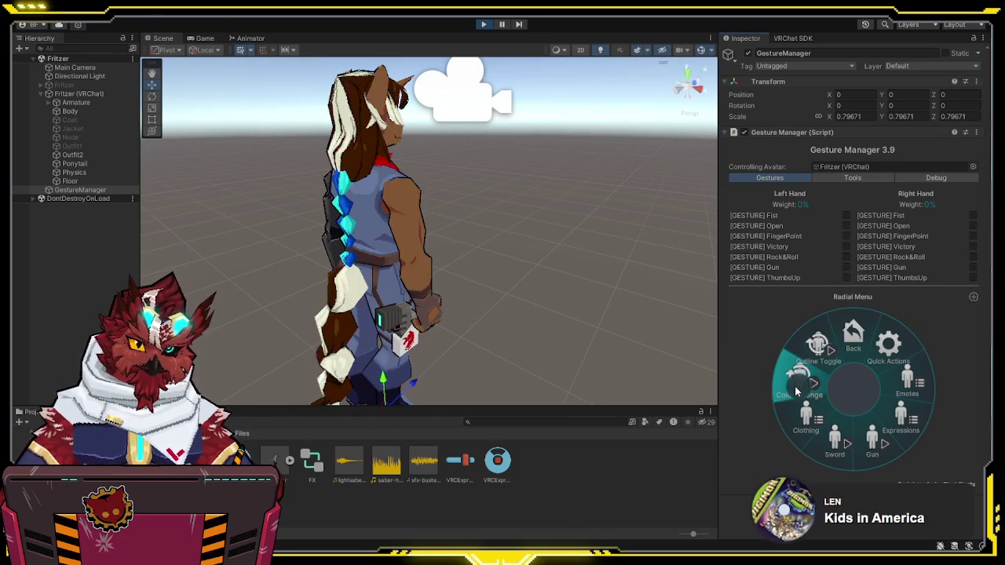
{"action": "mouse_move", "coordinate": [470, 259]}
{"action": "left_mouse_down"}
{"action": "mouse_move", "coordinate": [287, 259]}
{"action": "mouse_move", "coordinate": [378, 258]}
{"action": "left_mouse_up"}
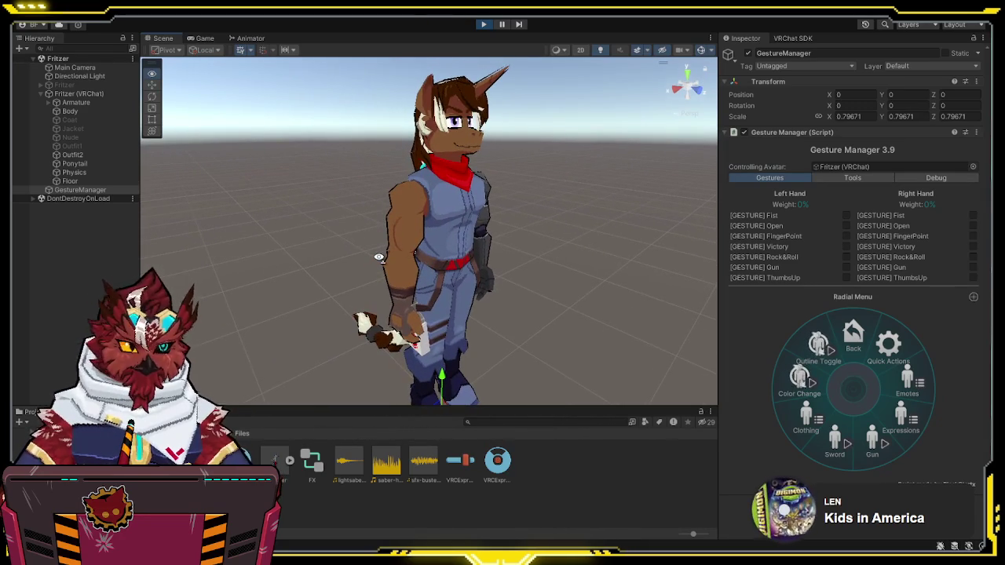
{"action": "left_click", "coordinate": [817, 357]}
{"action": "left_click", "coordinate": [803, 389]}
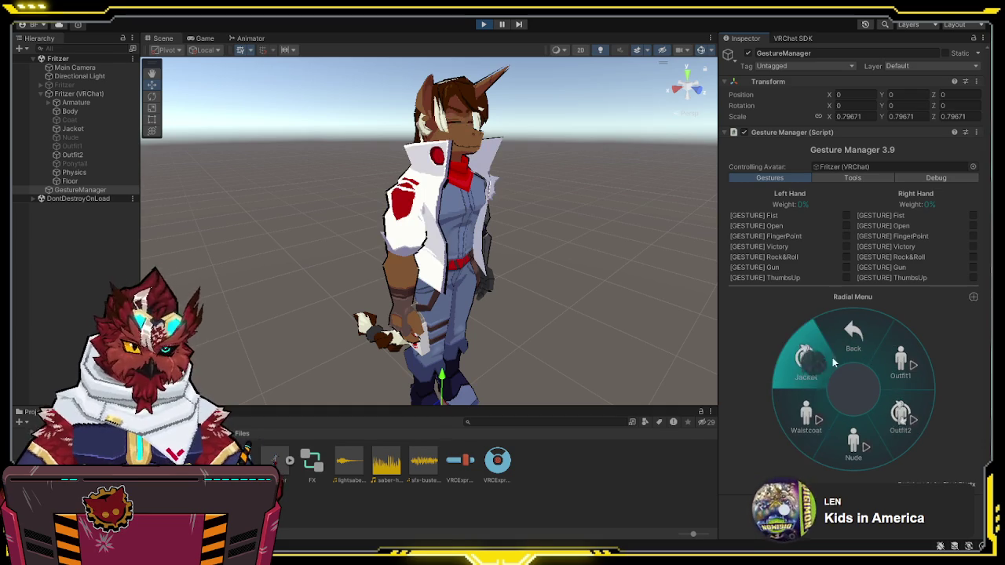
{"action": "left_click", "coordinate": [853, 344]}
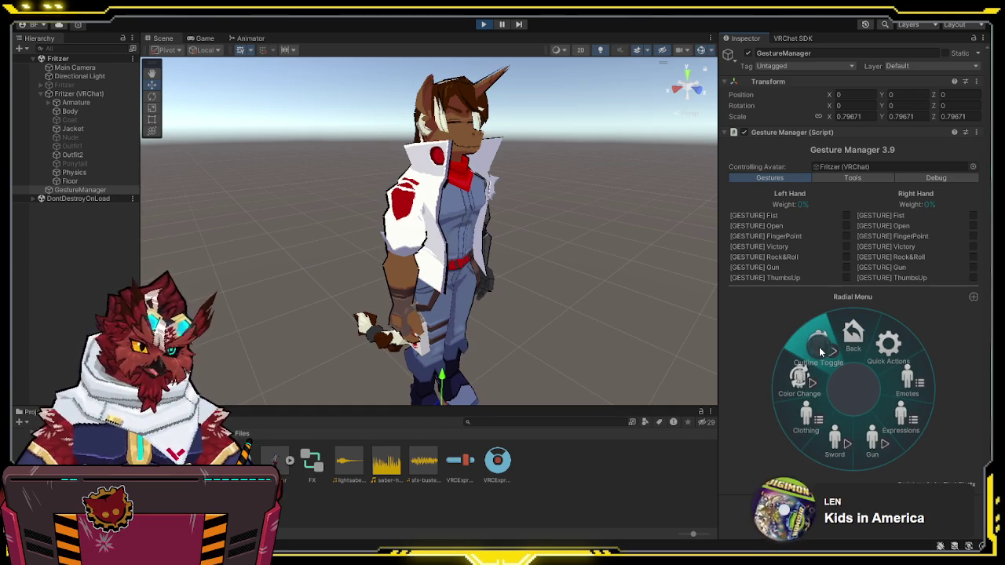
Step: Give the avatar its sword, inspect it, remove it, retest Color Change, and exit Play mode
{"action": "left_click", "coordinate": [834, 439]}
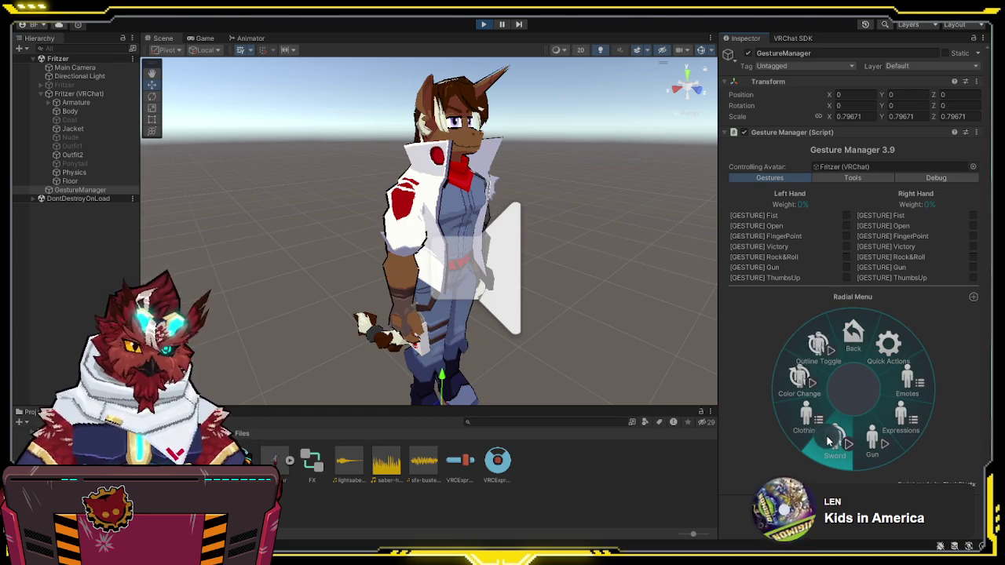
{"action": "mouse_move", "coordinate": [546, 280]}
{"action": "left_mouse_down"}
{"action": "mouse_move", "coordinate": [524, 296]}
{"action": "mouse_move", "coordinate": [316, 274]}
{"action": "left_mouse_up"}
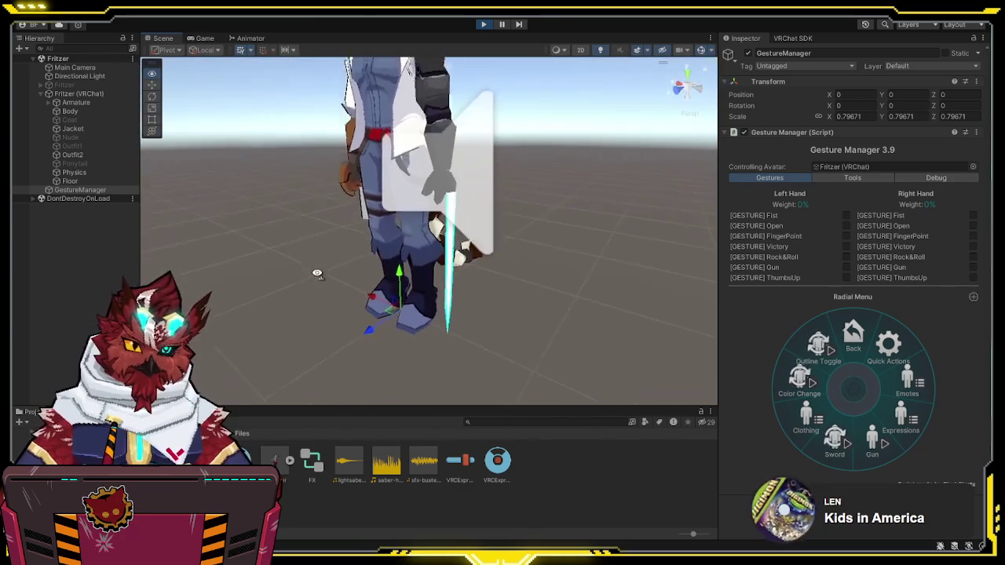
{"action": "left_click", "coordinate": [826, 444]}
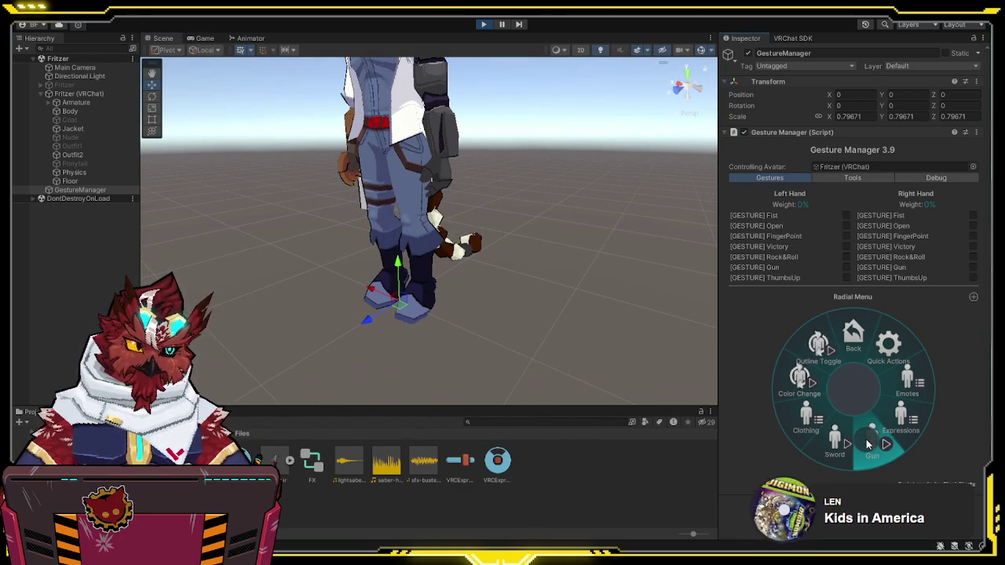
{"action": "mouse_move", "coordinate": [487, 269]}
{"action": "left_mouse_down"}
{"action": "mouse_move", "coordinate": [675, 273]}
{"action": "mouse_move", "coordinate": [753, 322]}
{"action": "left_mouse_up"}
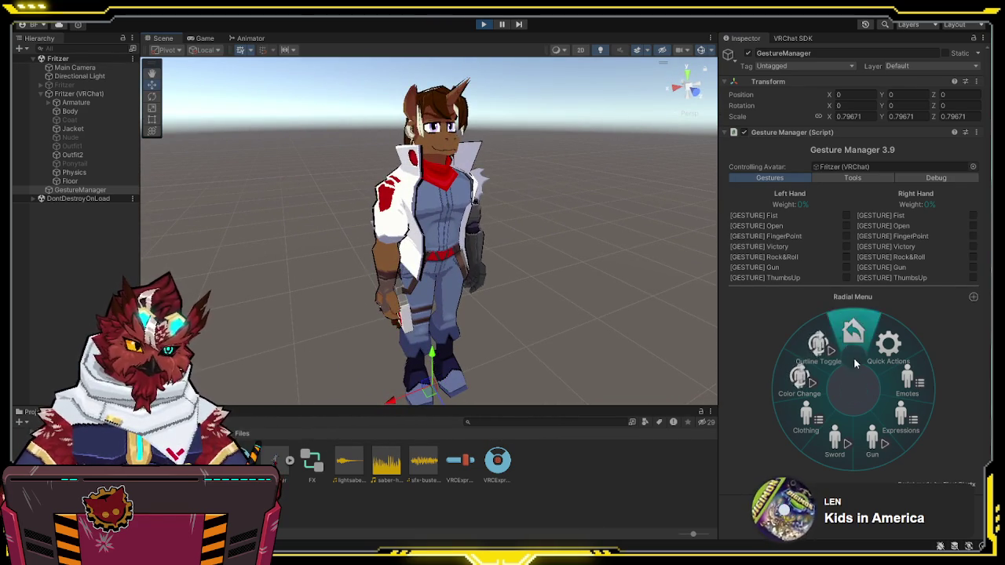
{"action": "left_click", "coordinate": [807, 390]}
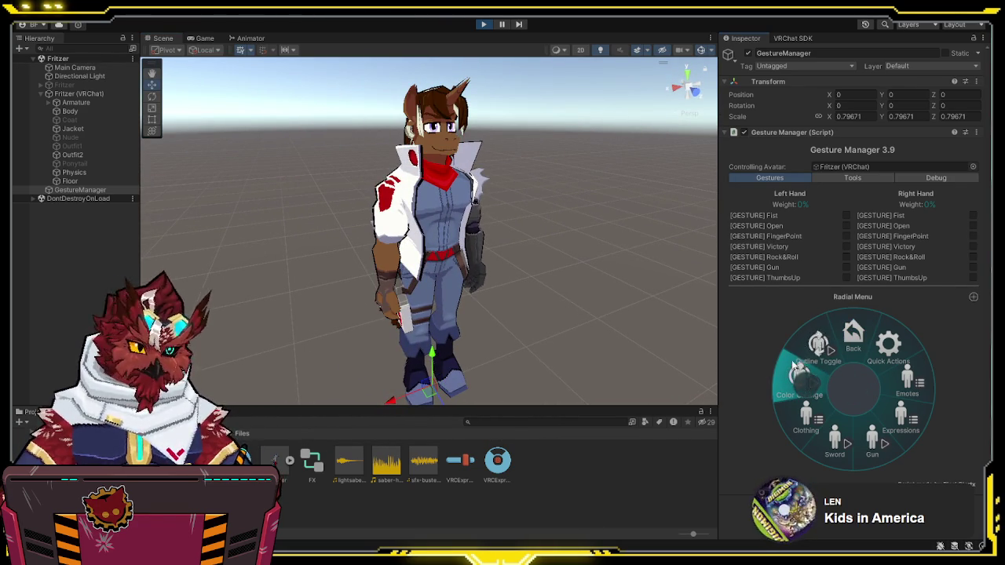
{"action": "left_click", "coordinate": [483, 24]}
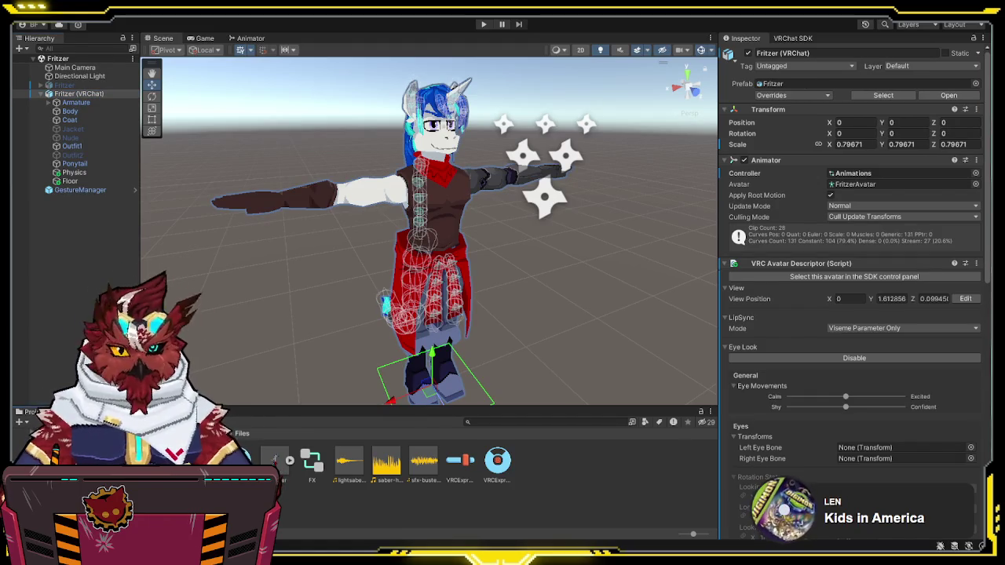
Step: Frame the avatar, select the Nude object, and set its Body material's Outline Size to 0
{"action": "key", "text": "ctrl+6"}
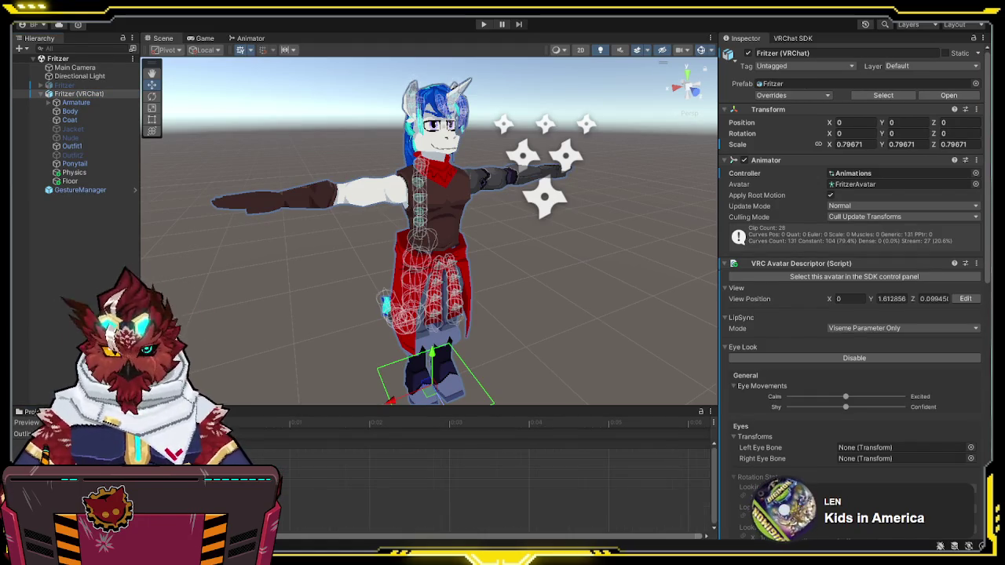
{"action": "key", "text": "f"}
{"action": "scroll", "coordinate": [492, 268], "scroll_direction": "up", "scroll_amount": 4}
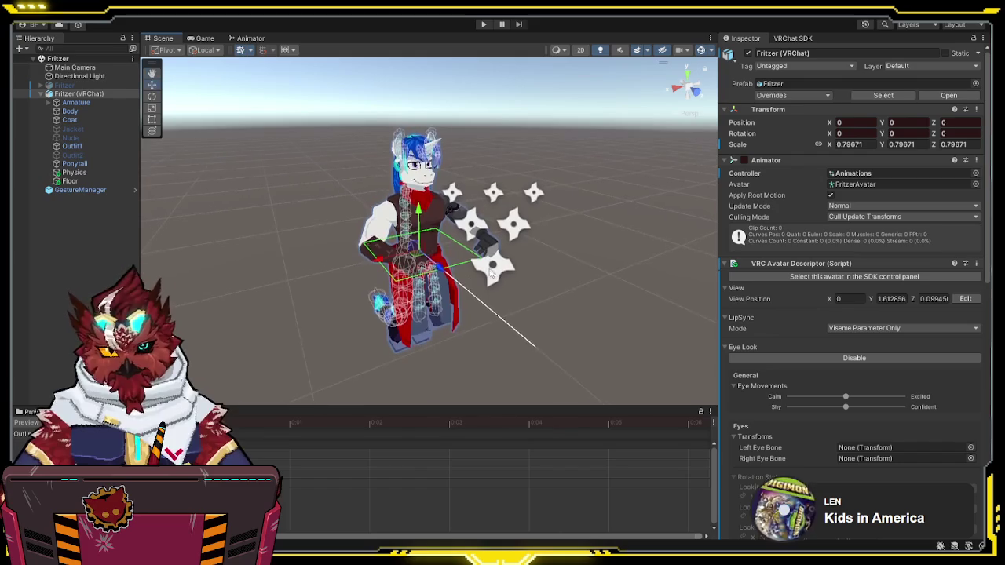
{"action": "left_click", "coordinate": [81, 138]}
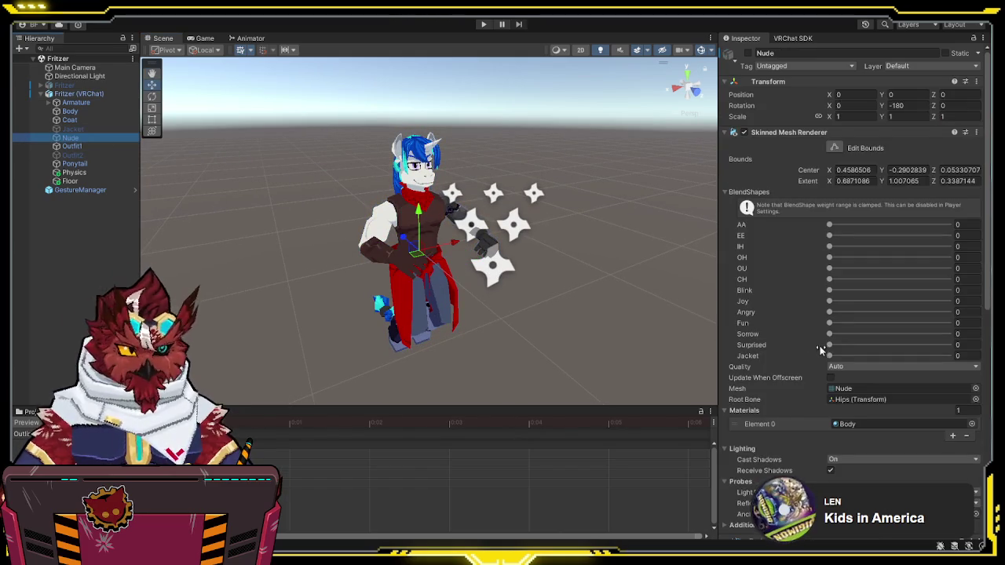
{"action": "scroll", "coordinate": [744, 364], "scroll_direction": "down", "scroll_amount": 10}
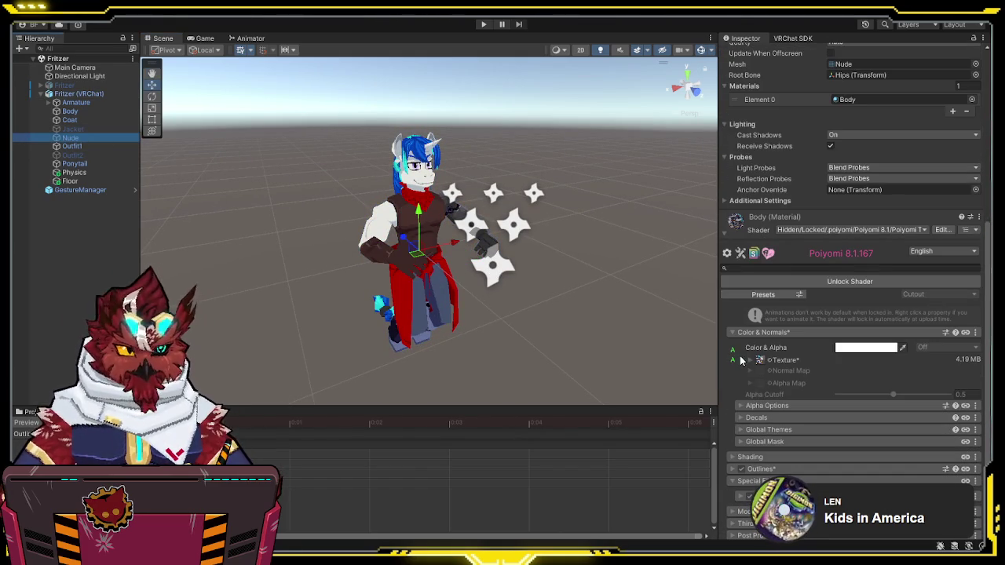
{"action": "scroll", "coordinate": [745, 361], "scroll_direction": "down", "scroll_amount": 3}
{"action": "left_click", "coordinate": [742, 372]}
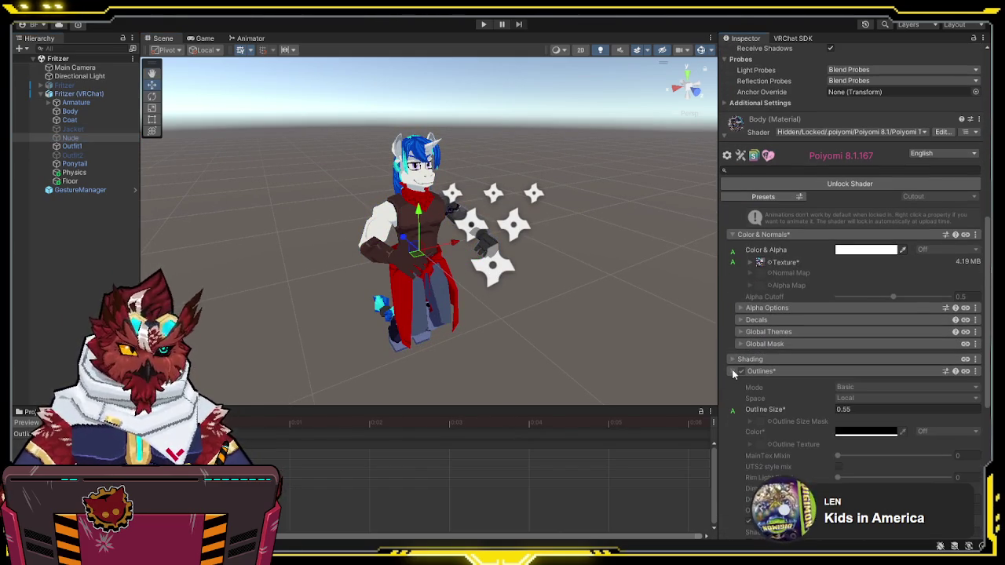
{"action": "left_click", "coordinate": [856, 408]}
{"action": "type", "text": "0"}
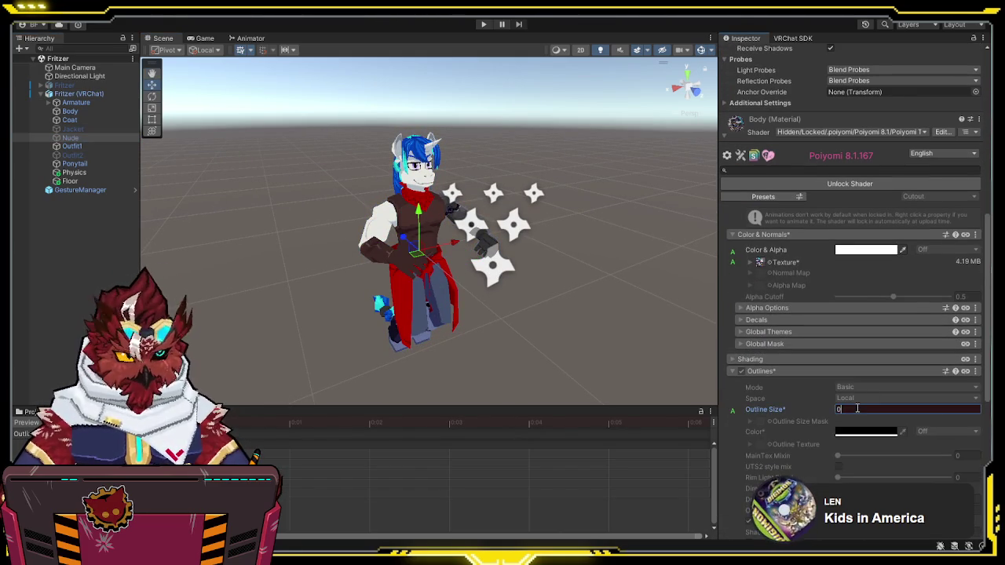
Step: On the Jacket, set Outfit2.BF's Outline Size from 0.75 to 0, then expand Outfit2's Outlines
{"action": "left_click", "coordinate": [72, 129]}
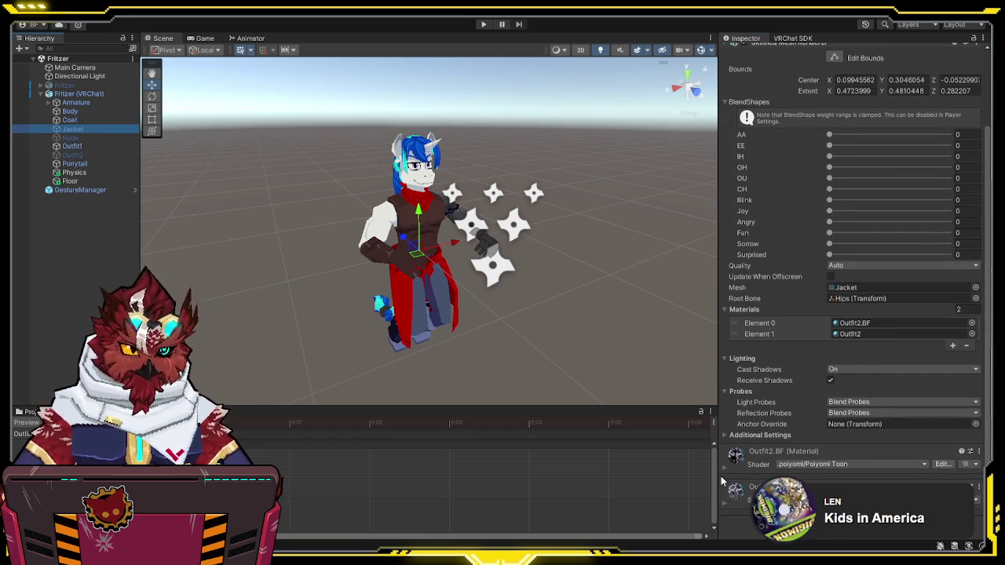
{"action": "scroll", "coordinate": [755, 408], "scroll_direction": "down", "scroll_amount": 5}
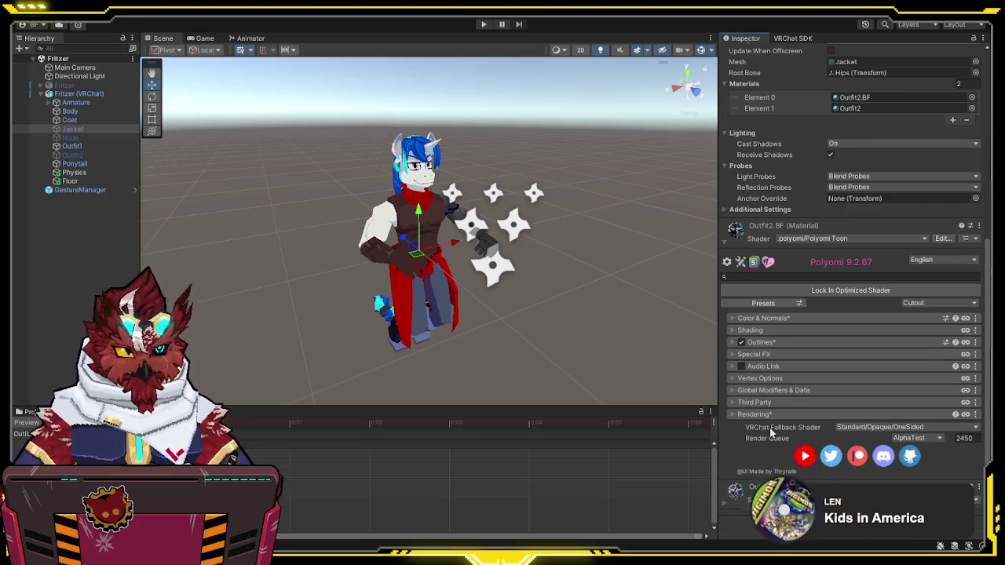
{"action": "left_click", "coordinate": [759, 342]}
{"action": "double_click", "coordinate": [846, 381]}
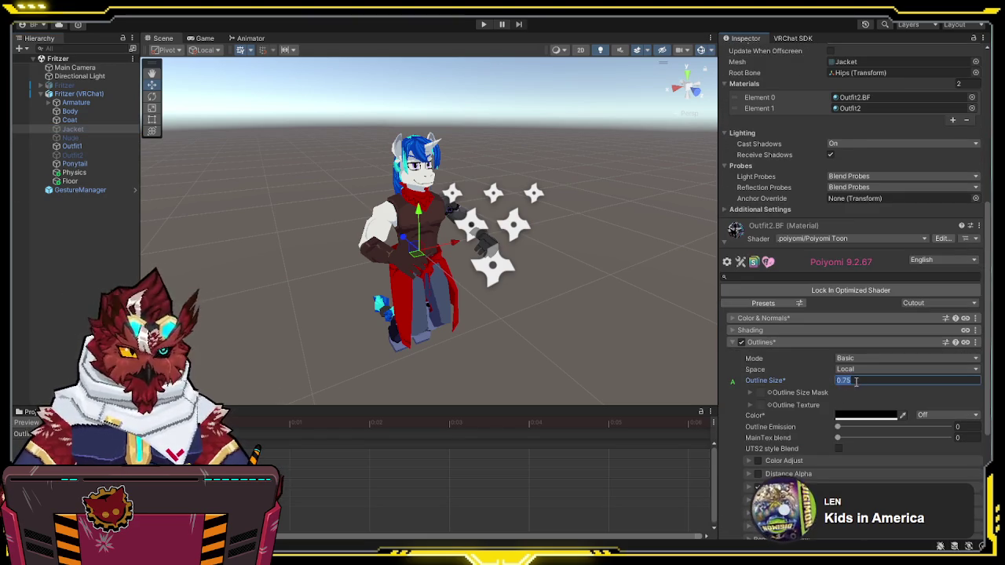
{"action": "type", "text": "0"}
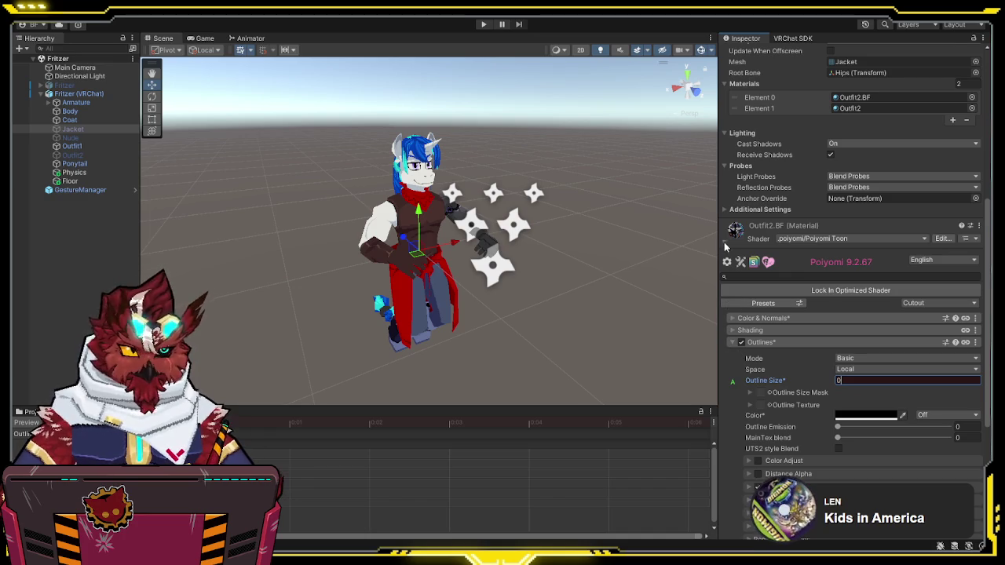
{"action": "left_click", "coordinate": [725, 241]}
{"action": "scroll", "coordinate": [772, 443], "scroll_direction": "down", "scroll_amount": 10}
{"action": "left_click", "coordinate": [738, 309]}
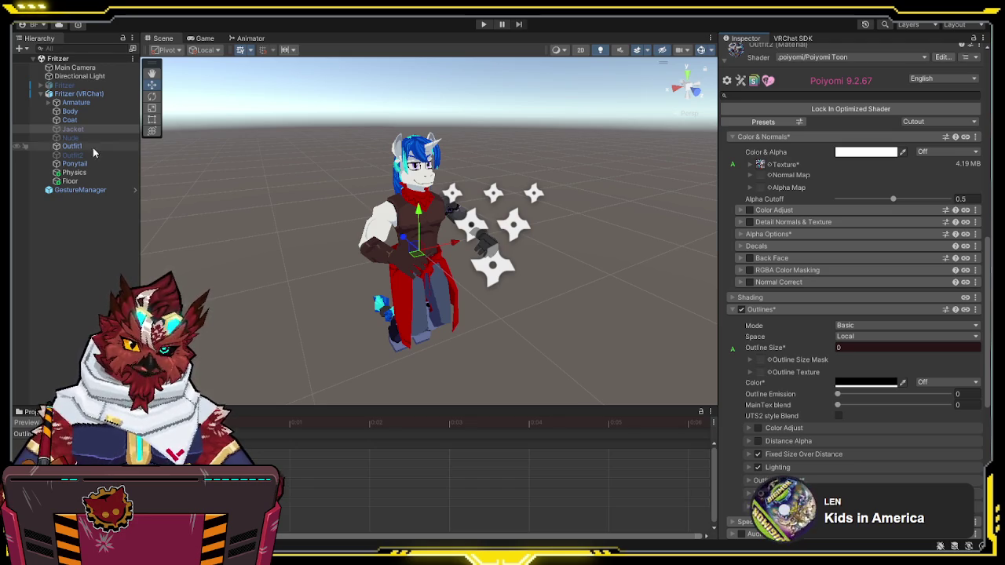
{"action": "left_click", "coordinate": [89, 123]}
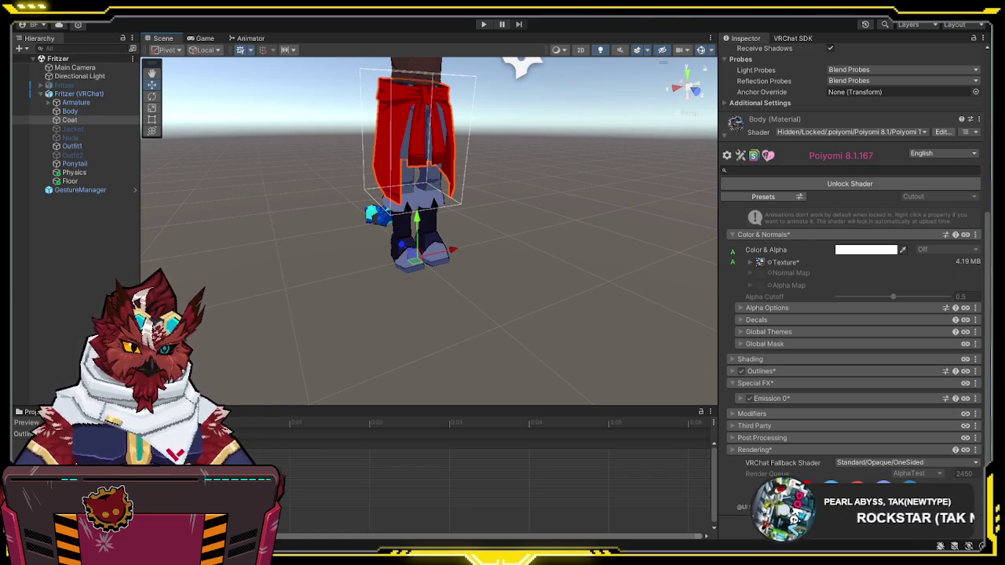
{"action": "key", "text": "f"}
{"action": "left_click", "coordinate": [576, 274]}
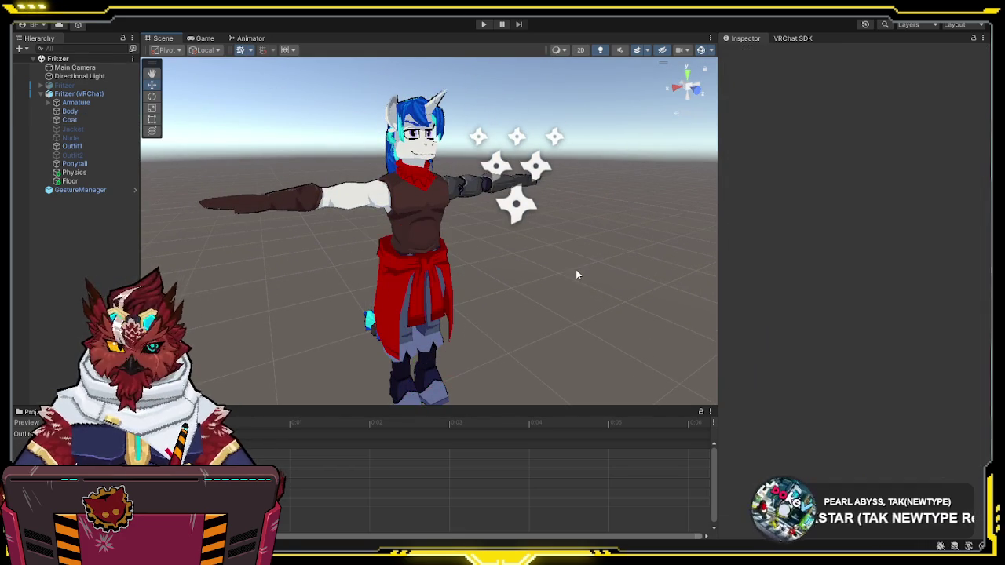
{"action": "left_click", "coordinate": [83, 101]}
{"action": "left_click", "coordinate": [83, 94]}
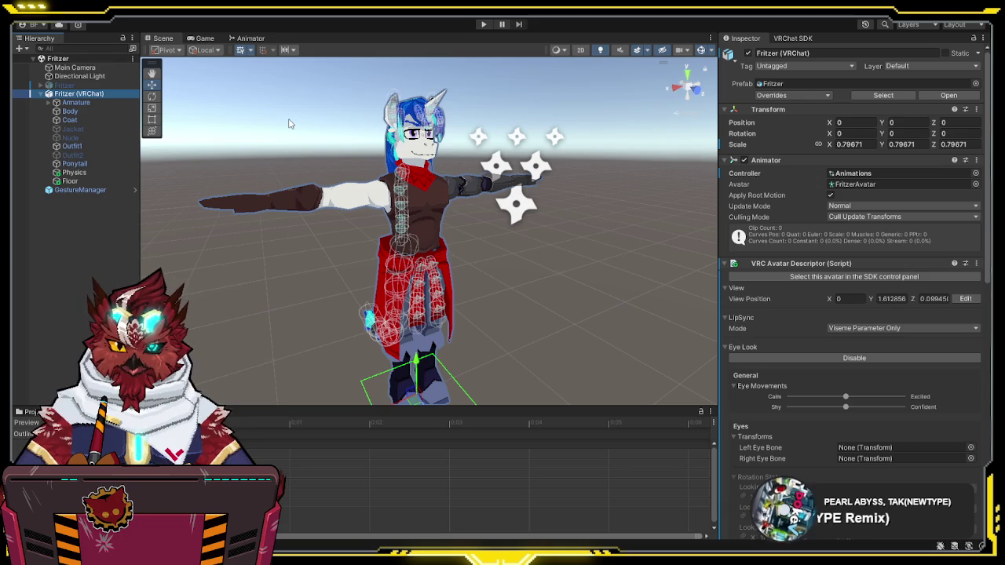
{"action": "left_click", "coordinate": [508, 249]}
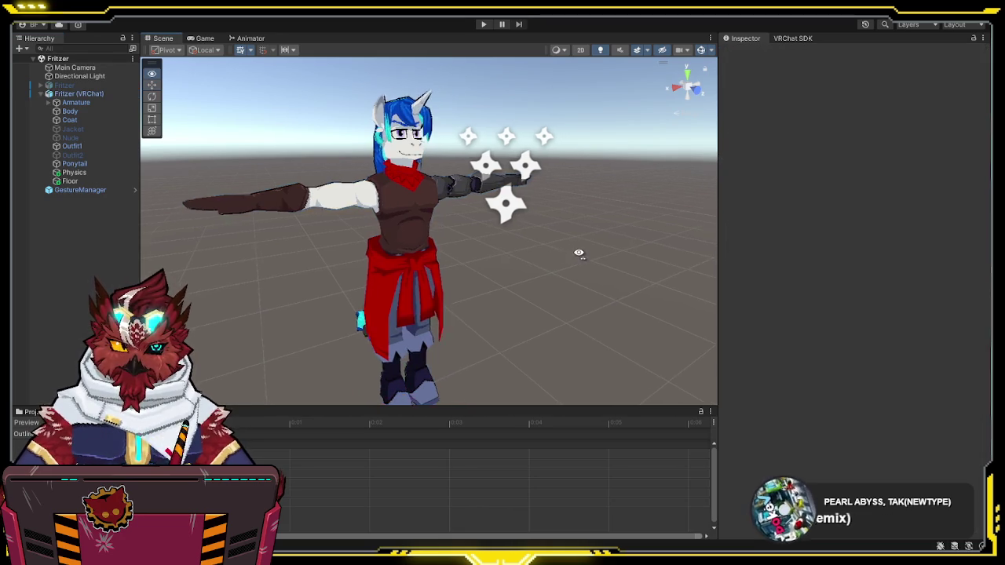
{"action": "scroll", "coordinate": [531, 238], "scroll_direction": "up", "scroll_amount": 5}
{"action": "mouse_move", "coordinate": [532, 237]}
{"action": "left_mouse_down"}
{"action": "mouse_move", "coordinate": [284, 237]}
{"action": "mouse_move", "coordinate": [317, 255]}
{"action": "left_mouse_up"}
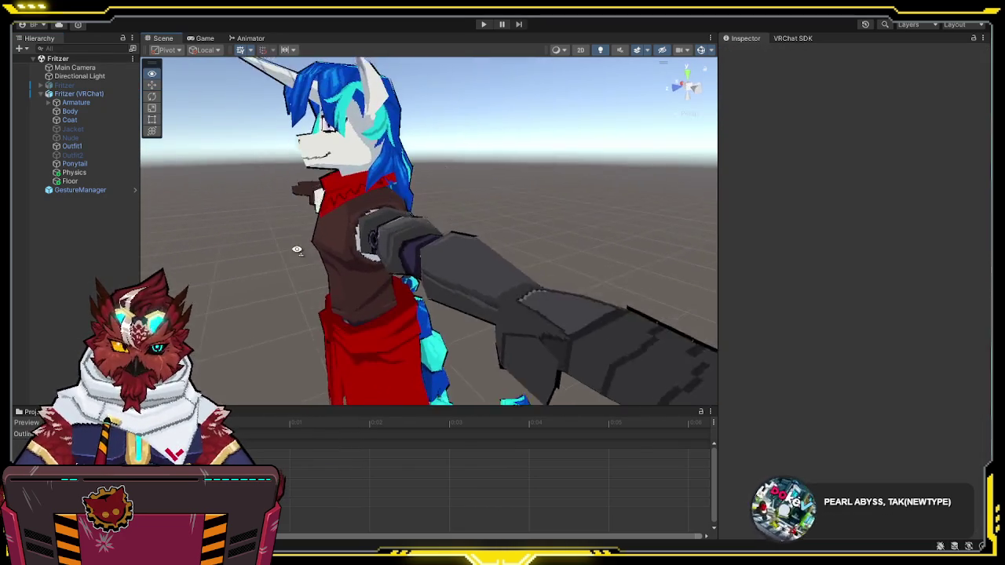
{"action": "key", "text": "r"}
Step: Enter Play mode via GestureManager and toggle the Sword on from the Expressions submenu
{"action": "left_click", "coordinate": [82, 189]}
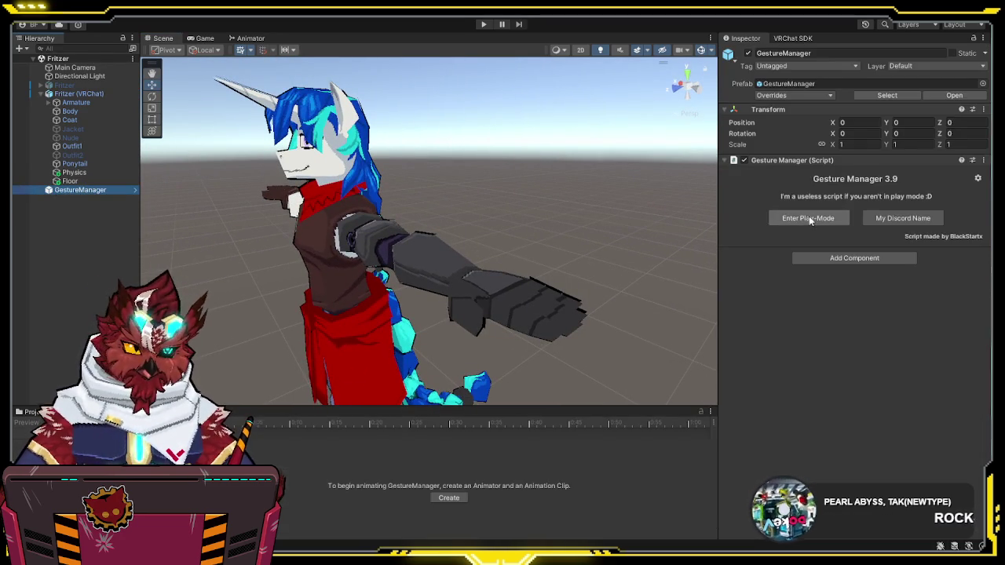
{"action": "left_click", "coordinate": [809, 218]}
{"action": "left_click", "coordinate": [162, 38]}
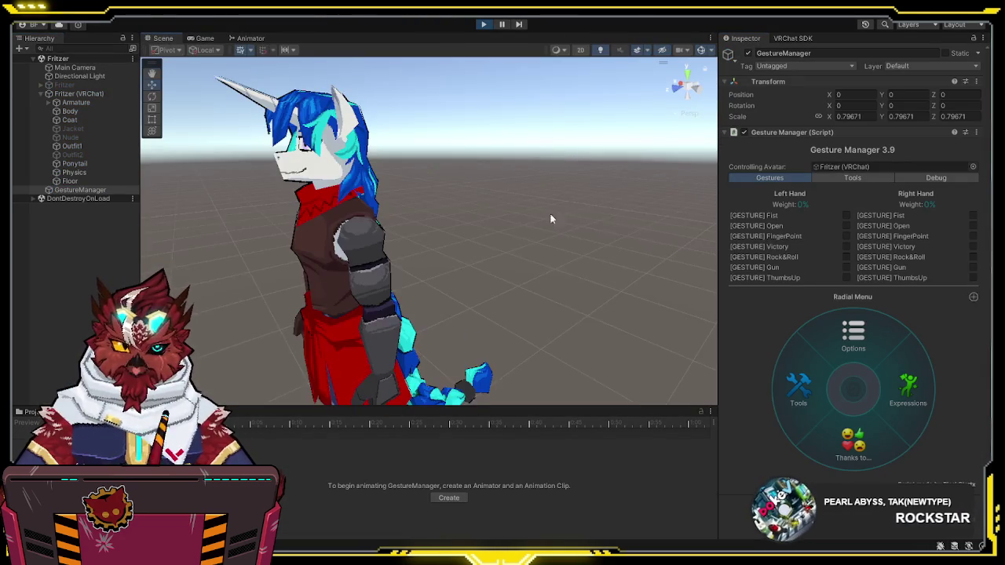
{"action": "left_click_drag", "start_coordinate": [482, 193], "coordinate": [534, 175]}
{"action": "scroll", "coordinate": [534, 175], "scroll_direction": "up", "scroll_amount": 5}
{"action": "left_click", "coordinate": [882, 389]}
{"action": "left_click", "coordinate": [846, 432]}
{"action": "mouse_move", "coordinate": [518, 157]}
{"action": "left_mouse_down"}
{"action": "mouse_move", "coordinate": [538, 139]}
{"action": "mouse_move", "coordinate": [543, 157]}
{"action": "mouse_move", "coordinate": [638, 135]}
{"action": "mouse_move", "coordinate": [628, 139]}
{"action": "left_mouse_up"}
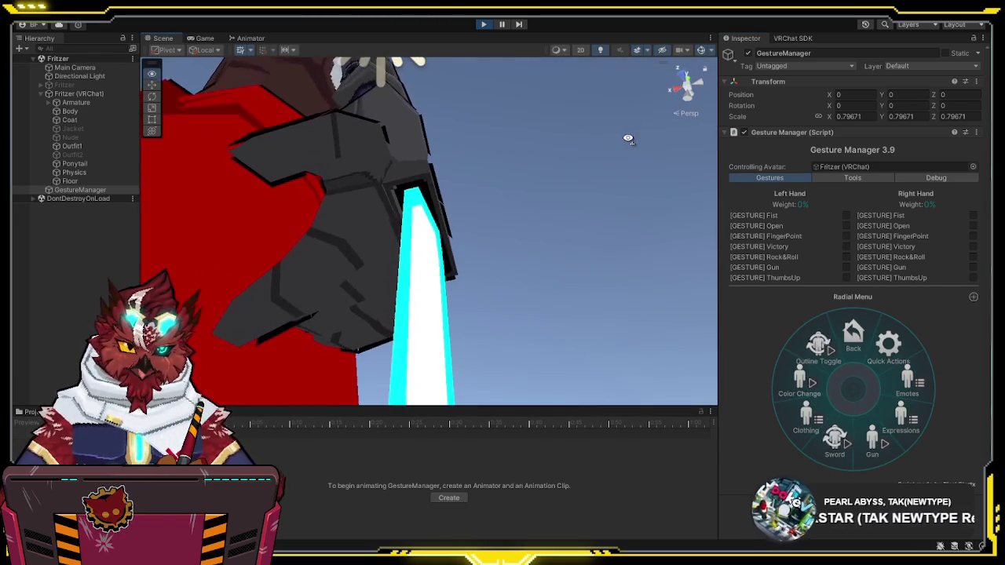
Step: Toggle the coat colour back and forth between red and blue while viewing the sword arm
{"action": "left_click", "coordinate": [800, 371]}
{"action": "left_click", "coordinate": [799, 370]}
{"action": "left_click", "coordinate": [799, 368]}
{"action": "mouse_move", "coordinate": [530, 287]}
{"action": "left_mouse_down"}
{"action": "mouse_move", "coordinate": [543, 291]}
{"action": "mouse_move", "coordinate": [548, 338]}
{"action": "left_mouse_up"}
{"action": "left_click", "coordinate": [803, 381]}
{"action": "left_click", "coordinate": [804, 381]}
{"action": "left_click", "coordinate": [804, 380]}
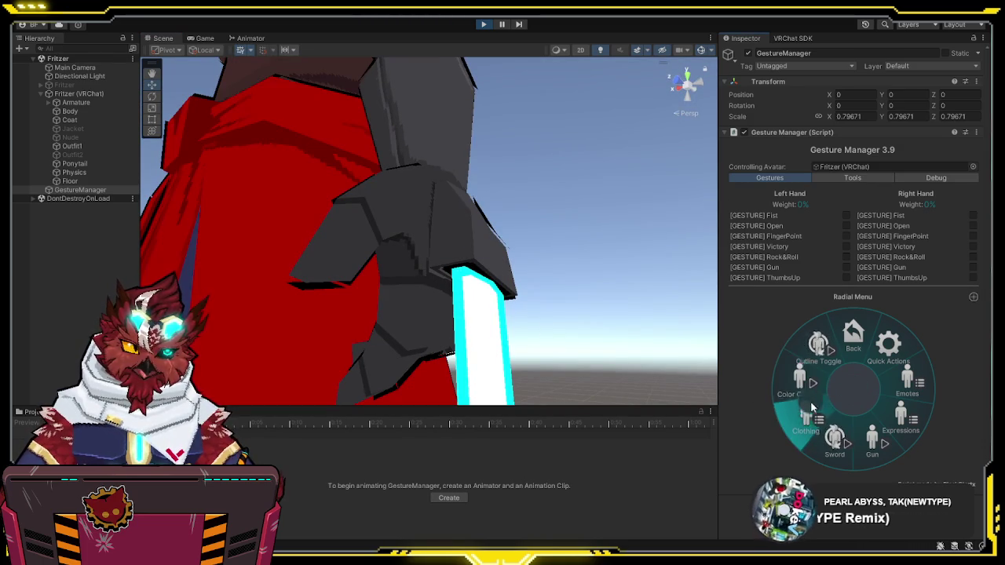
Step: Turn the sword off, keep cycling the coat colour red/blue, then stop Play mode
{"action": "left_click", "coordinate": [827, 433]}
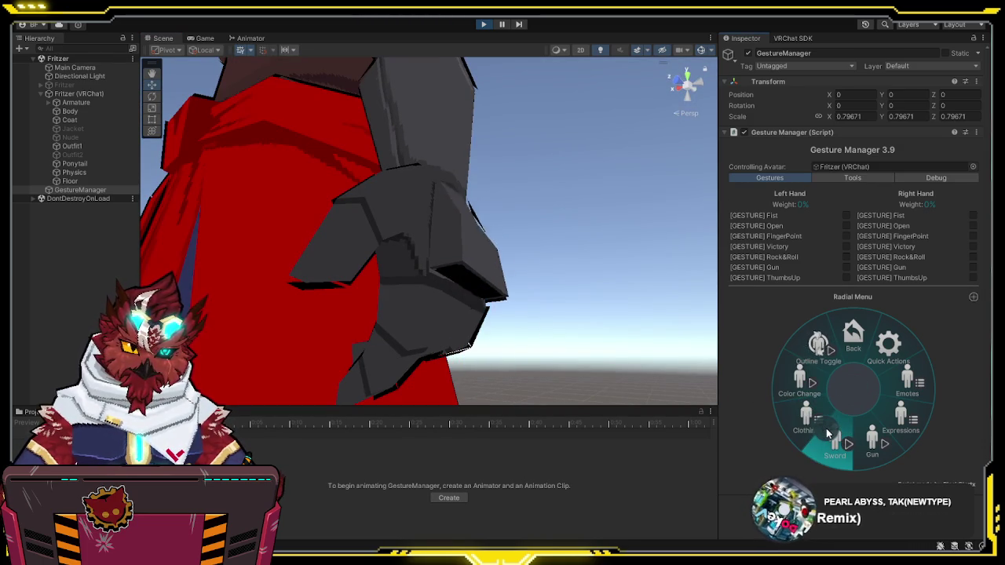
{"action": "left_click", "coordinate": [801, 382]}
{"action": "left_click", "coordinate": [801, 383]}
{"action": "left_click", "coordinate": [802, 382]}
{"action": "left_click", "coordinate": [801, 382]}
{"action": "left_click", "coordinate": [802, 382]}
{"action": "left_click", "coordinate": [801, 382]}
{"action": "left_click", "coordinate": [802, 382]}
{"action": "left_click", "coordinate": [802, 383]}
{"action": "left_click", "coordinate": [801, 382]}
{"action": "left_click", "coordinate": [801, 382]}
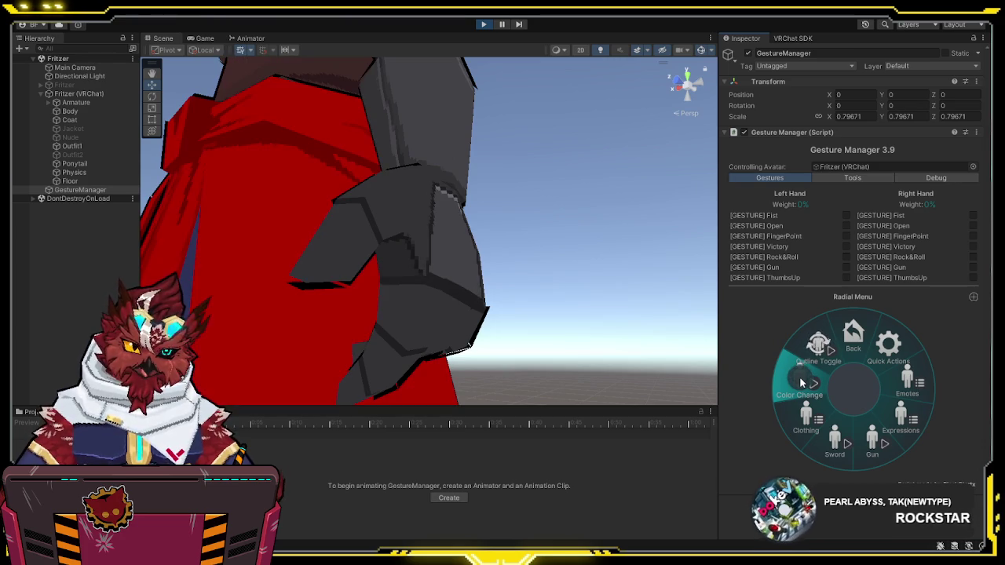
{"action": "left_click", "coordinate": [484, 25]}
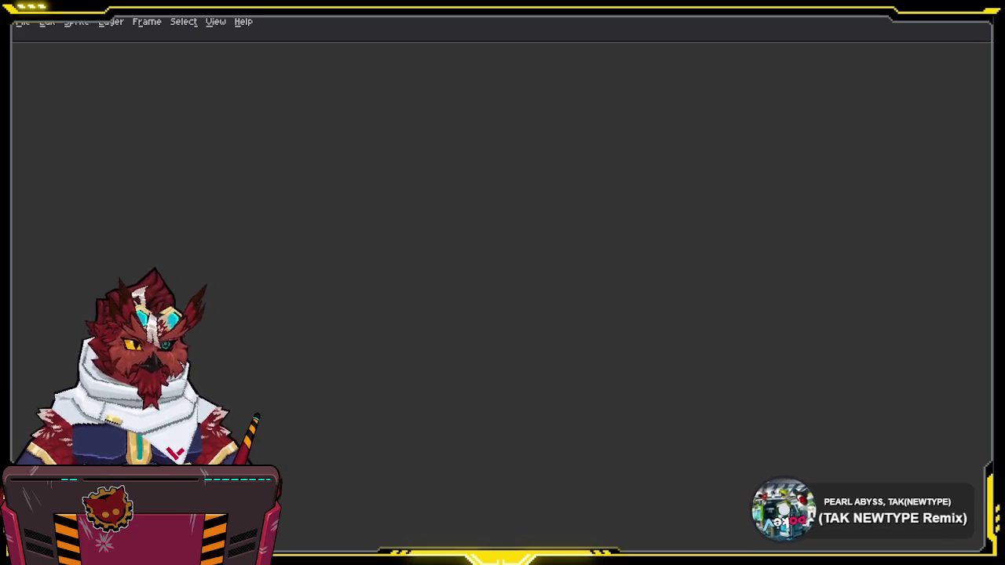
Step: Lasso-select the grey armour piece on the fritzer-texture sheet, commit it, and return to Unity
{"action": "scroll", "coordinate": [535, 396], "scroll_direction": "up", "scroll_amount": 3}
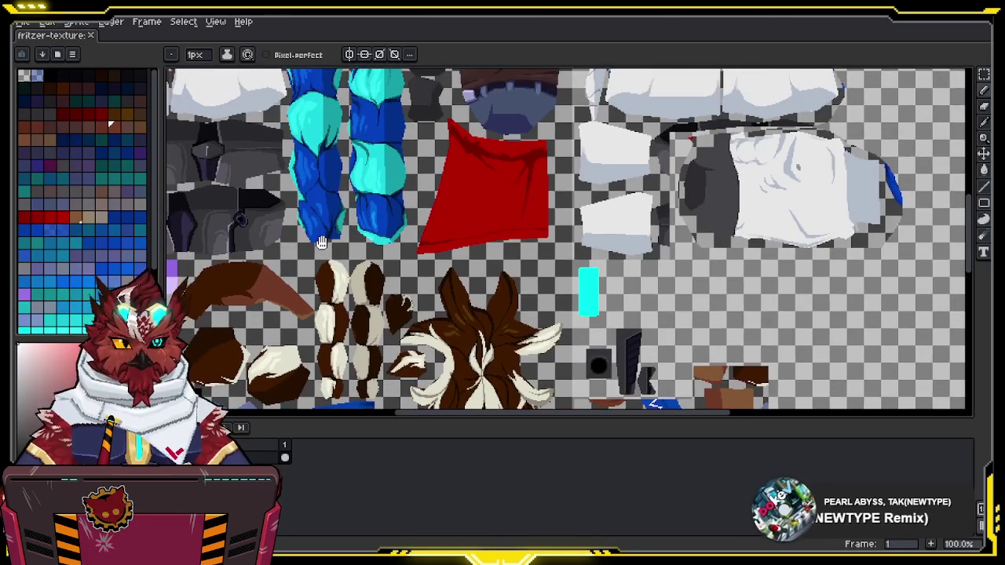
{"action": "scroll", "coordinate": [535, 396], "scroll_direction": "down", "scroll_amount": 2}
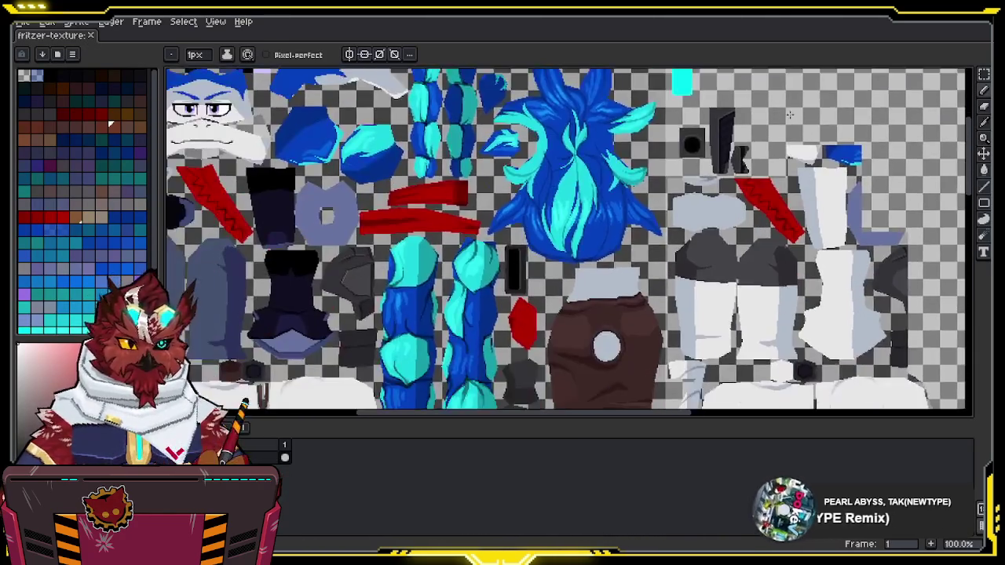
{"action": "scroll", "coordinate": [661, 128], "scroll_direction": "up", "scroll_amount": 3}
{"action": "scroll", "coordinate": [620, 153], "scroll_direction": "up", "scroll_amount": 1}
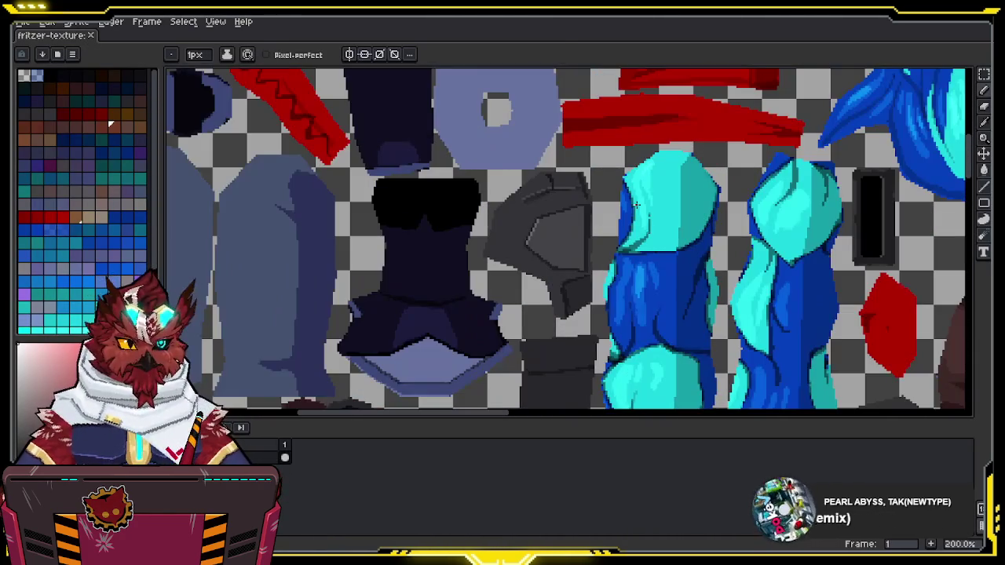
{"action": "key", "text": "m"}
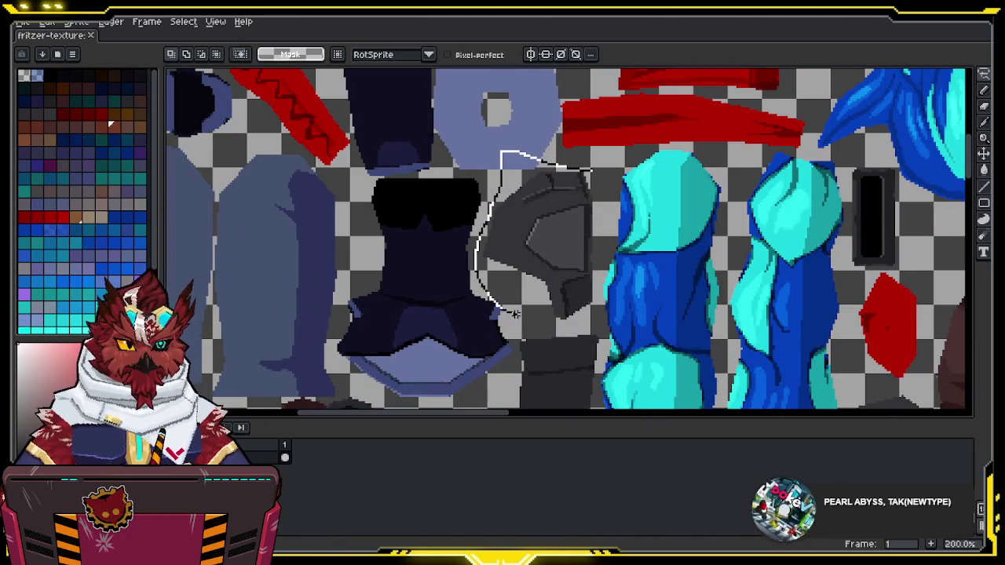
{"action": "mouse_move", "coordinate": [594, 289]}
{"action": "left_mouse_down"}
{"action": "mouse_move", "coordinate": [590, 207]}
{"action": "mouse_move", "coordinate": [572, 189]}
{"action": "mouse_move", "coordinate": [583, 410]}
{"action": "mouse_move", "coordinate": [497, 340]}
{"action": "mouse_move", "coordinate": [482, 117]}
{"action": "mouse_move", "coordinate": [515, 413]}
{"action": "mouse_move", "coordinate": [497, 413]}
{"action": "mouse_move", "coordinate": [470, 336]}
{"action": "mouse_move", "coordinate": [477, 259]}
{"action": "mouse_move", "coordinate": [482, 322]}
{"action": "left_mouse_up"}
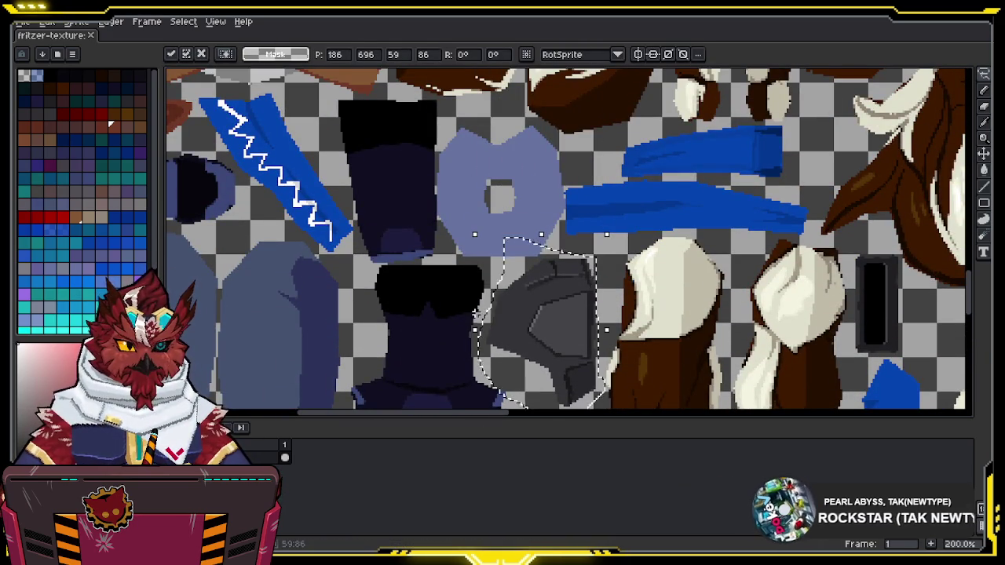
{"action": "key", "text": "Return"}
{"action": "scroll", "coordinate": [531, 306], "scroll_direction": "down", "scroll_amount": 2}
{"action": "key", "text": "alt+Tab"}
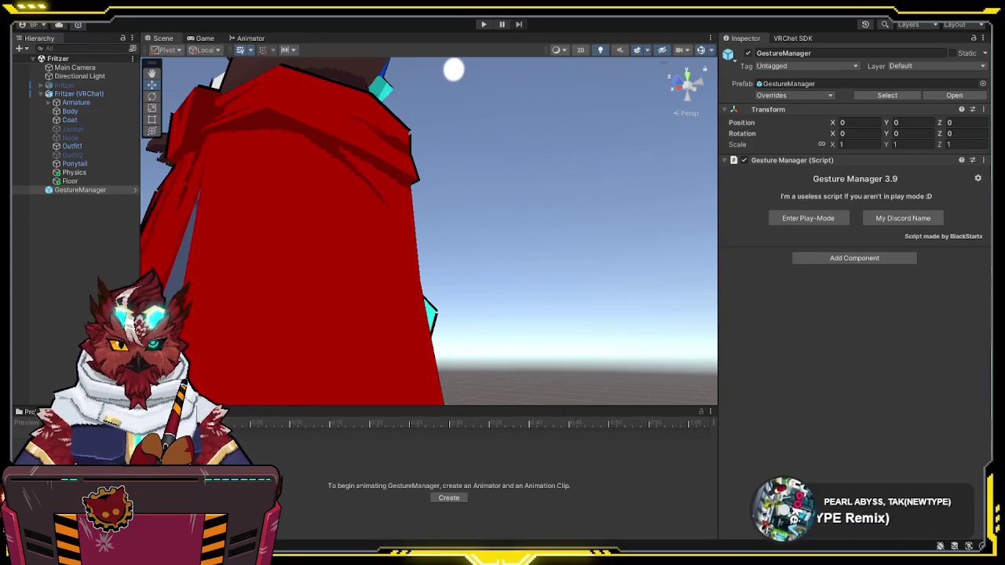
{"action": "left_click", "coordinate": [819, 218]}
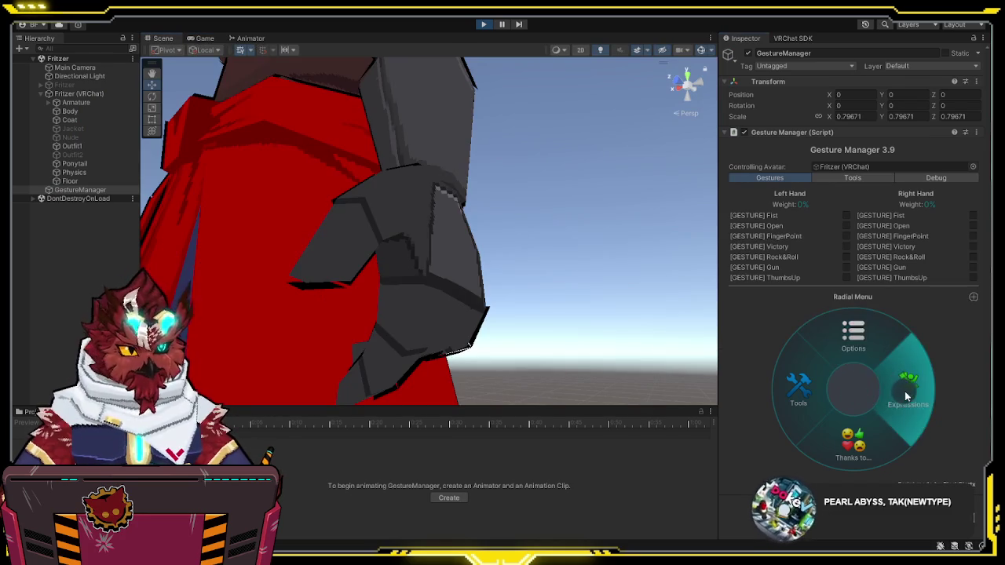
{"action": "left_click", "coordinate": [904, 390]}
{"action": "left_click", "coordinate": [808, 375]}
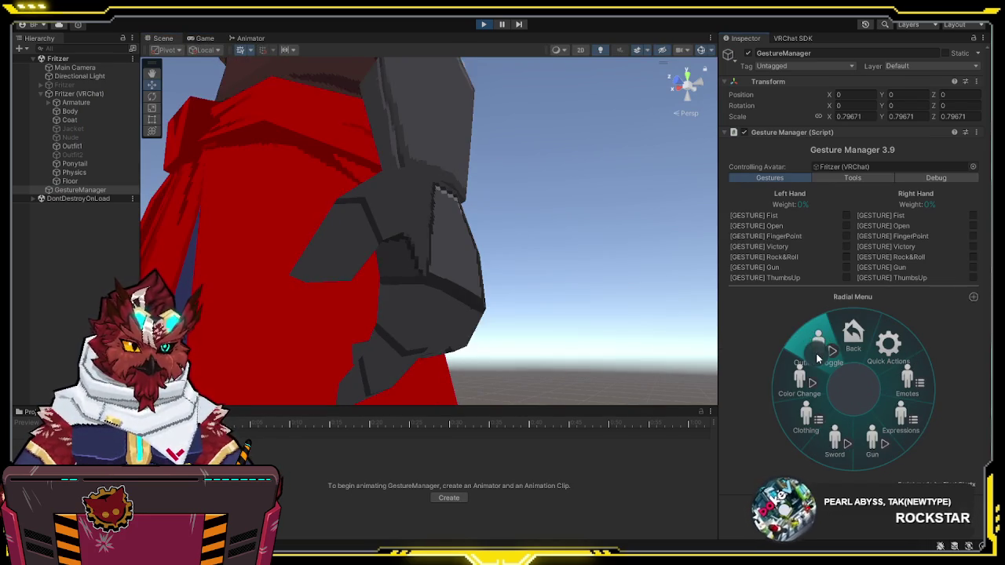
{"action": "left_click", "coordinate": [829, 446]}
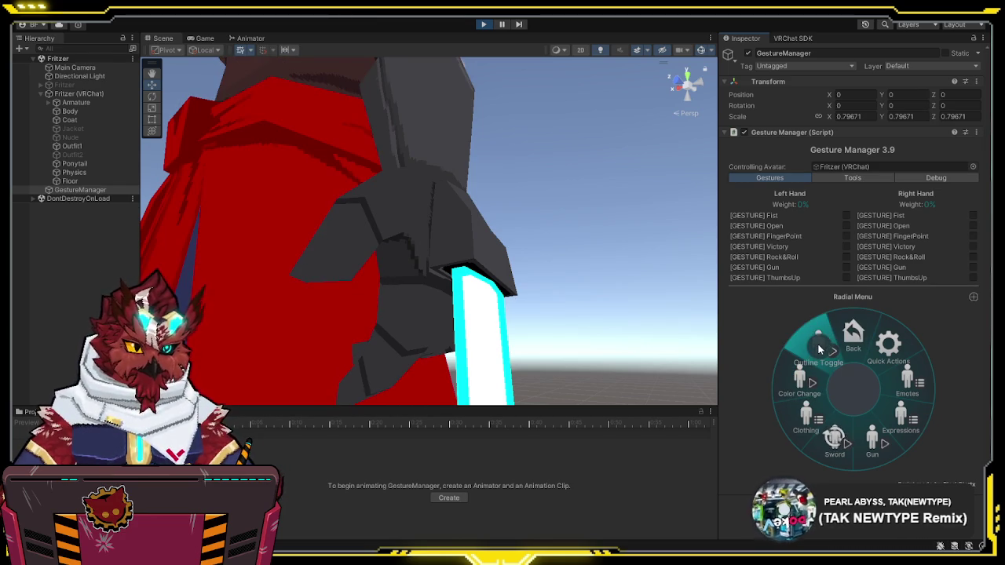
{"action": "left_click", "coordinate": [483, 24]}
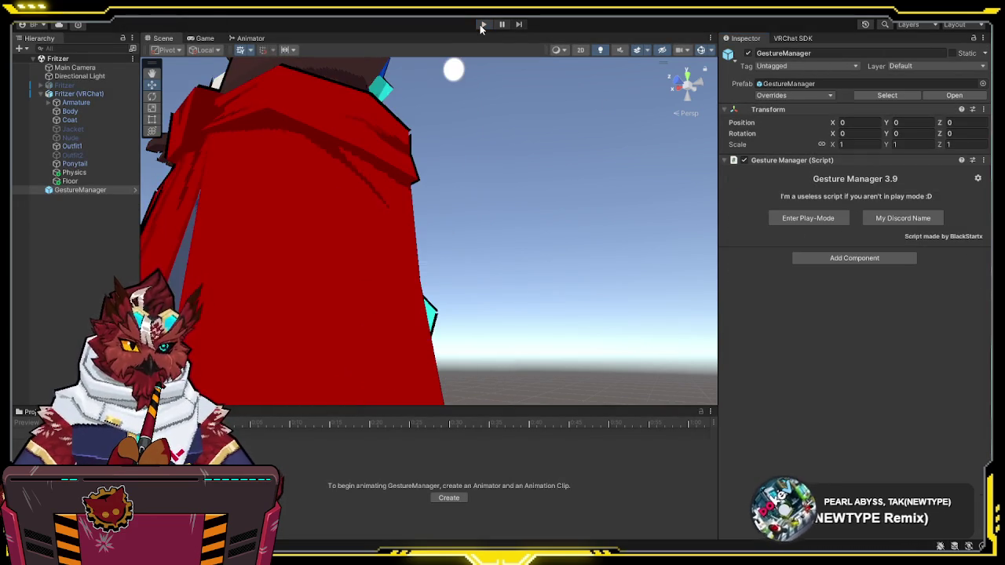
Step: Delete the GestureManager object from the scene and save with Ctrl+S
{"action": "mouse_move", "coordinate": [526, 161]}
{"action": "left_mouse_down"}
{"action": "mouse_move", "coordinate": [531, 242]}
{"action": "mouse_move", "coordinate": [650, 275]}
{"action": "left_mouse_up"}
{"action": "scroll", "coordinate": [650, 275], "scroll_direction": "down", "scroll_amount": 5}
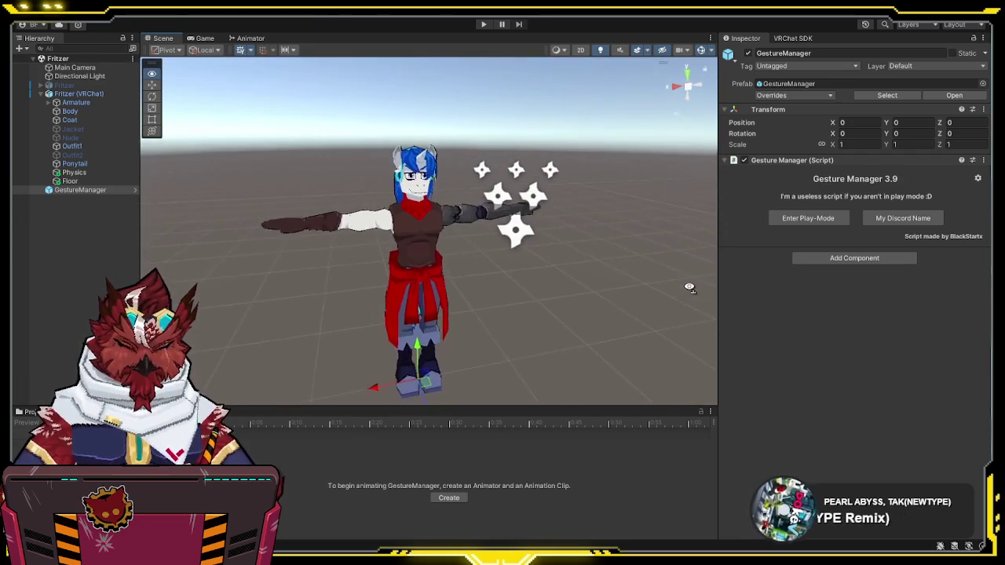
{"action": "left_click", "coordinate": [633, 271]}
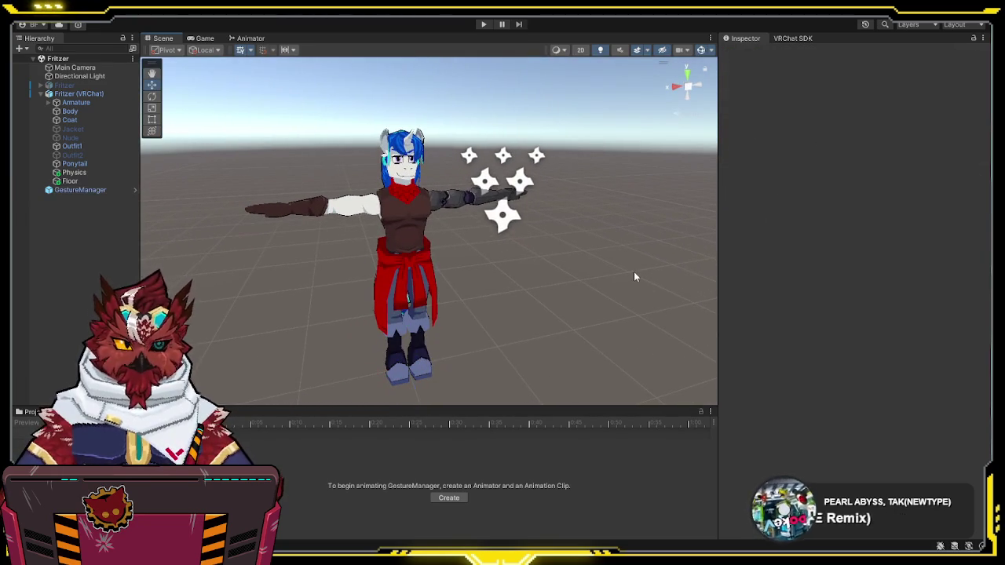
{"action": "left_click", "coordinate": [40, 93]}
{"action": "left_click", "coordinate": [83, 103]}
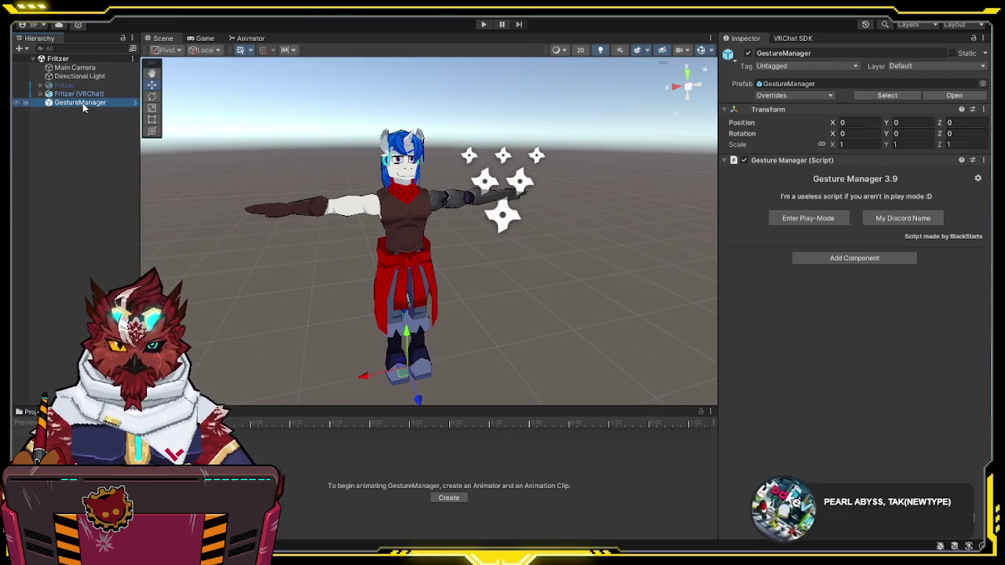
{"action": "key", "text": "Delete"}
{"action": "key", "text": "ctrl+s"}
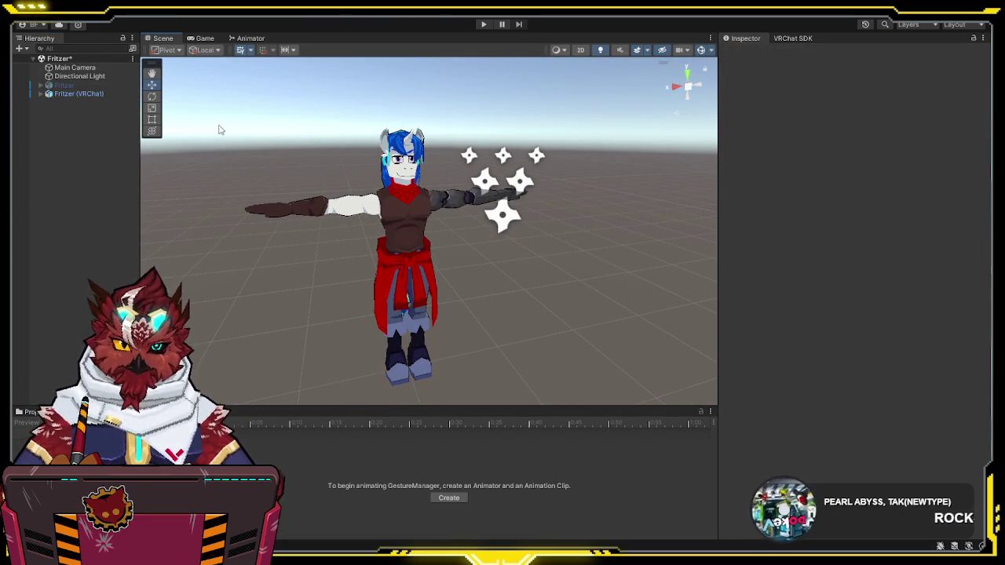
Step: Bake vertex colours on Fritzer (VRChat) and start renaming the baked copy
{"action": "left_click", "coordinate": [103, 95]}
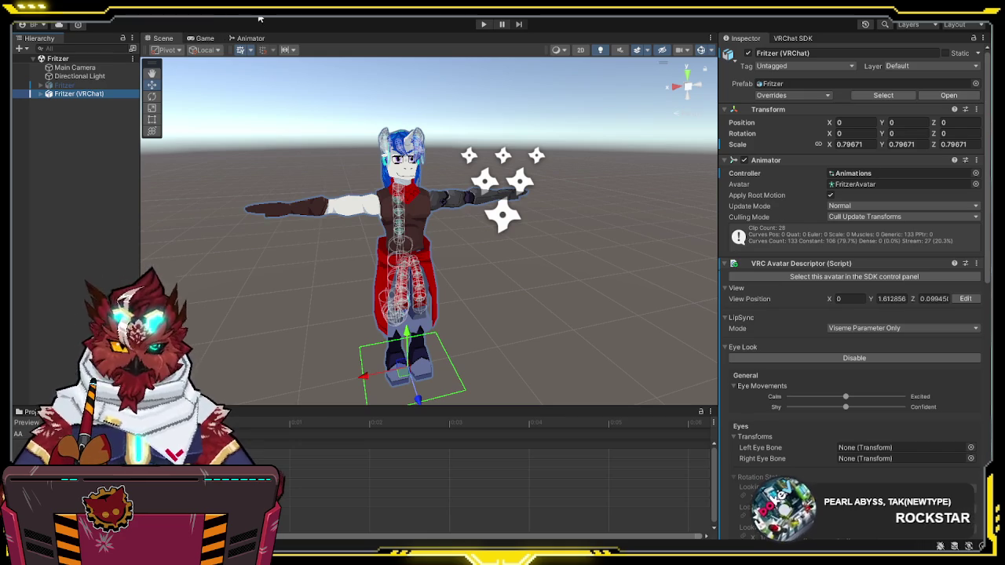
{"action": "right_click", "coordinate": [280, 124]}
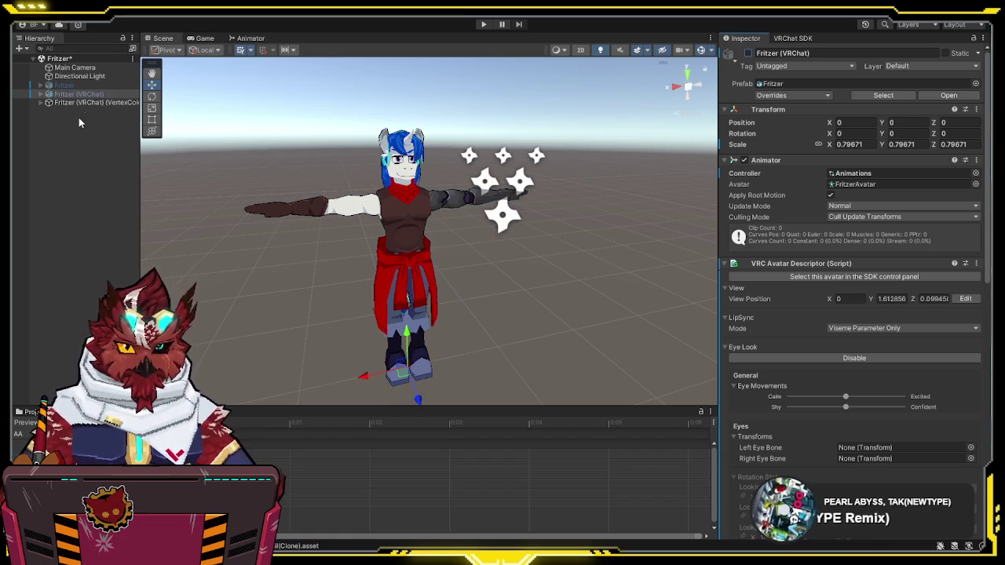
{"action": "left_click", "coordinate": [112, 102]}
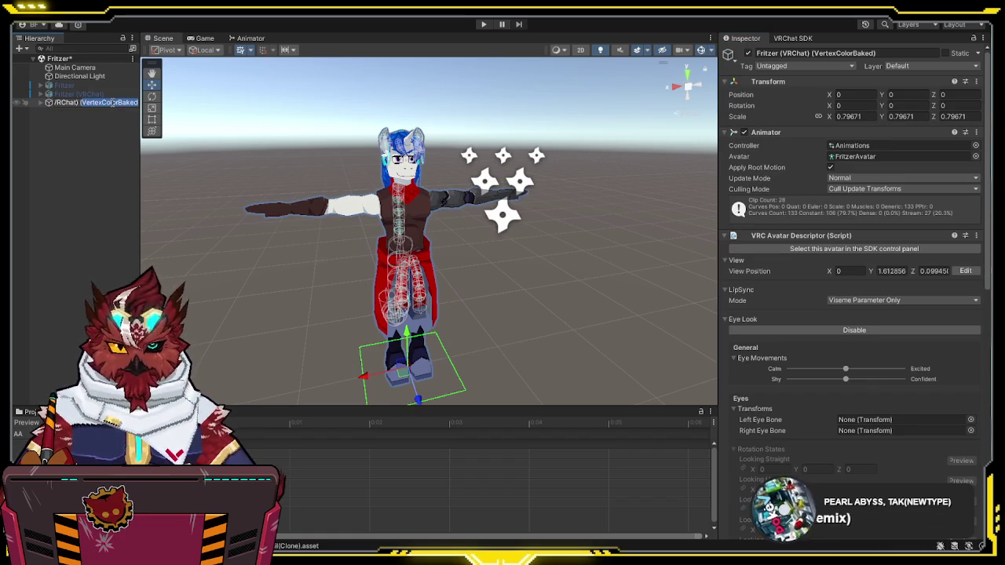
{"action": "left_click", "coordinate": [111, 102]}
Step: Finish naming the copy 'Fritzer (VRChat) (UPLOAD)' and delete the old UPLOAD prefab
{"action": "type", "text": "LPLOAD)"}
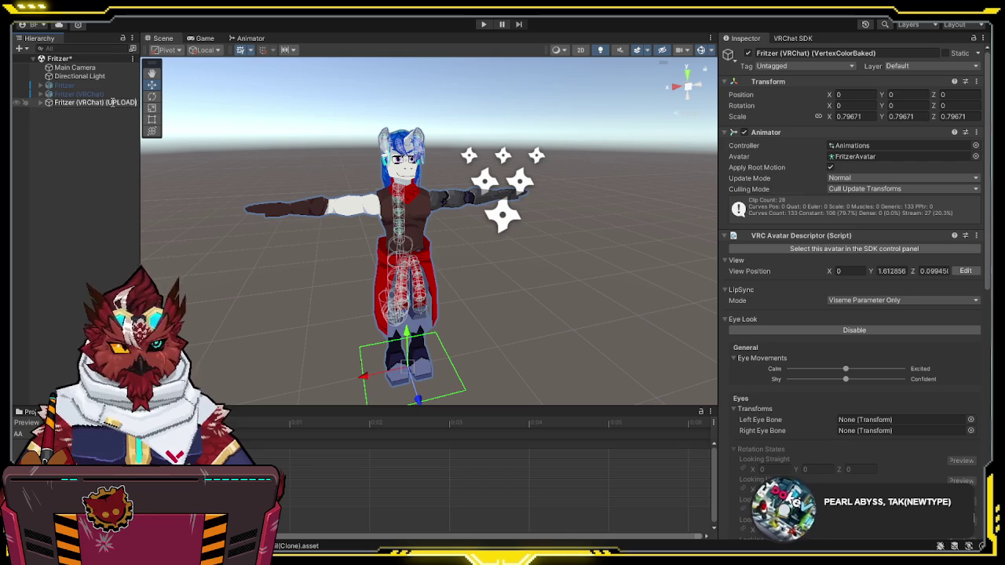
{"action": "key", "text": "Return"}
{"action": "left_click", "coordinate": [29, 411]}
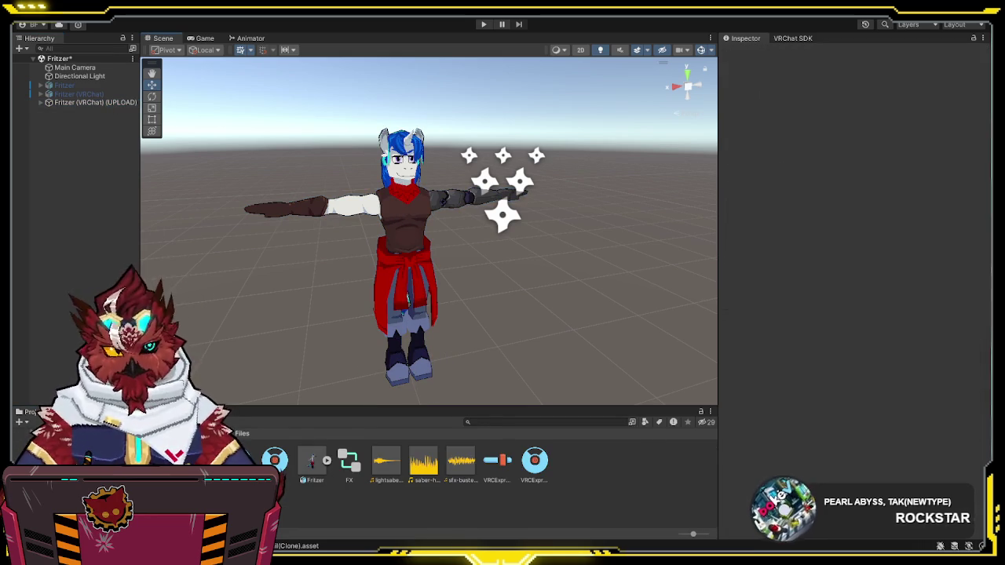
{"action": "left_click", "coordinate": [78, 471]}
{"action": "left_click", "coordinate": [348, 464]}
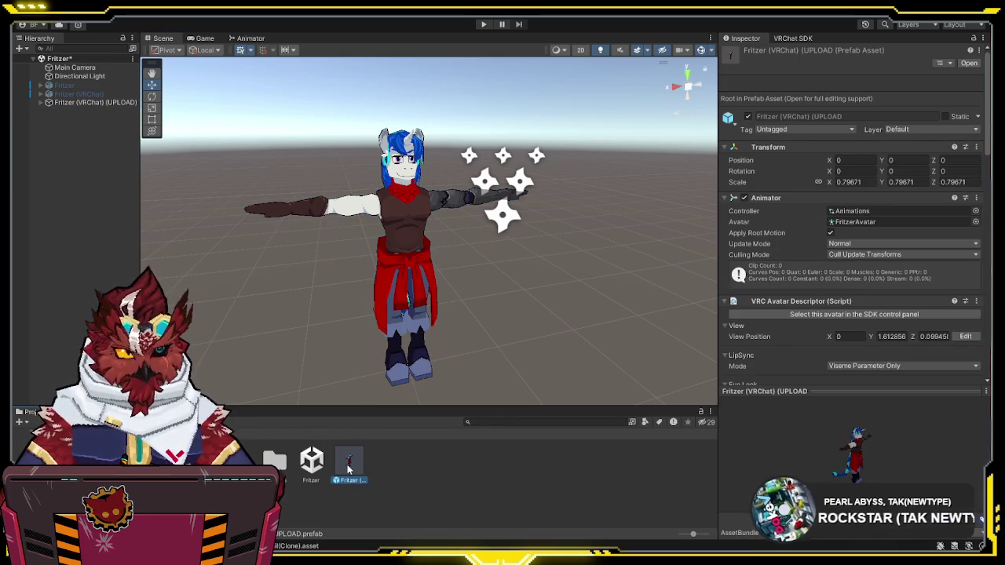
{"action": "key", "text": "Delete"}
Step: Make the UPLOAD avatar a new prefab in the Project folder and save the scene
{"action": "mouse_move", "coordinate": [115, 104]}
{"action": "left_mouse_down"}
{"action": "mouse_move", "coordinate": [352, 365]}
{"action": "mouse_move", "coordinate": [393, 487]}
{"action": "left_mouse_up"}
{"action": "left_click", "coordinate": [310, 334]}
{"action": "key", "text": "ctrl+s"}
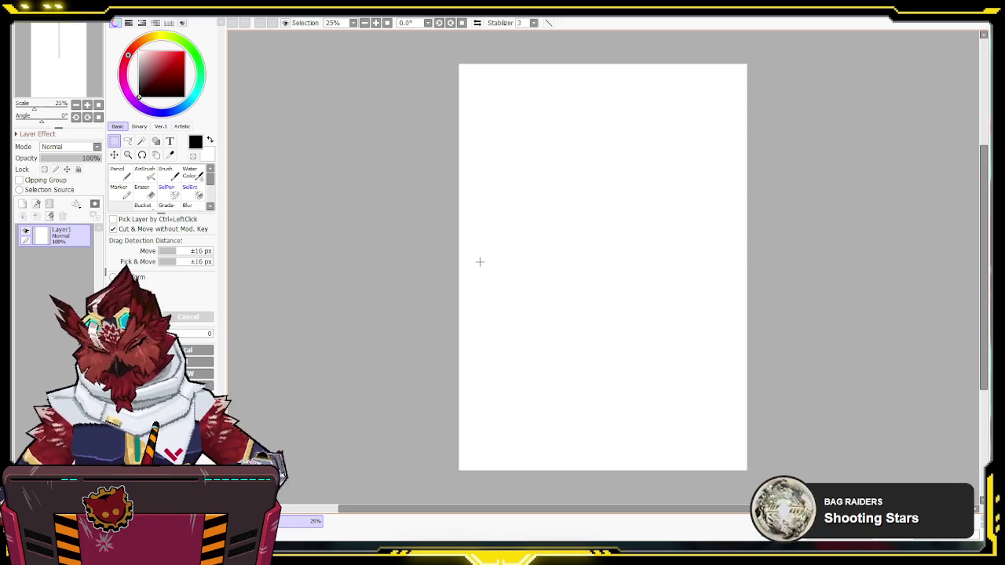
Step: Pan the blank canvas slightly and rotate the view 90° to landscape
{"action": "mouse_move", "coordinate": [618, 254]}
{"action": "left_mouse_down"}
{"action": "mouse_move", "coordinate": [603, 238]}
{"action": "mouse_move", "coordinate": [610, 260]}
{"action": "left_mouse_up"}
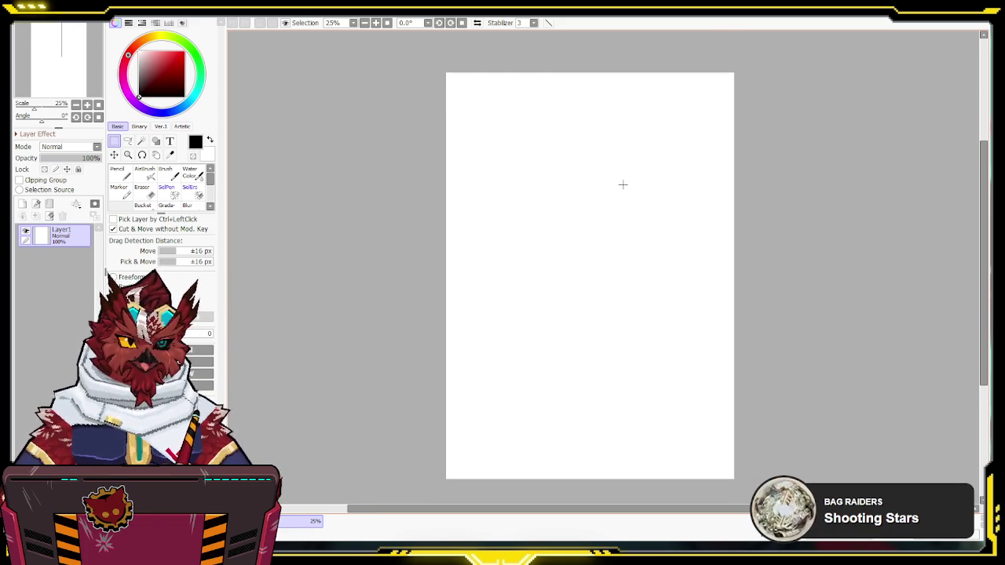
{"action": "left_click_drag", "start_coordinate": [451, 24], "coordinate": [452, 24]}
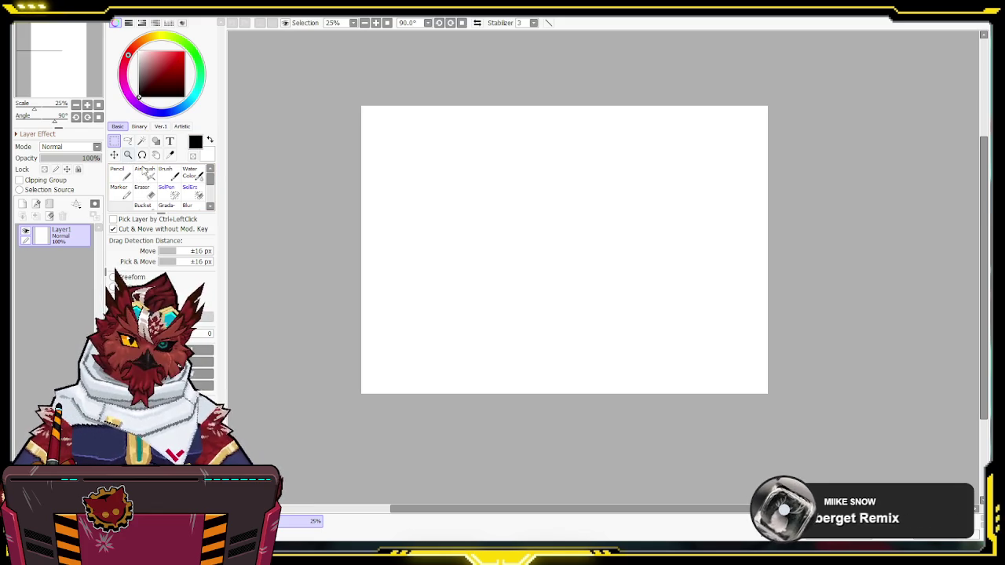
Step: Cycle between Airbrush, Brush and Pencil, then draw and undo a pencil test stroke
{"action": "left_click", "coordinate": [144, 171]}
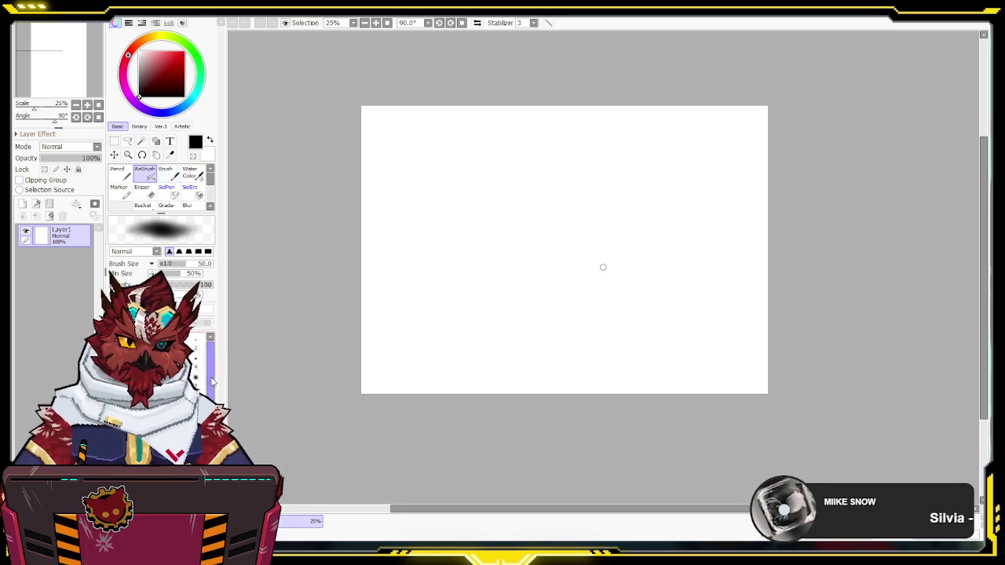
{"action": "key", "text": "b"}
{"action": "key", "text": "a"}
{"action": "key", "text": "b"}
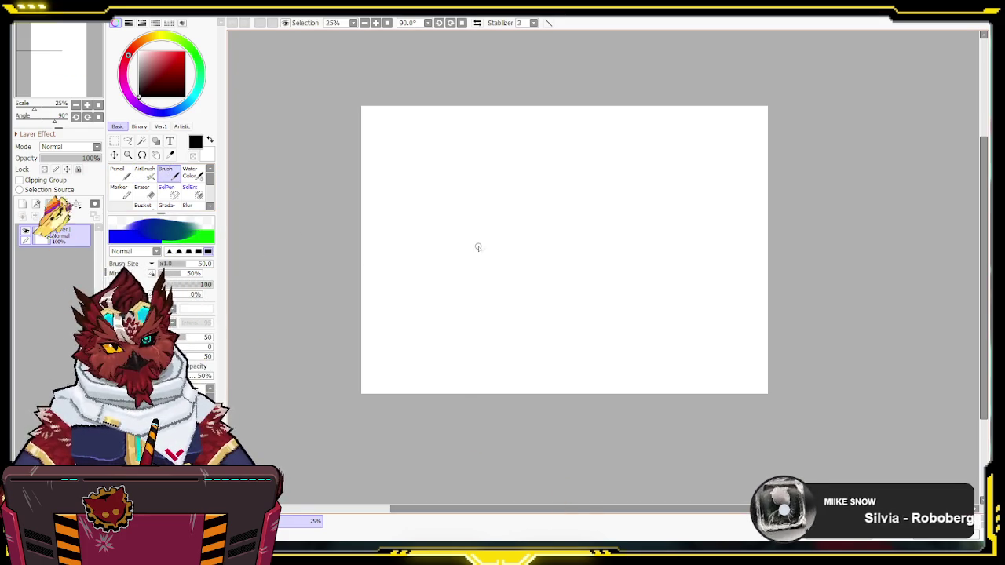
{"action": "key", "text": "n"}
{"action": "mouse_move", "coordinate": [514, 171]}
{"action": "left_mouse_down"}
{"action": "mouse_move", "coordinate": [477, 210]}
{"action": "mouse_move", "coordinate": [581, 259]}
{"action": "left_mouse_up"}
{"action": "key", "text": "ctrl+z"}
Step: Zoom the canvas in and back out, settling at 50%
{"action": "left_click", "coordinate": [572, 240], "text": "ctrl"}
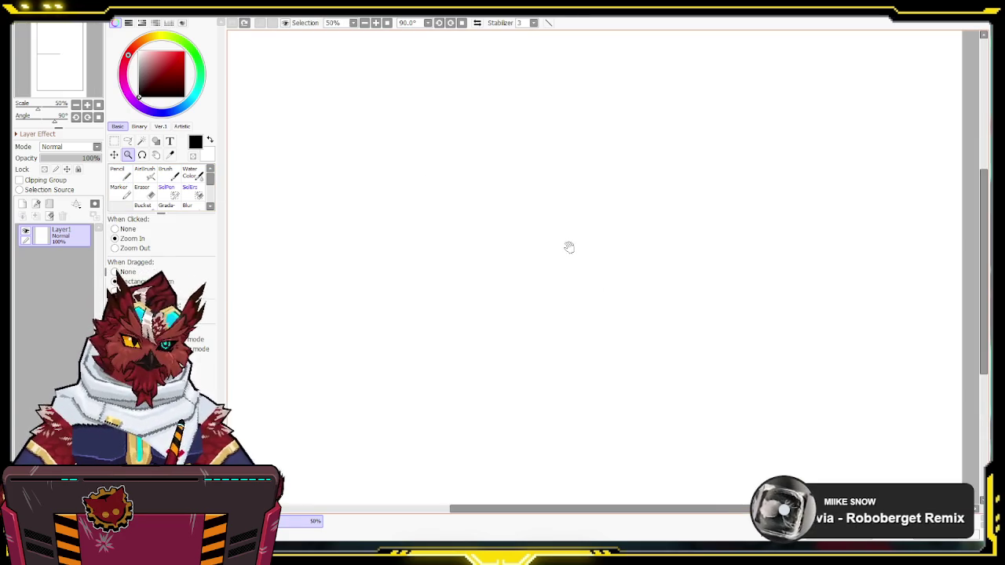
{"action": "left_click", "coordinate": [571, 246]}
{"action": "left_click_drag", "start_coordinate": [606, 243], "coordinate": [554, 256]}
{"action": "left_click", "coordinate": [574, 248], "text": "alt"}
{"action": "left_click", "coordinate": [574, 248], "text": "alt"}
{"action": "left_click", "coordinate": [571, 250], "text": "alt"}
{"action": "left_click", "coordinate": [571, 249], "text": "alt"}
{"action": "left_click", "coordinate": [570, 252]}
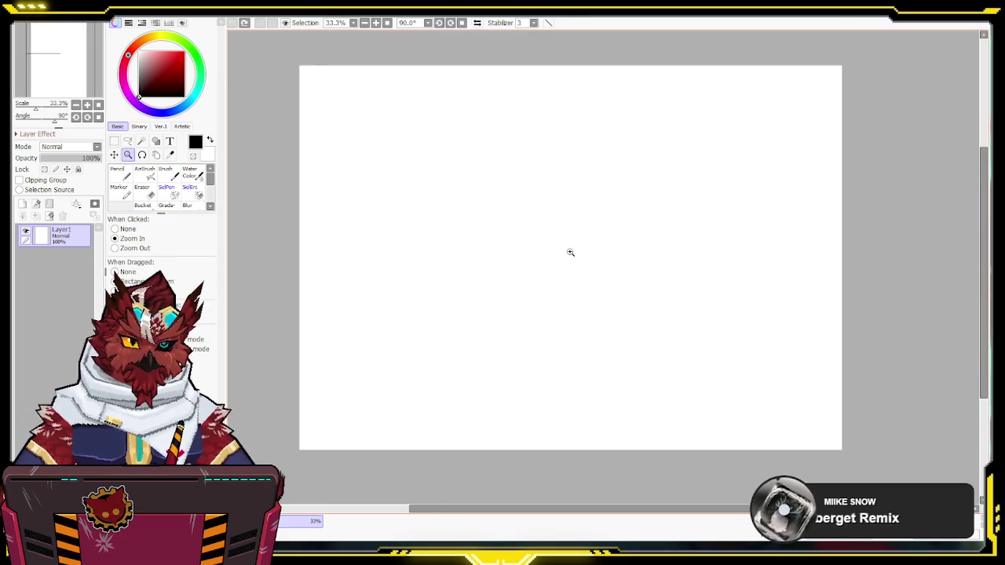
{"action": "left_click", "coordinate": [570, 252]}
Step: Draw and undo test strokes with the Brush and then the Pencil
{"action": "key", "text": "n"}
{"action": "key", "text": "v"}
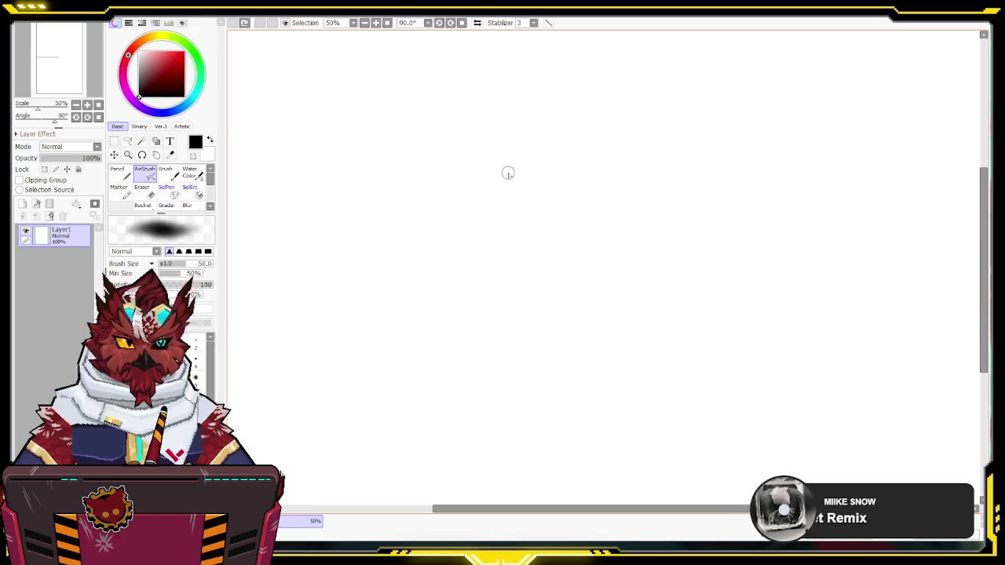
{"action": "key", "text": "b"}
{"action": "mouse_move", "coordinate": [536, 168]}
{"action": "left_mouse_down"}
{"action": "mouse_move", "coordinate": [608, 183]}
{"action": "mouse_move", "coordinate": [770, 336]}
{"action": "mouse_move", "coordinate": [684, 175]}
{"action": "mouse_move", "coordinate": [683, 188]}
{"action": "left_mouse_up"}
{"action": "key", "text": "ctrl+z"}
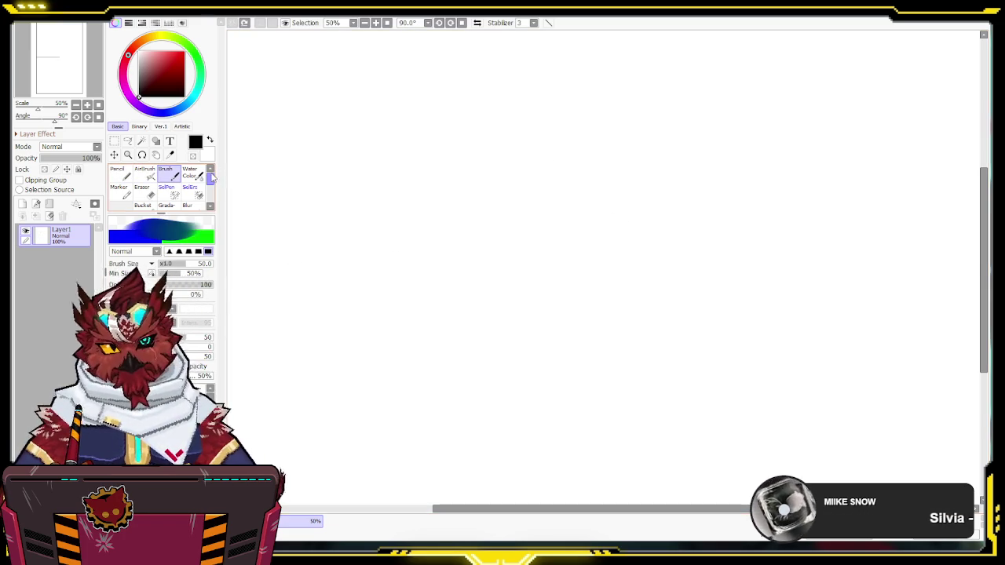
{"action": "left_click", "coordinate": [126, 179]}
{"action": "mouse_move", "coordinate": [367, 153]}
{"action": "left_mouse_down"}
{"action": "mouse_move", "coordinate": [400, 167]}
{"action": "mouse_move", "coordinate": [496, 252]}
{"action": "mouse_move", "coordinate": [583, 258]}
{"action": "left_mouse_up"}
{"action": "key", "text": "ctrl+z"}
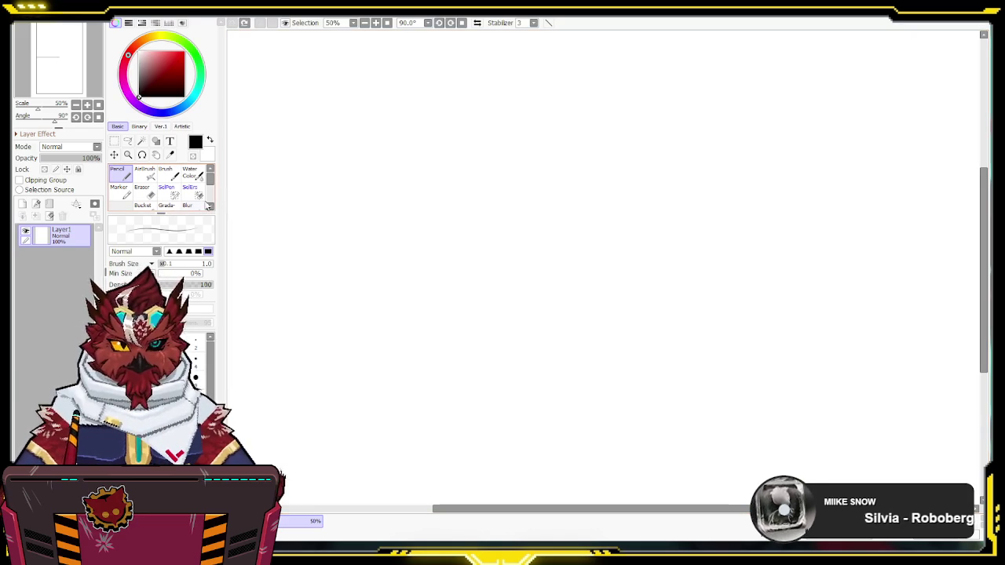
Step: Turn off the Brush's Min Size option, then test it with an undone zigzag stroke
{"action": "left_click", "coordinate": [175, 176]}
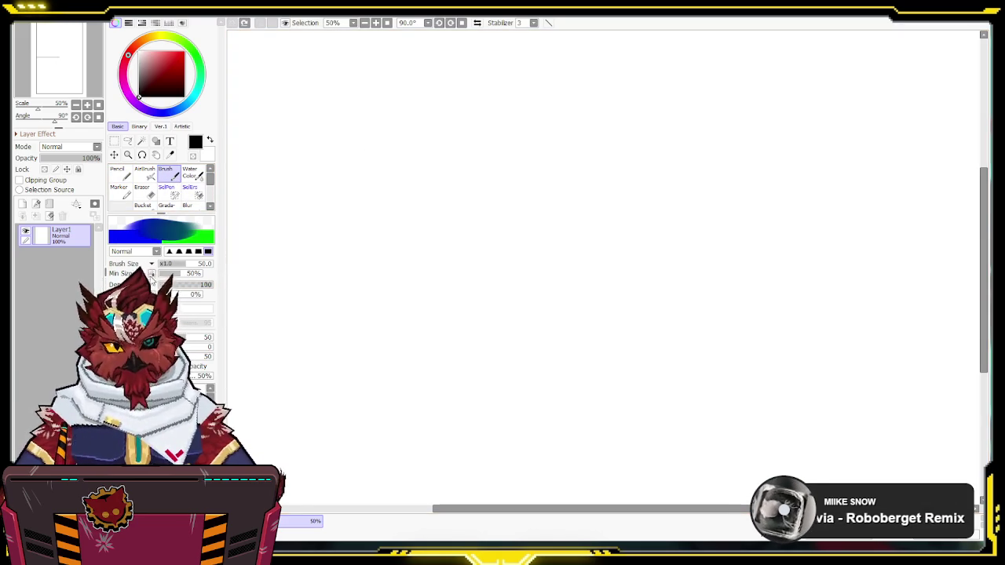
{"action": "left_click", "coordinate": [153, 274]}
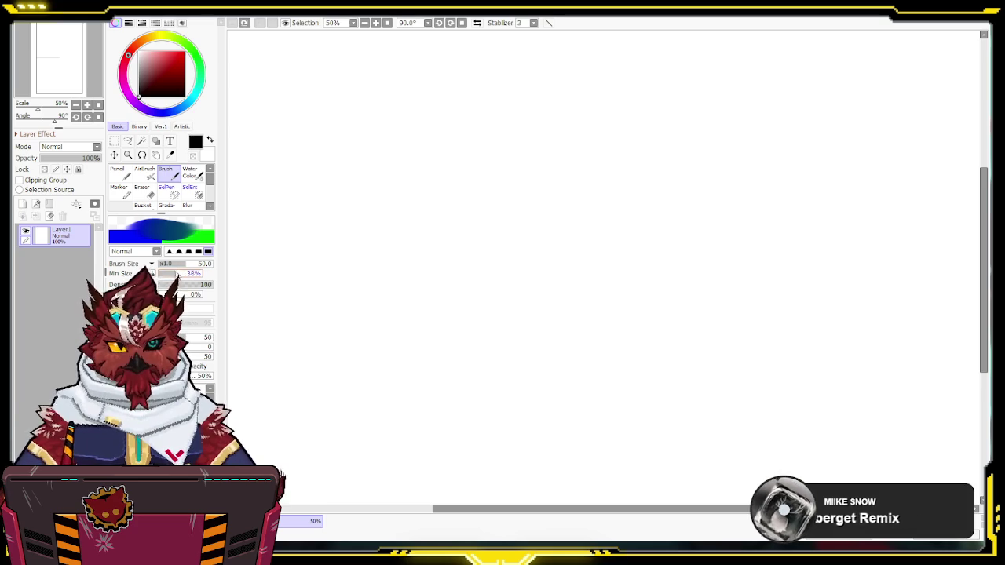
{"action": "mouse_move", "coordinate": [359, 183]}
{"action": "left_mouse_down"}
{"action": "mouse_move", "coordinate": [470, 207]}
{"action": "mouse_move", "coordinate": [828, 443]}
{"action": "left_mouse_up"}
{"action": "key", "text": "ctrl+z"}
Step: Reset the canvas zoom to 50% and try an airbrush stroke, then undo it
{"action": "mouse_move", "coordinate": [530, 329]}
{"action": "left_mouse_down"}
{"action": "mouse_move", "coordinate": [522, 340]}
{"action": "mouse_move", "coordinate": [537, 324]}
{"action": "left_mouse_up"}
{"action": "key", "text": "ctrl+space"}
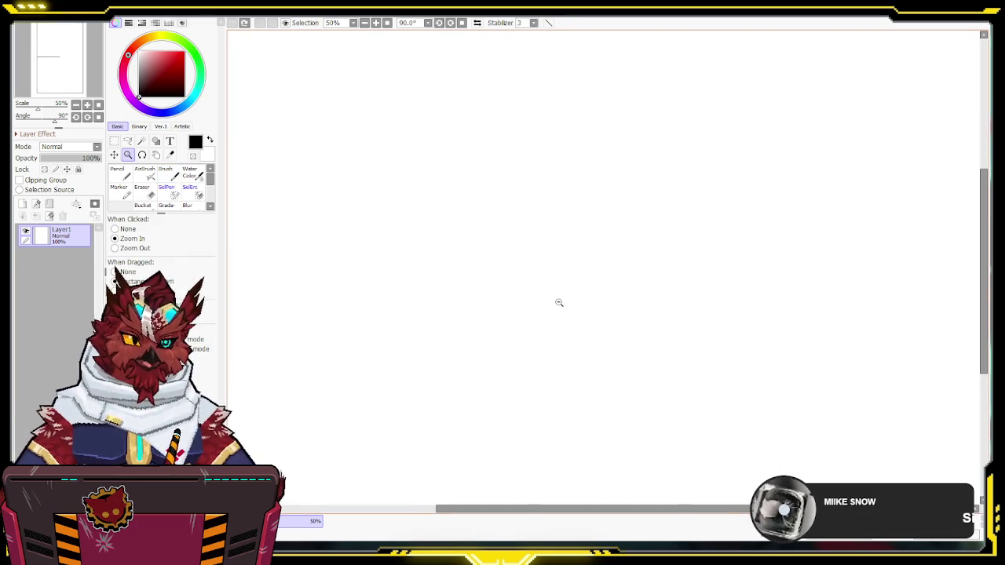
{"action": "left_click", "coordinate": [558, 306], "text": "ctrl+alt"}
{"action": "left_click", "coordinate": [554, 302], "text": "ctrl"}
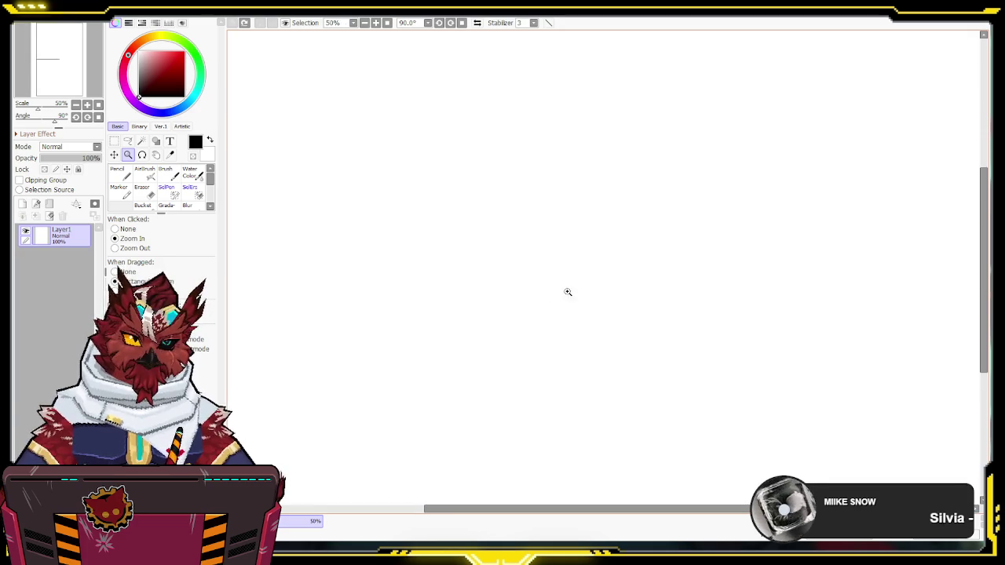
{"action": "mouse_move", "coordinate": [458, 159]}
{"action": "left_mouse_down"}
{"action": "mouse_move", "coordinate": [433, 263]}
{"action": "mouse_move", "coordinate": [561, 372]}
{"action": "mouse_move", "coordinate": [733, 322]}
{"action": "left_mouse_up"}
{"action": "key", "text": "ctrl+z"}
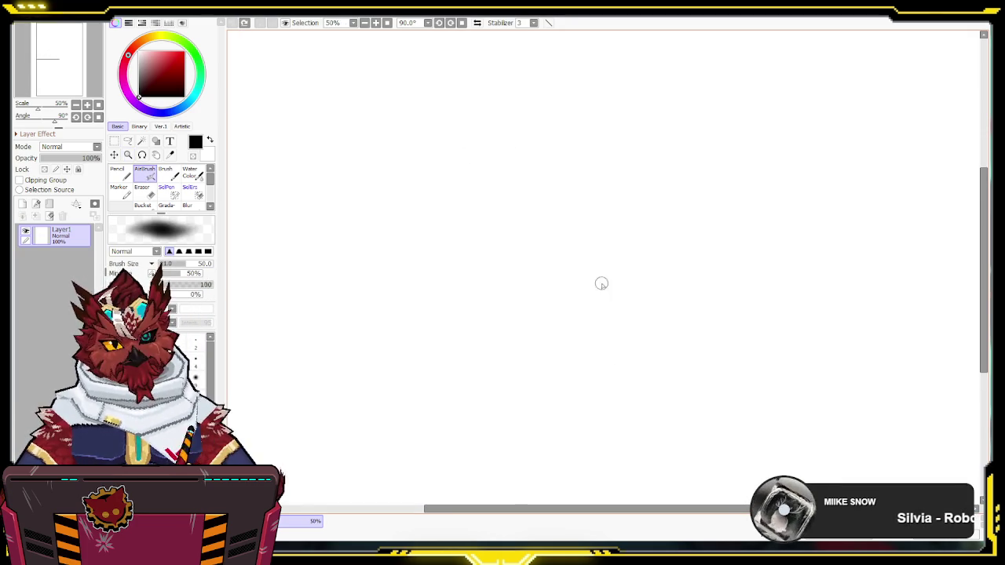
Step: With the Brush, fill the layer grey and clear it, then pick light blue
{"action": "key", "text": "b"}
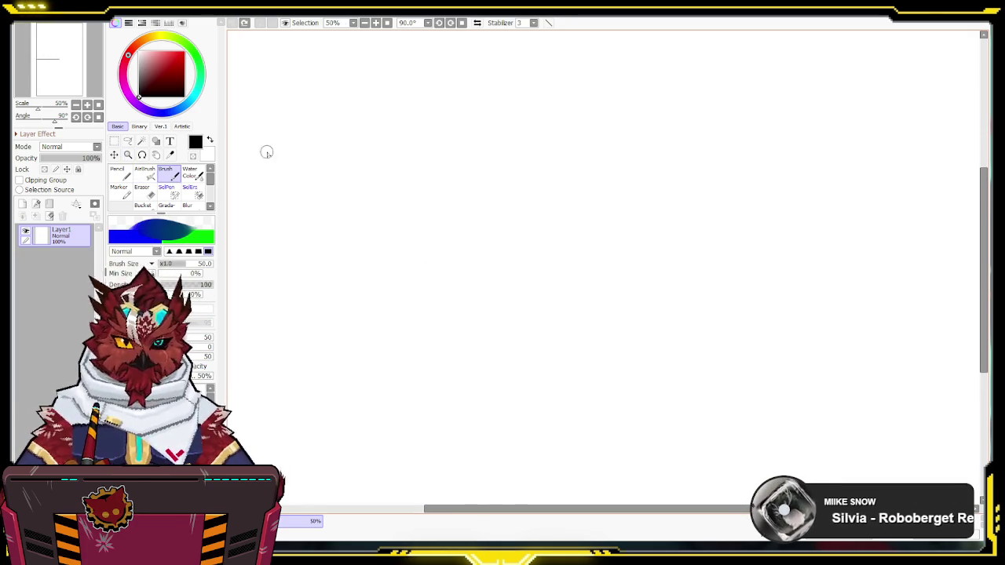
{"action": "left_click", "coordinate": [138, 74]}
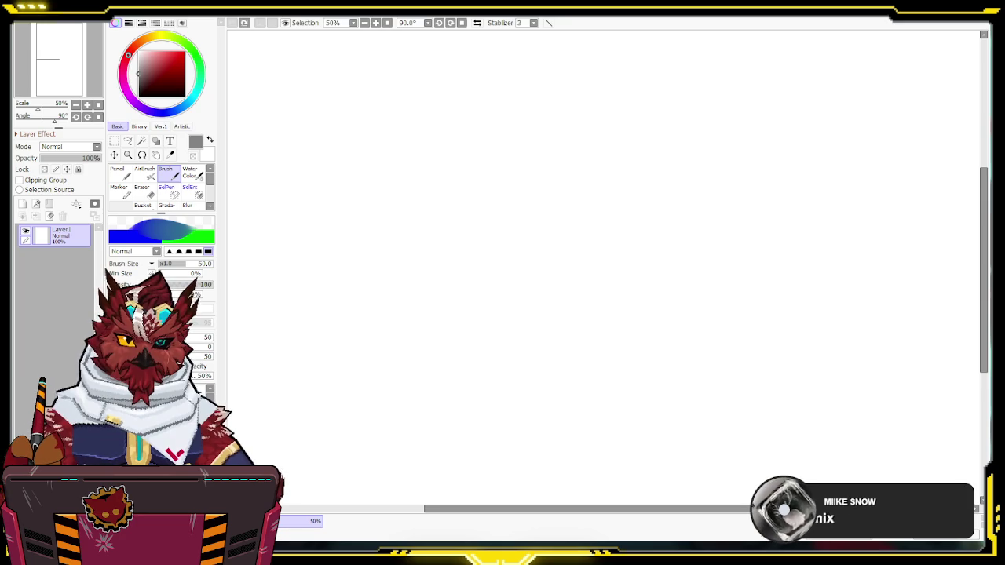
{"action": "left_click_drag", "start_coordinate": [306, 94], "coordinate": [316, 96]}
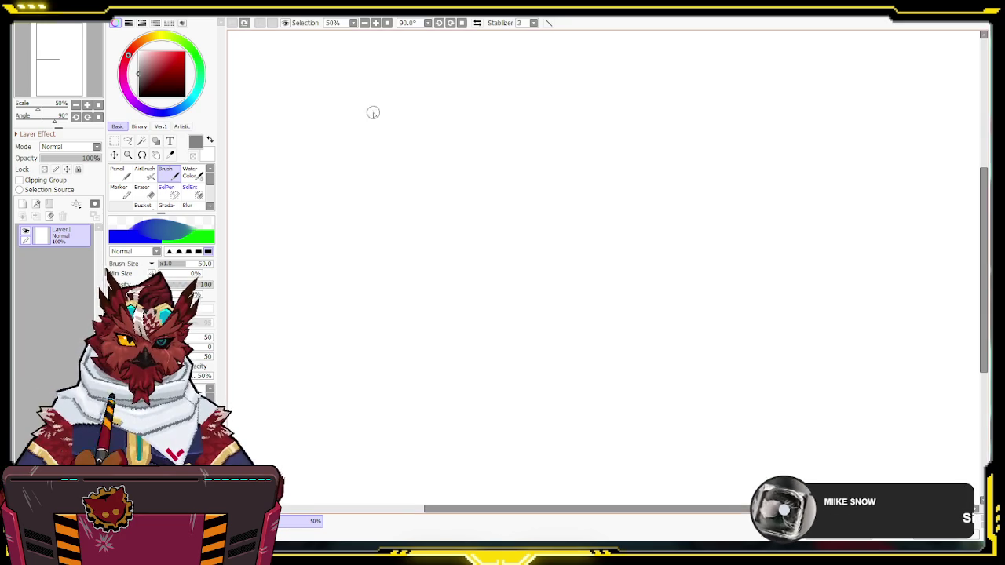
{"action": "key", "text": "ctrl+f"}
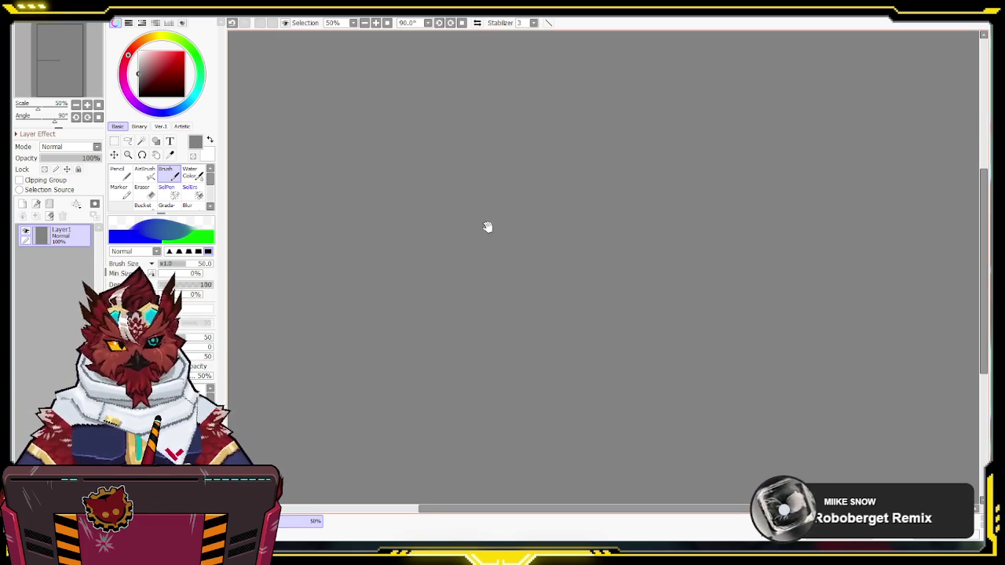
{"action": "key", "text": "Delete"}
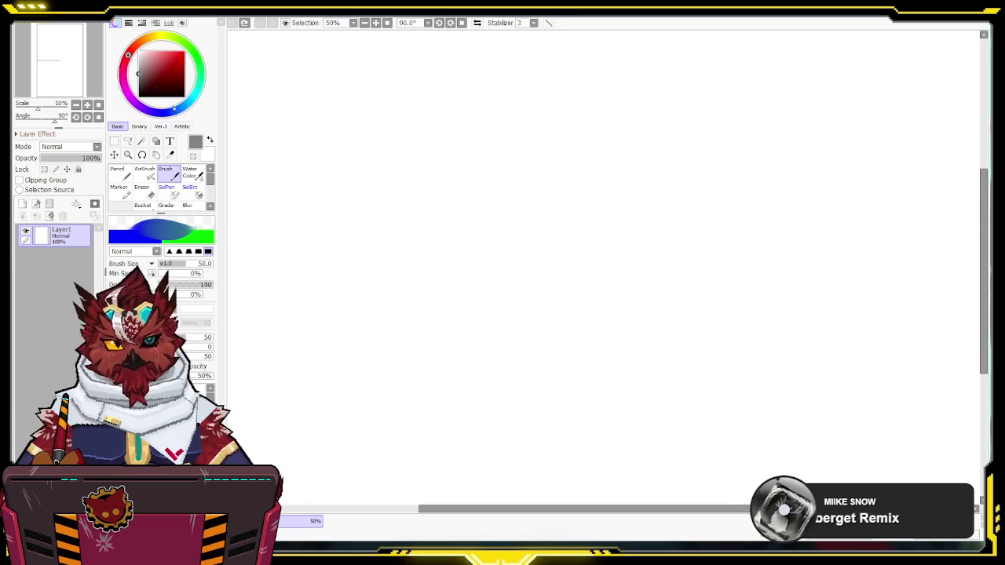
{"action": "left_click_drag", "start_coordinate": [174, 110], "coordinate": [189, 102]}
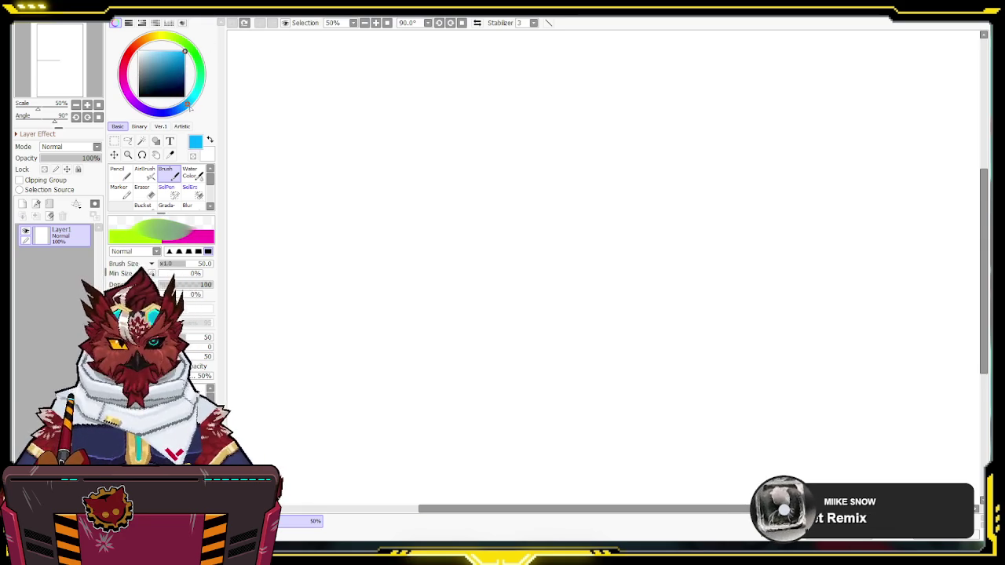
Step: Sketch two concentric head circles and a face profile beside them, undoing a stray centre line
{"action": "mouse_move", "coordinate": [455, 151]}
{"action": "left_mouse_down"}
{"action": "mouse_move", "coordinate": [699, 269]}
{"action": "mouse_move", "coordinate": [535, 147]}
{"action": "mouse_move", "coordinate": [491, 353]}
{"action": "left_mouse_up"}
{"action": "key", "text": "Delete"}
{"action": "mouse_move", "coordinate": [591, 270]}
{"action": "left_mouse_down"}
{"action": "mouse_move", "coordinate": [639, 188]}
{"action": "mouse_move", "coordinate": [623, 139]}
{"action": "mouse_move", "coordinate": [598, 123]}
{"action": "left_mouse_up"}
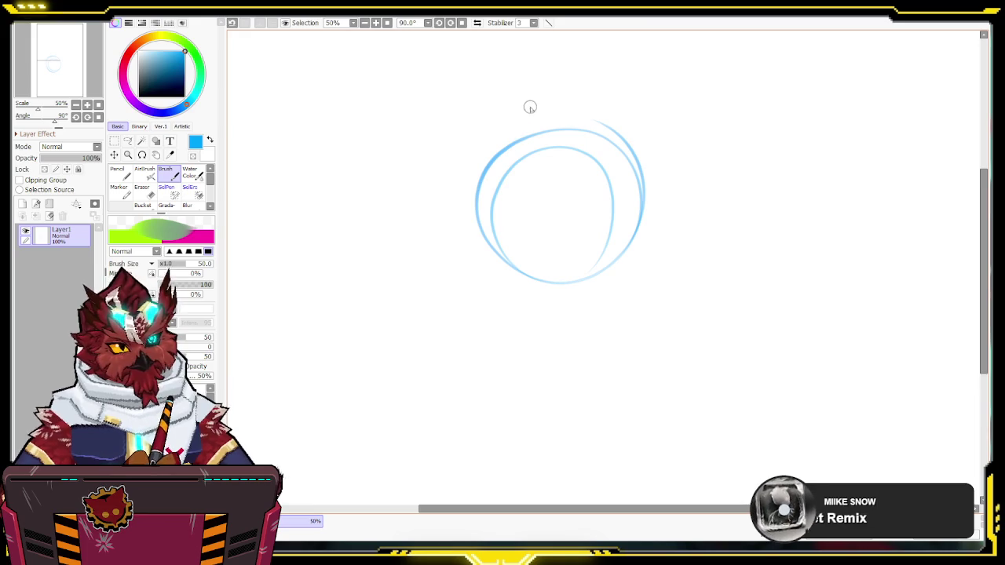
{"action": "mouse_move", "coordinate": [529, 173]}
{"action": "left_mouse_down"}
{"action": "mouse_move", "coordinate": [545, 298]}
{"action": "mouse_move", "coordinate": [527, 157]}
{"action": "mouse_move", "coordinate": [532, 102]}
{"action": "left_mouse_up"}
{"action": "key", "text": "ctrl+z"}
{"action": "key", "text": "ctrl+z"}
{"action": "key", "text": "ctrl+z"}
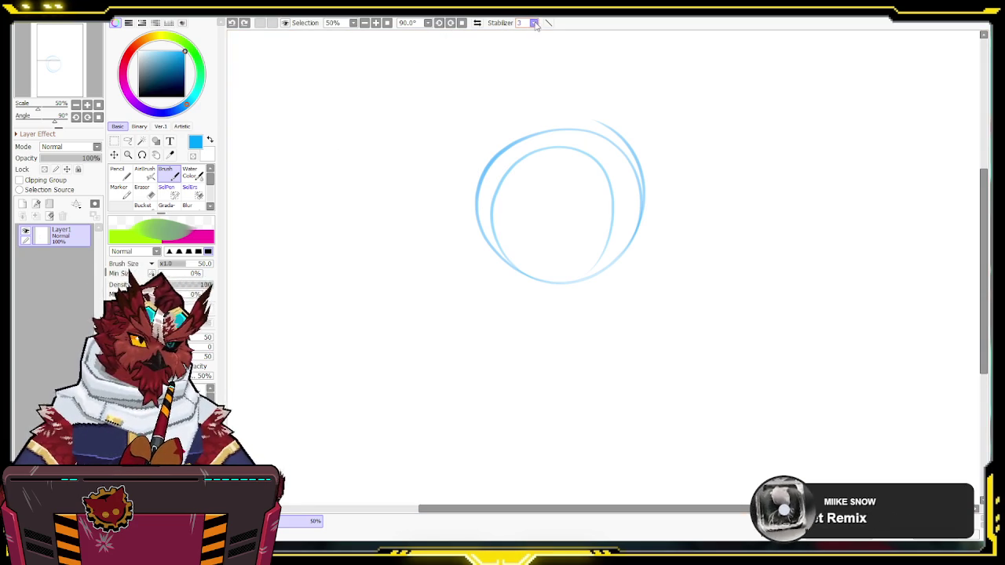
{"action": "mouse_move", "coordinate": [424, 139]}
{"action": "left_mouse_down"}
{"action": "mouse_move", "coordinate": [404, 213]}
{"action": "mouse_move", "coordinate": [425, 286]}
{"action": "mouse_move", "coordinate": [572, 298]}
{"action": "mouse_move", "coordinate": [616, 354]}
{"action": "left_mouse_up"}
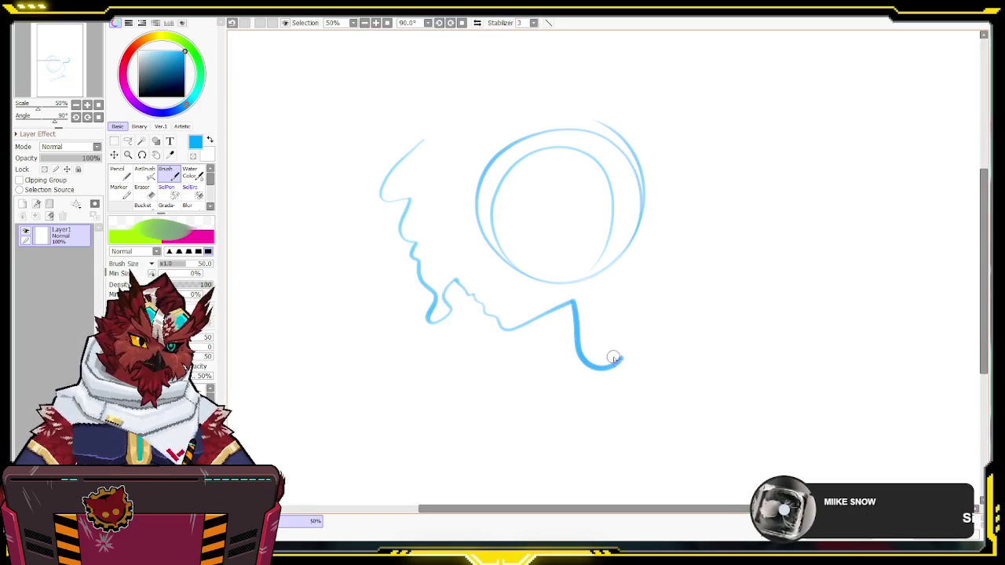
Step: Undo the profile and draw a vertical centre line through the head circles
{"action": "key", "text": "ctrl+z"}
{"action": "left_click_drag", "start_coordinate": [583, 66], "coordinate": [554, 339]}
{"action": "key", "text": "ctrl+z"}
{"action": "left_click_drag", "start_coordinate": [534, 117], "coordinate": [527, 227]}
{"action": "left_click_drag", "start_coordinate": [527, 161], "coordinate": [543, 327]}
{"action": "left_click_drag", "start_coordinate": [520, 197], "coordinate": [542, 328]}
Step: Add two horizontal eye-level guides and begin the right eye outline
{"action": "mouse_move", "coordinate": [473, 223]}
{"action": "left_mouse_down"}
{"action": "mouse_move", "coordinate": [571, 246]}
{"action": "mouse_move", "coordinate": [621, 240]}
{"action": "left_mouse_up"}
{"action": "left_click_drag", "start_coordinate": [473, 245], "coordinate": [646, 225]}
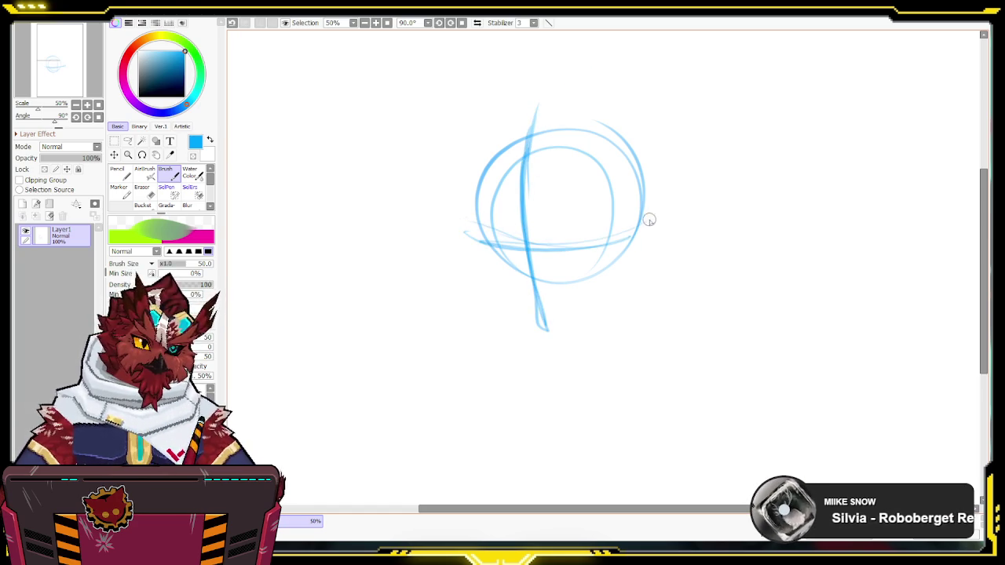
{"action": "mouse_move", "coordinate": [567, 259]}
{"action": "left_mouse_down"}
{"action": "mouse_move", "coordinate": [579, 235]}
{"action": "mouse_move", "coordinate": [628, 229]}
{"action": "mouse_move", "coordinate": [566, 259]}
{"action": "mouse_move", "coordinate": [576, 242]}
{"action": "mouse_move", "coordinate": [587, 269]}
{"action": "mouse_move", "coordinate": [618, 229]}
{"action": "mouse_move", "coordinate": [601, 266]}
{"action": "left_mouse_up"}
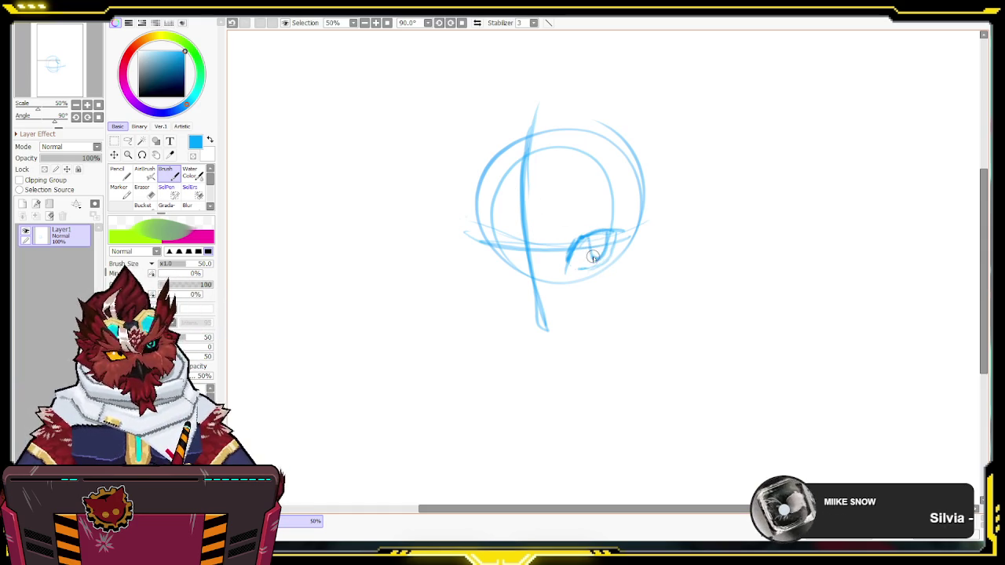
Step: Darken the right eye and eyelid, then sketch left and right jawlines meeting at the chin
{"action": "mouse_move", "coordinate": [597, 258]}
{"action": "left_mouse_down"}
{"action": "mouse_move", "coordinate": [600, 223]}
{"action": "mouse_move", "coordinate": [569, 235]}
{"action": "mouse_move", "coordinate": [565, 247]}
{"action": "mouse_move", "coordinate": [581, 224]}
{"action": "mouse_move", "coordinate": [634, 199]}
{"action": "left_mouse_up"}
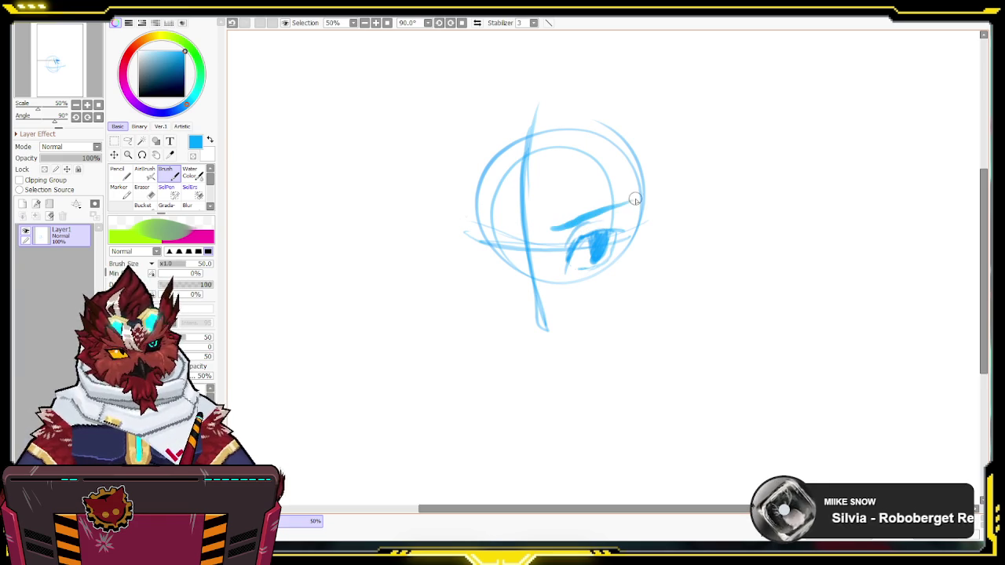
{"action": "left_click_drag", "start_coordinate": [550, 226], "coordinate": [637, 199]}
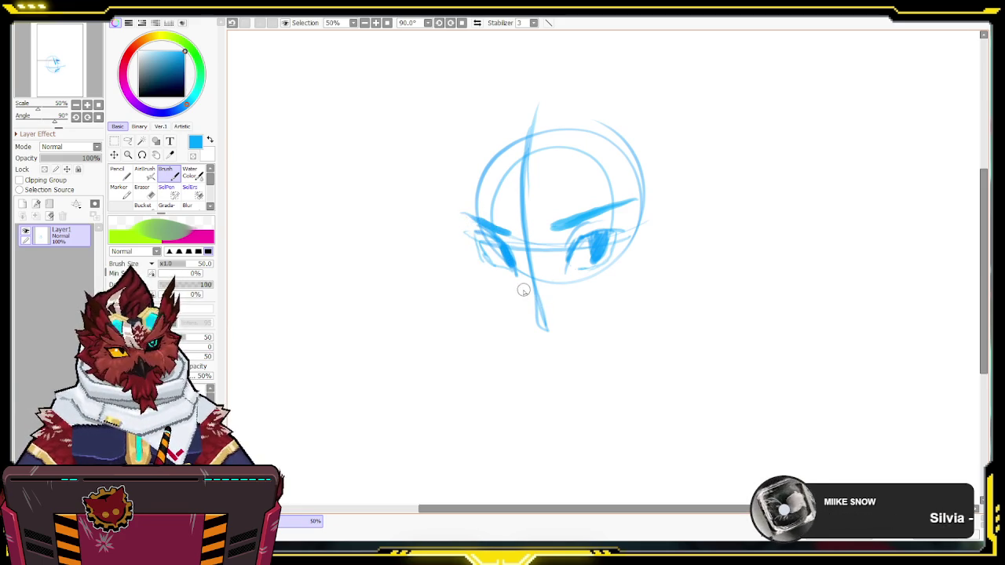
{"action": "mouse_move", "coordinate": [520, 288]}
{"action": "left_mouse_down"}
{"action": "mouse_move", "coordinate": [517, 301]}
{"action": "mouse_move", "coordinate": [547, 327]}
{"action": "left_mouse_up"}
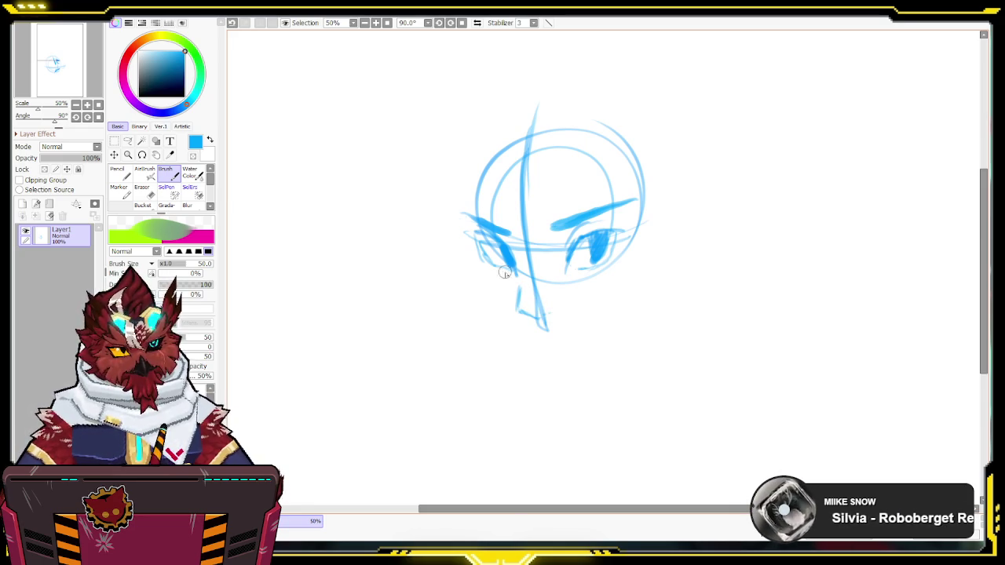
{"action": "mouse_move", "coordinate": [475, 253]}
{"action": "left_mouse_down"}
{"action": "mouse_move", "coordinate": [478, 302]}
{"action": "mouse_move", "coordinate": [506, 344]}
{"action": "mouse_move", "coordinate": [529, 354]}
{"action": "left_mouse_up"}
{"action": "left_click_drag", "start_coordinate": [485, 296], "coordinate": [544, 371]}
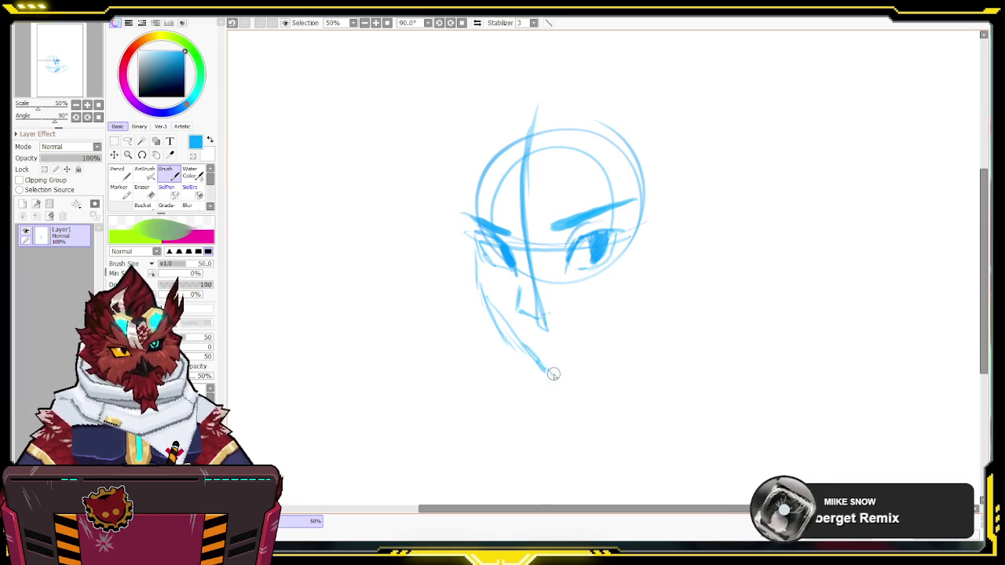
{"action": "mouse_move", "coordinate": [636, 315]}
{"action": "left_mouse_down"}
{"action": "mouse_move", "coordinate": [546, 374]}
{"action": "mouse_move", "coordinate": [562, 380]}
{"action": "left_mouse_up"}
{"action": "left_click_drag", "start_coordinate": [654, 288], "coordinate": [555, 370]}
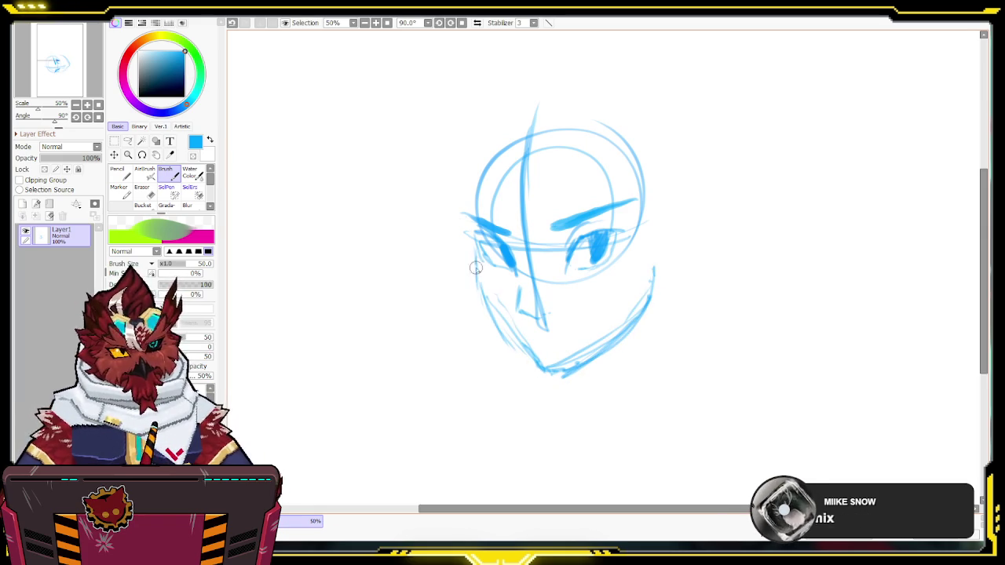
{"action": "left_click_drag", "start_coordinate": [481, 293], "coordinate": [546, 368]}
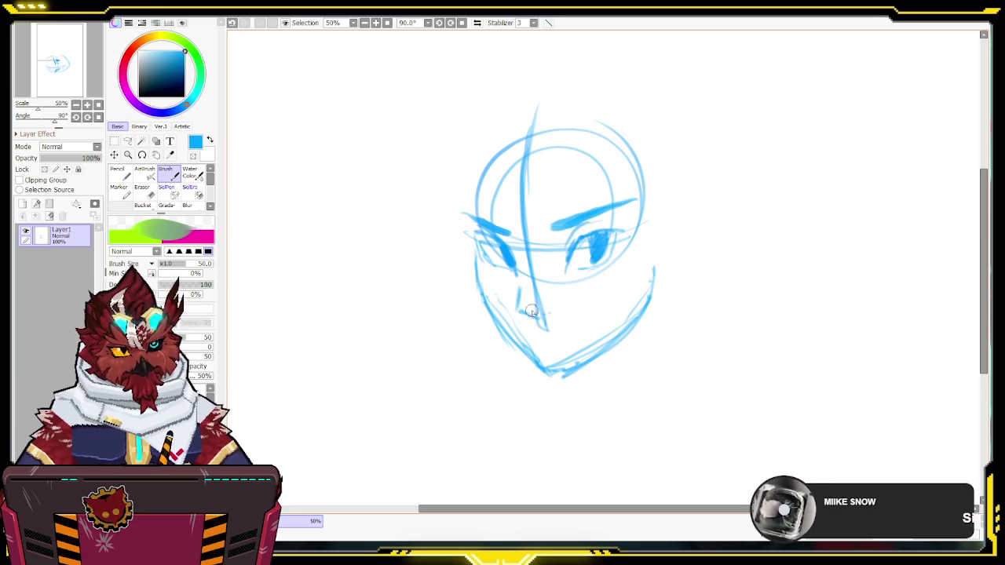
Step: Switch through Water Color to AirBrush and set its colour to transparent for erasing
{"action": "key", "text": "c"}
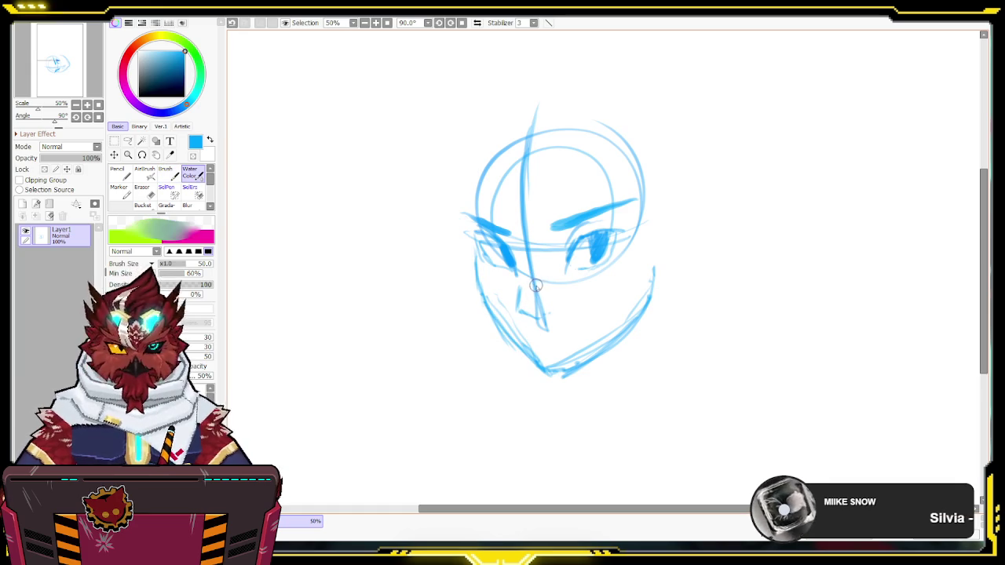
{"action": "key", "text": "v"}
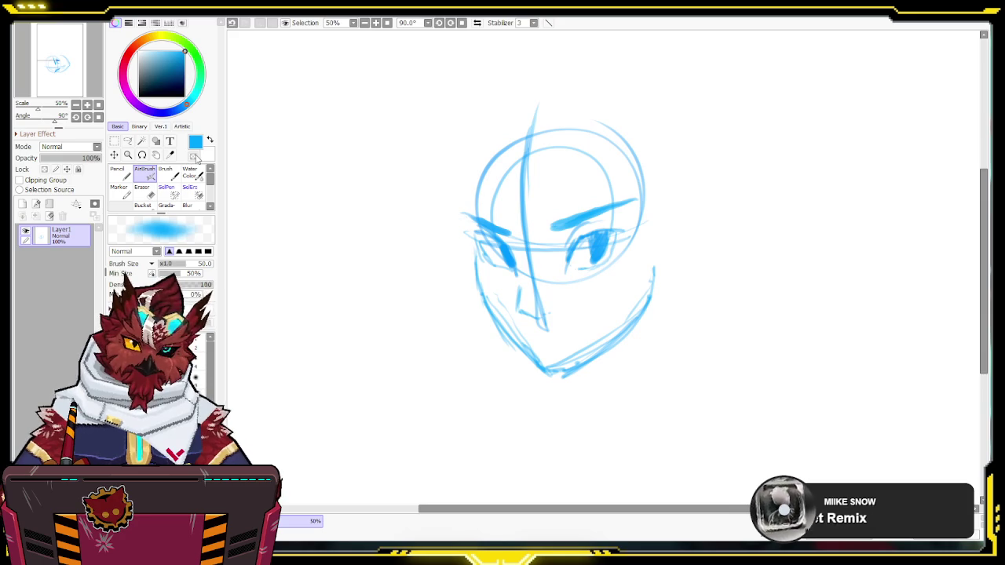
{"action": "left_click", "coordinate": [191, 157]}
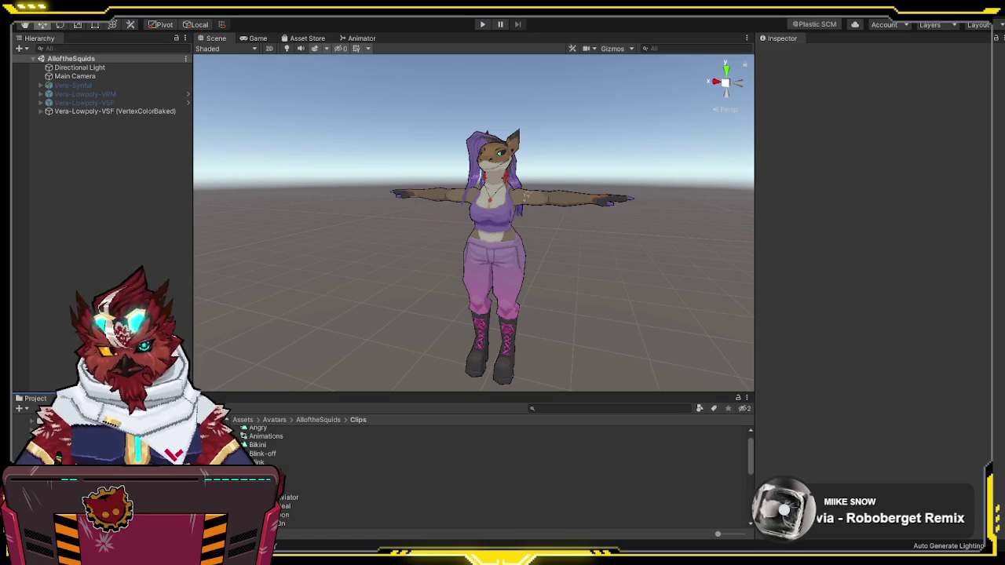
Step: Open the Fritzer scene from Avatars/Fritzer, orbit to the avatar, and select the Fritzer object
{"action": "left_click", "coordinate": [79, 439]}
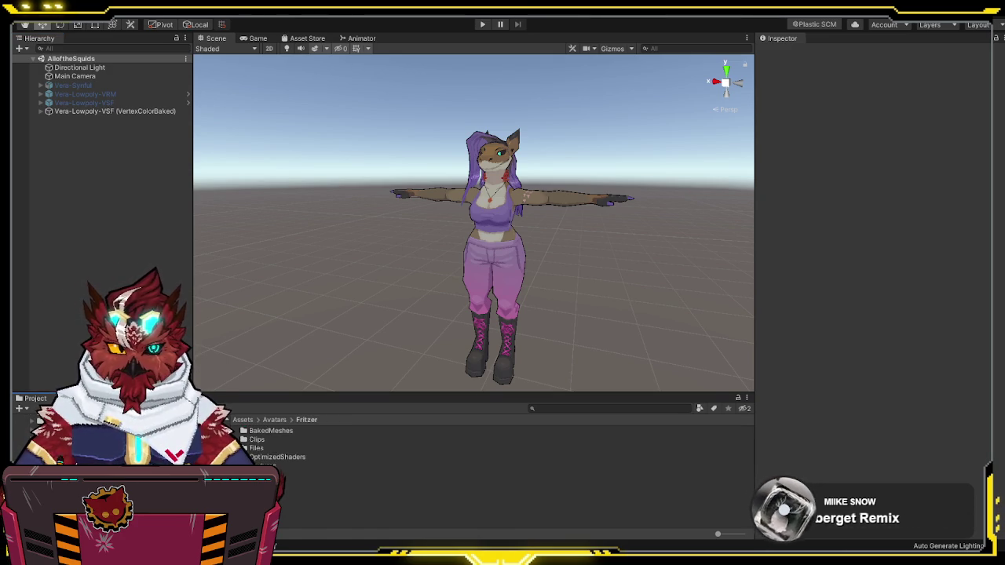
{"action": "scroll", "coordinate": [518, 483], "scroll_direction": "up", "scroll_amount": 1}
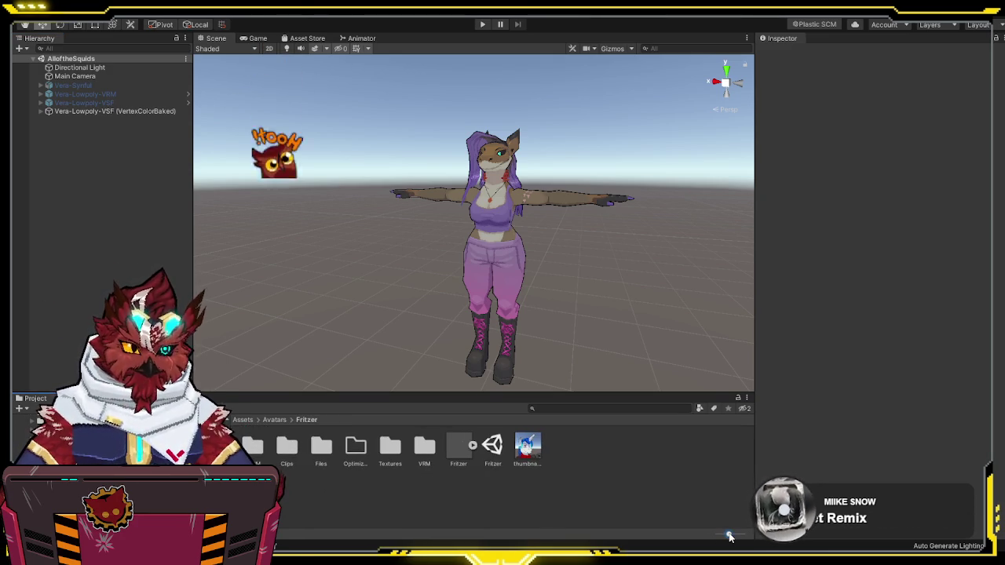
{"action": "double_click", "coordinate": [488, 451]}
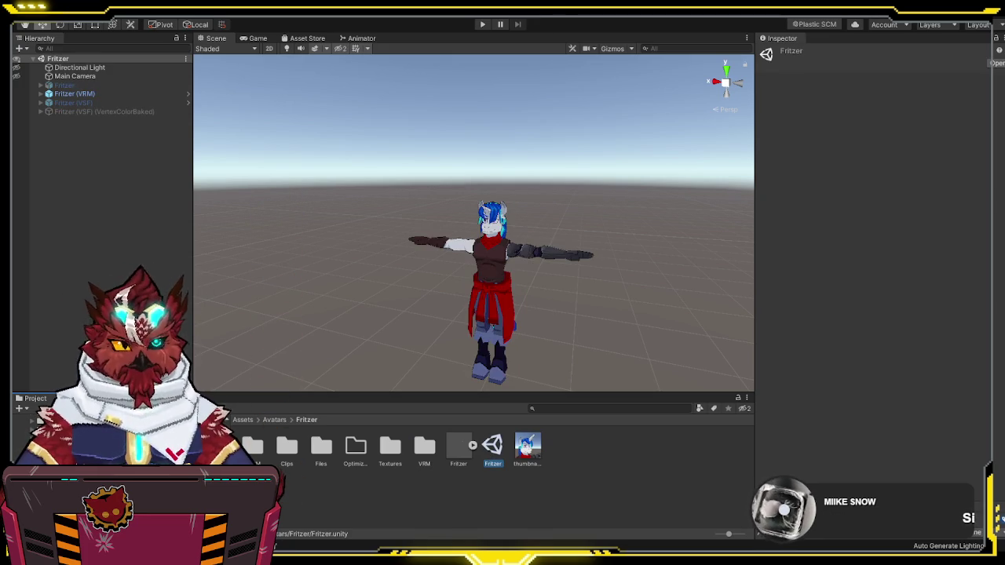
{"action": "left_click_drag", "start_coordinate": [606, 250], "coordinate": [498, 211]}
{"action": "scroll", "coordinate": [510, 212], "scroll_direction": "up", "scroll_amount": 5}
{"action": "scroll", "coordinate": [498, 210], "scroll_direction": "down", "scroll_amount": 5}
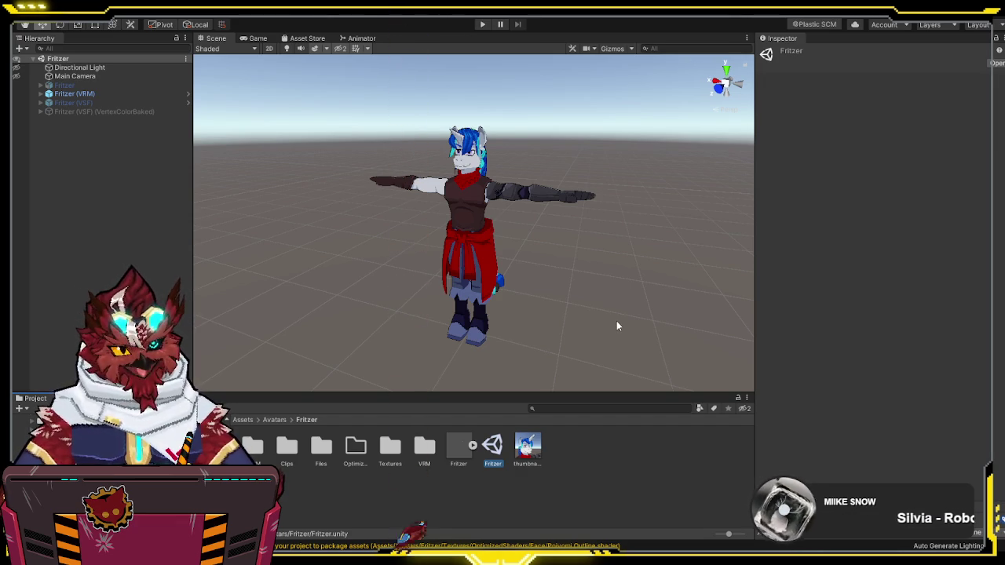
{"action": "left_click", "coordinate": [108, 83]}
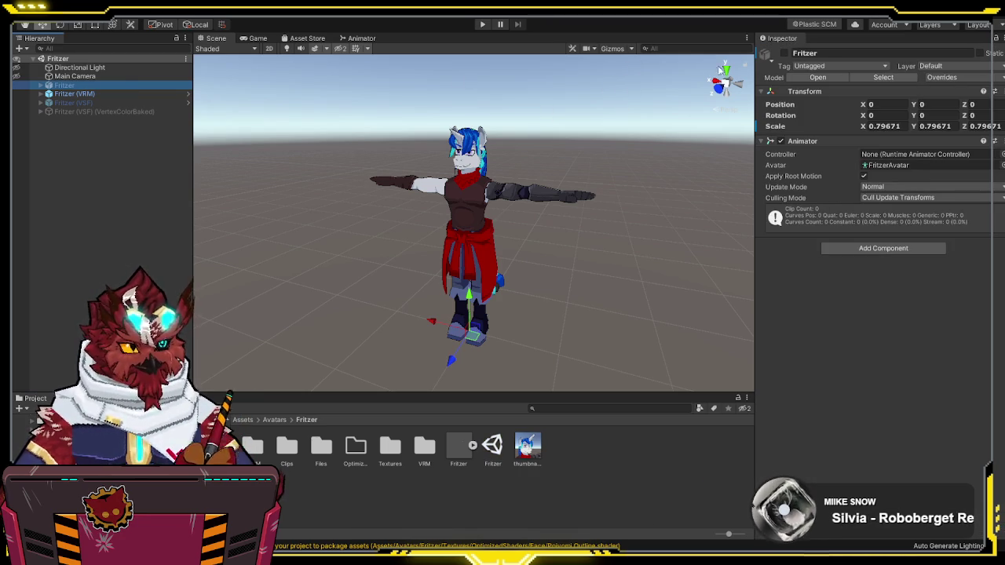
Step: Disable the Fritzer (VRM) object and enable the plain Fritzer model
{"action": "left_click", "coordinate": [79, 93]}
{"action": "left_click", "coordinate": [785, 54]}
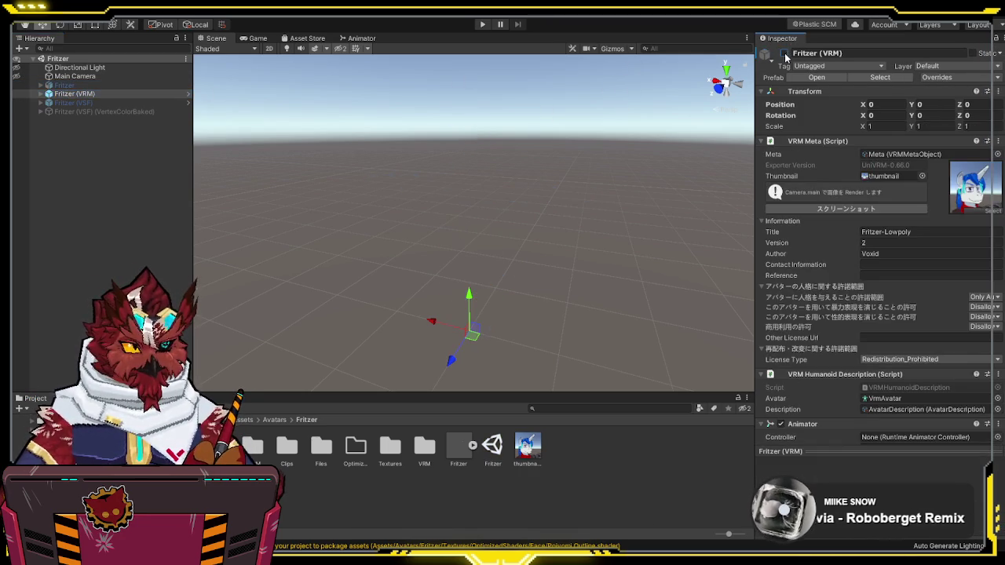
{"action": "left_click", "coordinate": [79, 84]}
{"action": "left_click", "coordinate": [784, 53]}
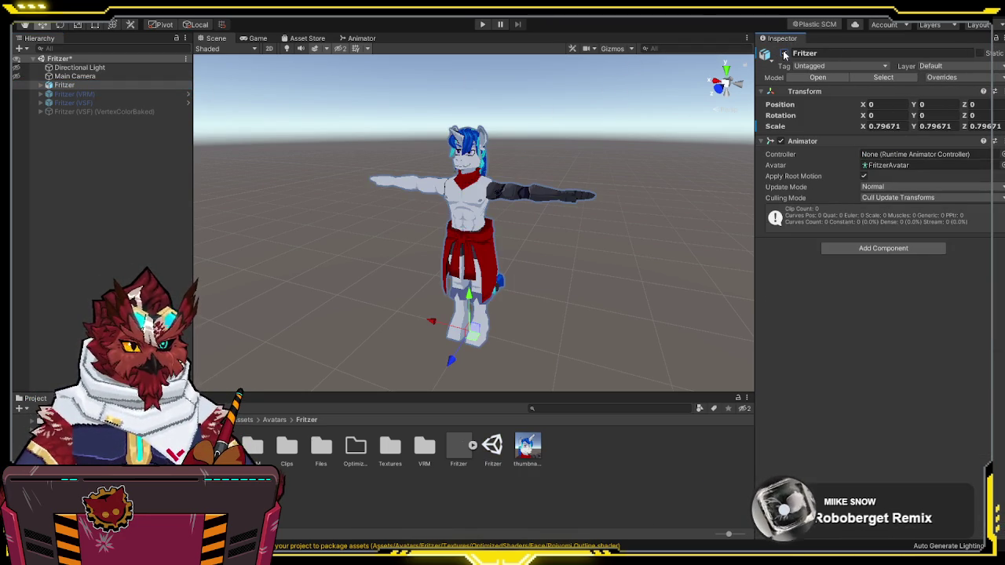
{"action": "left_click", "coordinate": [39, 85]}
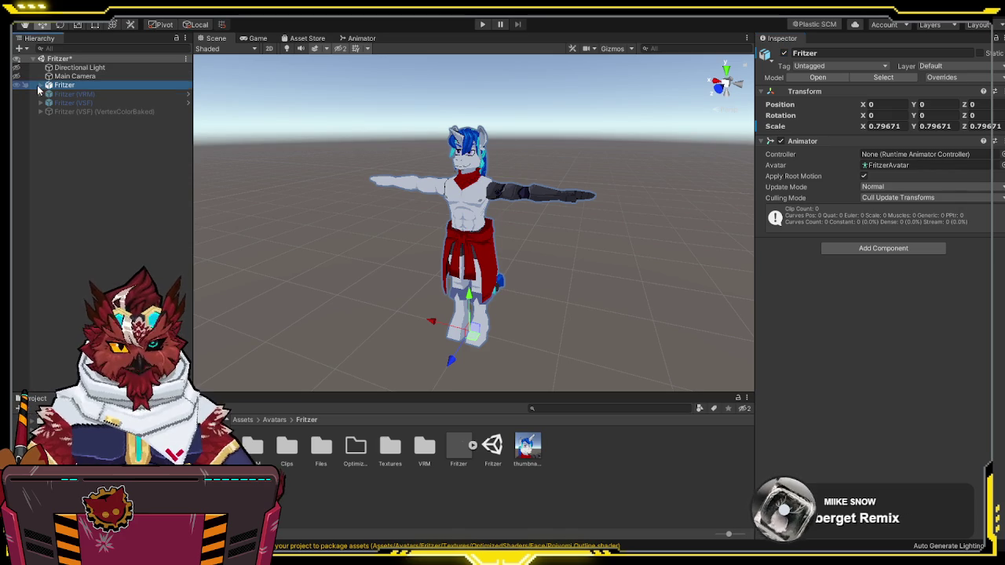
{"action": "left_click", "coordinate": [39, 85]}
{"action": "left_click", "coordinate": [39, 85]}
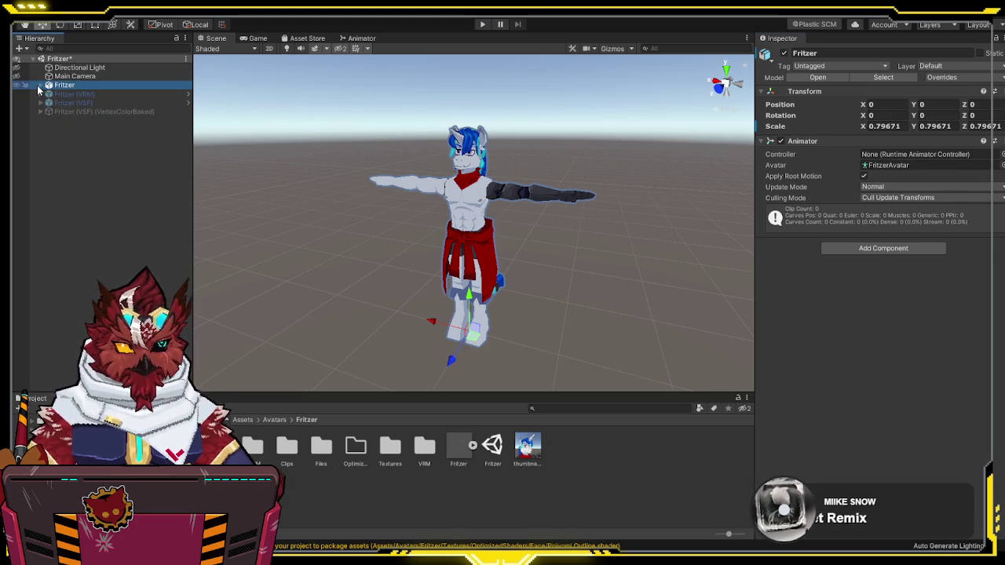
Step: Browse the Fritzer Textures folder, then show the Fritzer FBX's material import settings
{"action": "left_click", "coordinate": [460, 452]}
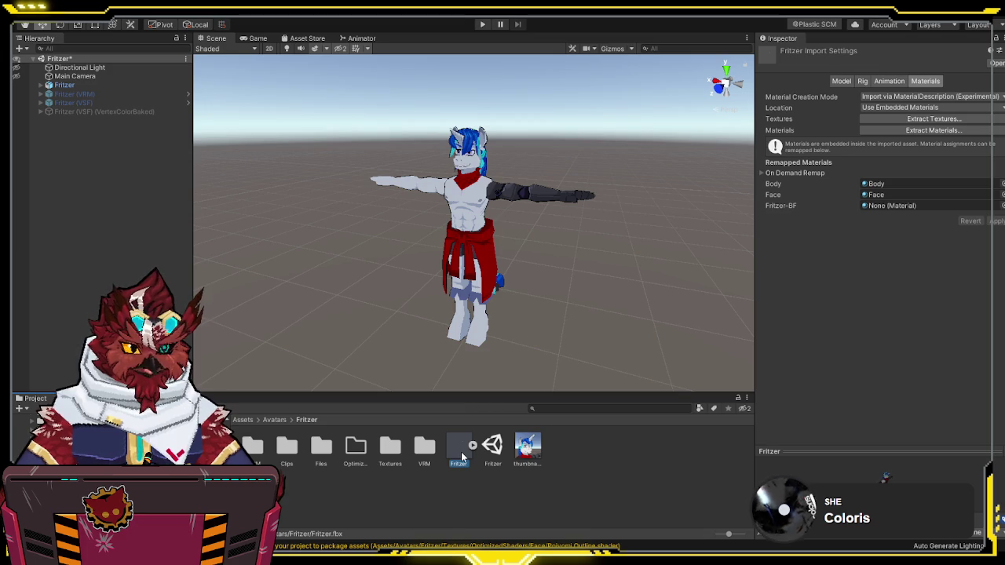
{"action": "left_click", "coordinate": [324, 456]}
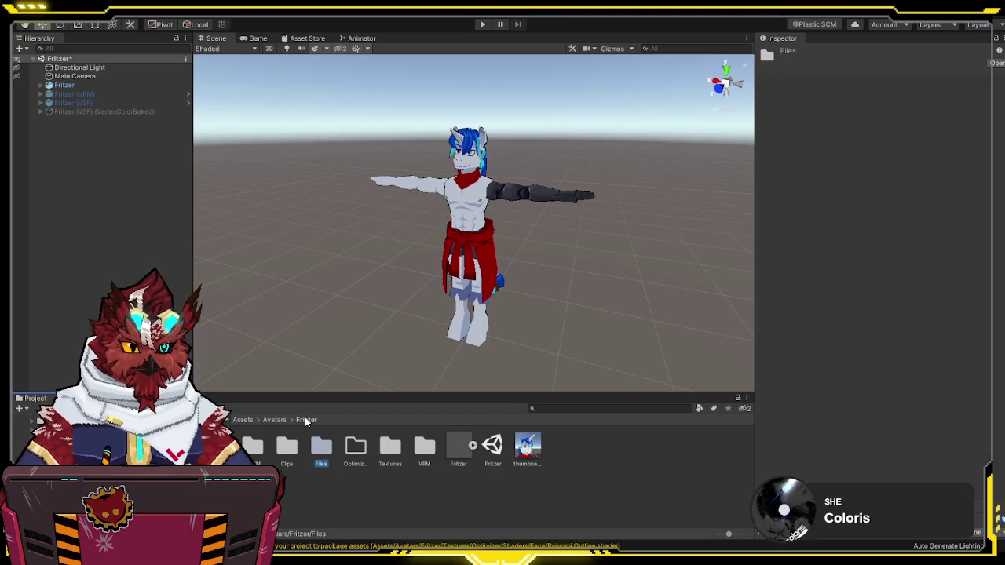
{"action": "double_click", "coordinate": [385, 443]}
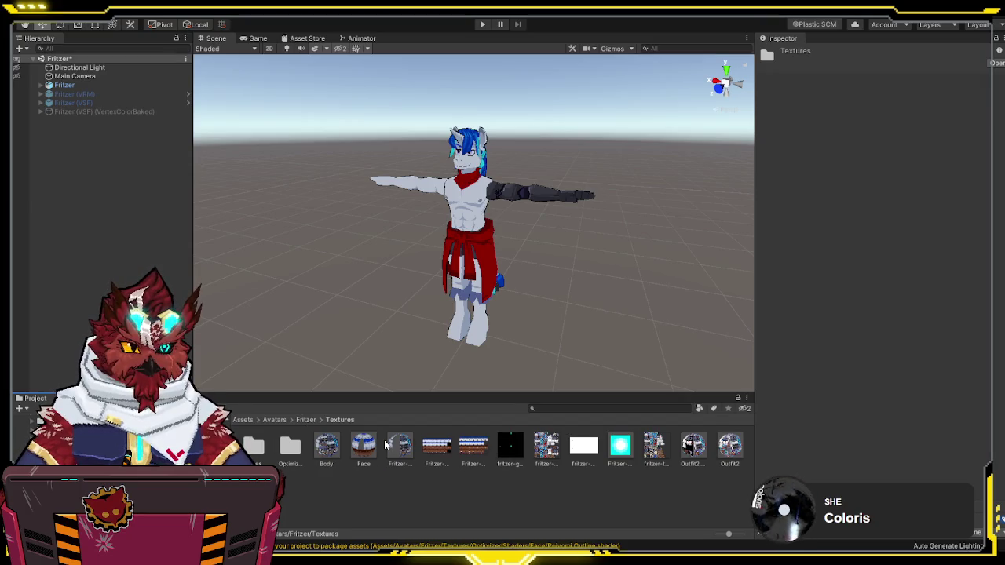
{"action": "left_click", "coordinate": [302, 420]}
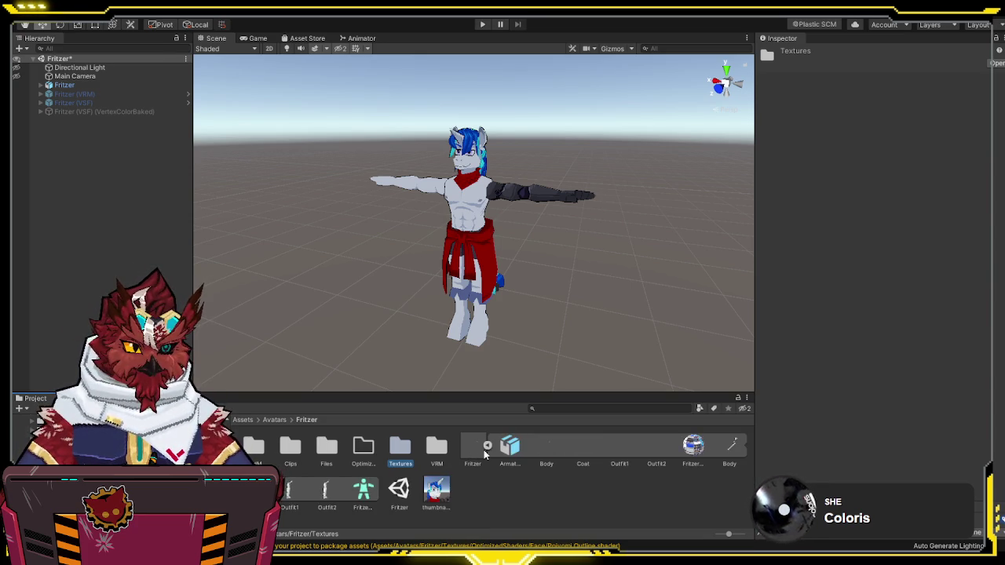
{"action": "left_click", "coordinate": [460, 449]}
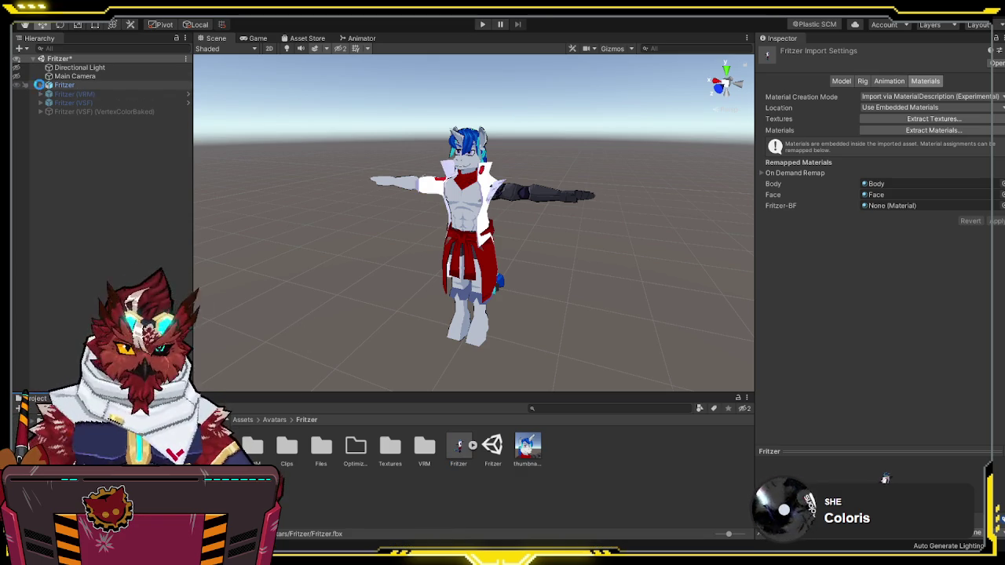
Step: Expand Fritzer and reach the Textures folder with the model's import settings still showing
{"action": "left_click", "coordinate": [41, 85]}
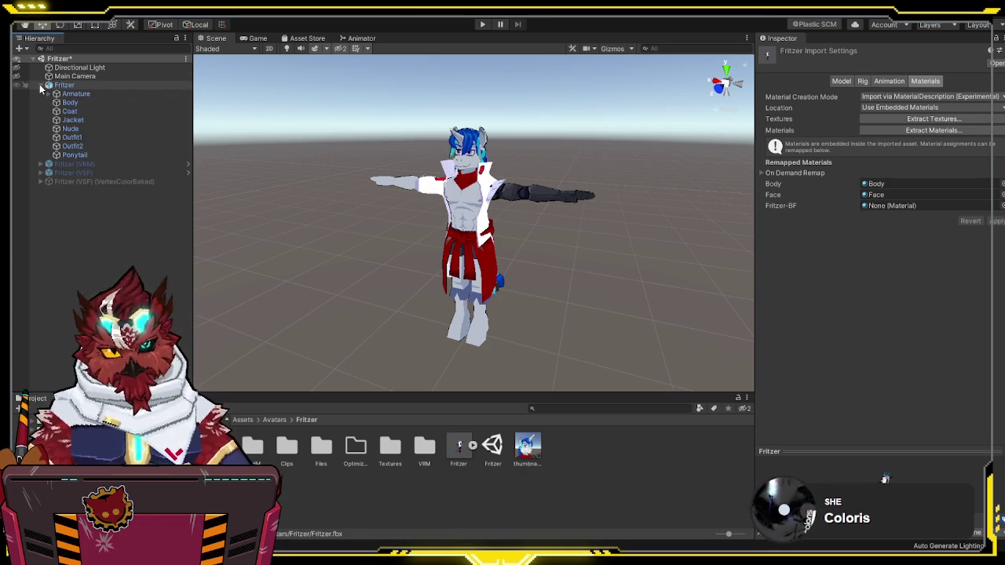
{"action": "left_click", "coordinate": [465, 453]}
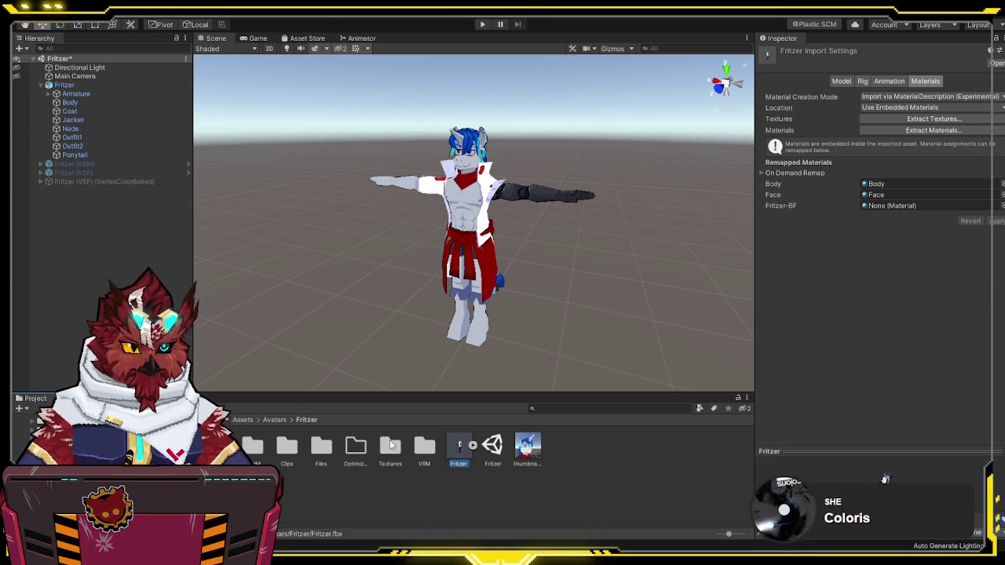
{"action": "double_click", "coordinate": [390, 445]}
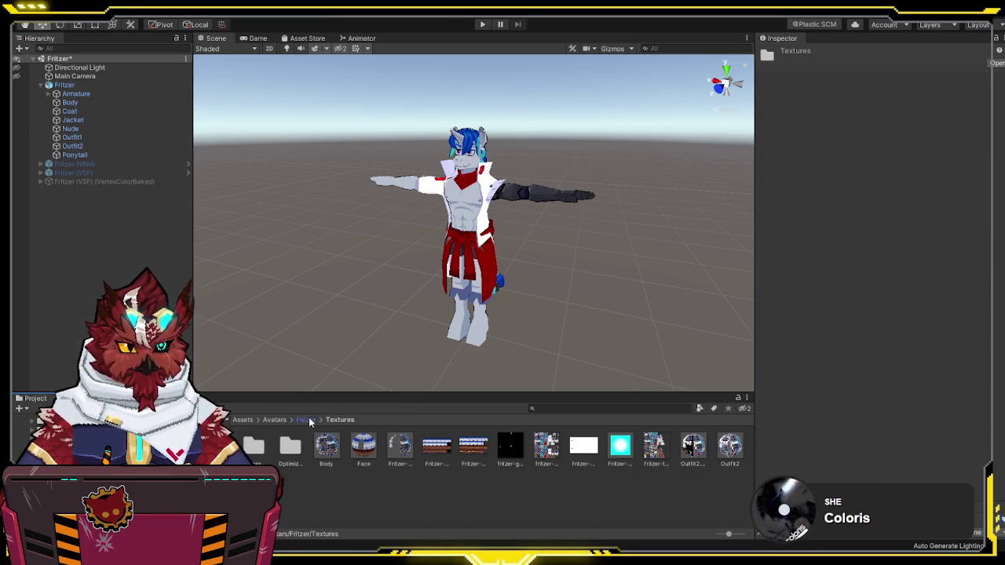
{"action": "left_click", "coordinate": [306, 419]}
{"action": "left_click", "coordinate": [459, 449]}
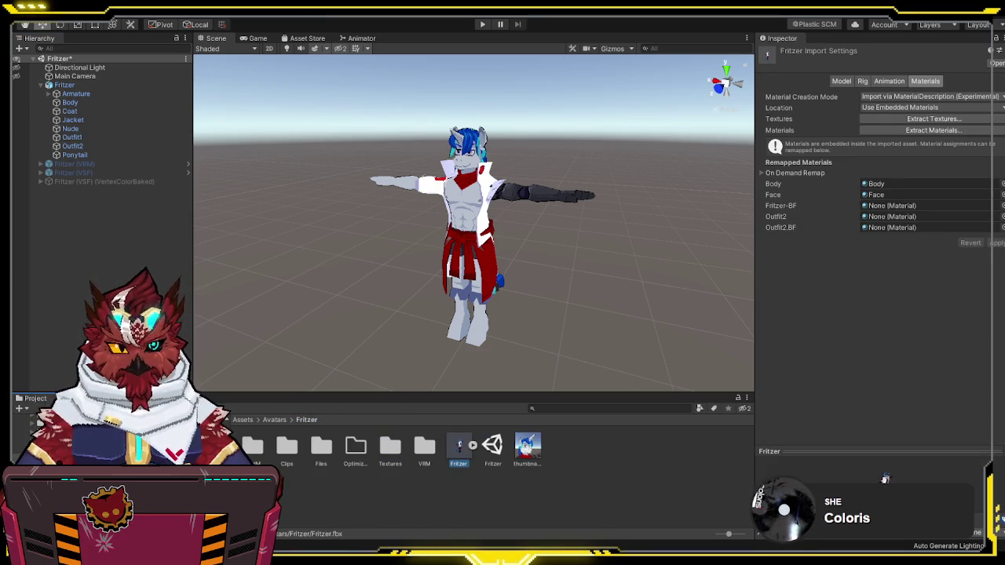
{"action": "double_click", "coordinate": [390, 445]}
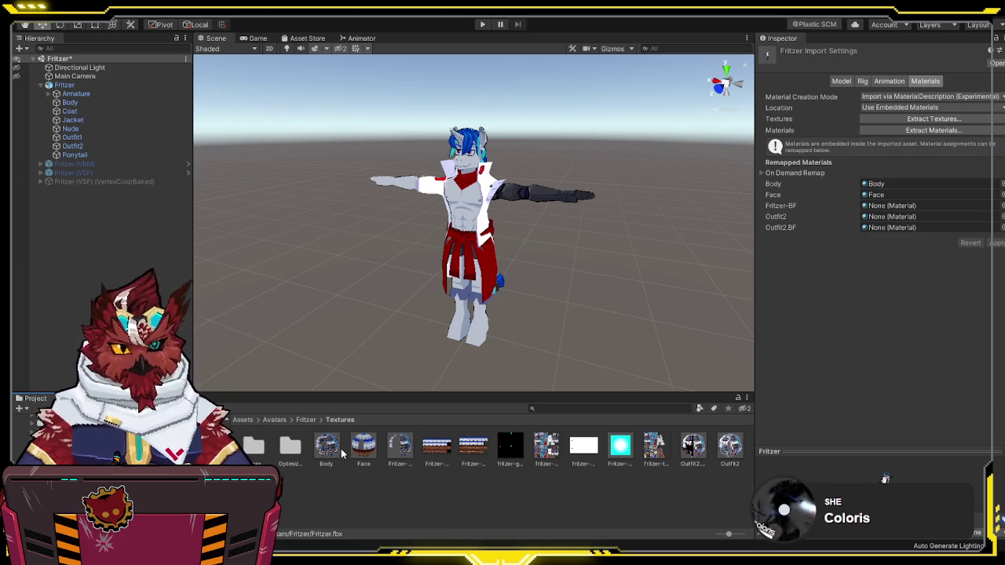
Step: Remap the Fritzer-BF and Outfit2 materials into the model's slots and apply
{"action": "mouse_move", "coordinate": [401, 445]}
{"action": "left_mouse_down"}
{"action": "mouse_move", "coordinate": [868, 254]}
{"action": "mouse_move", "coordinate": [908, 206]}
{"action": "mouse_move", "coordinate": [906, 227]}
{"action": "left_mouse_up"}
{"action": "left_click_drag", "start_coordinate": [729, 449], "coordinate": [888, 218]}
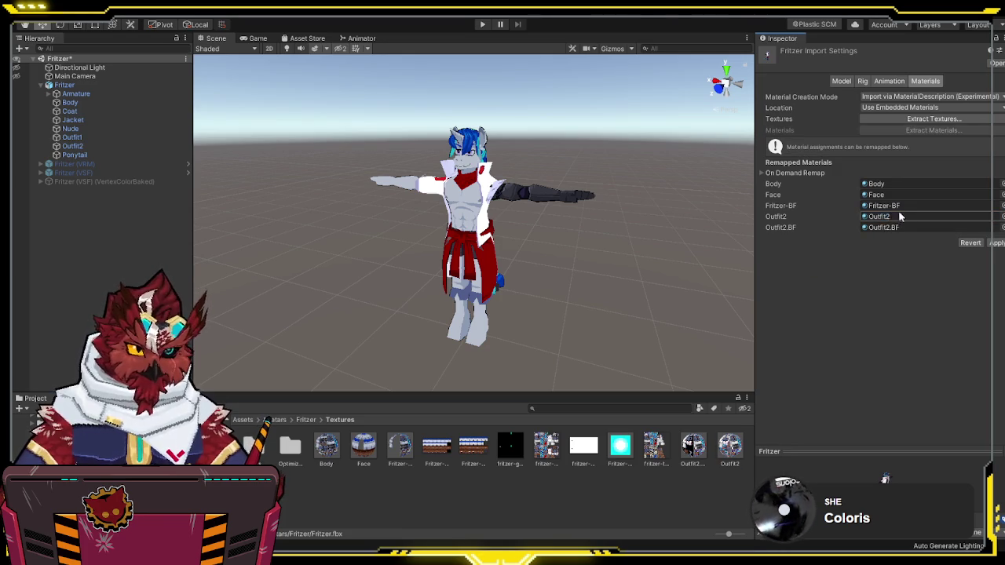
{"action": "left_click", "coordinate": [991, 244]}
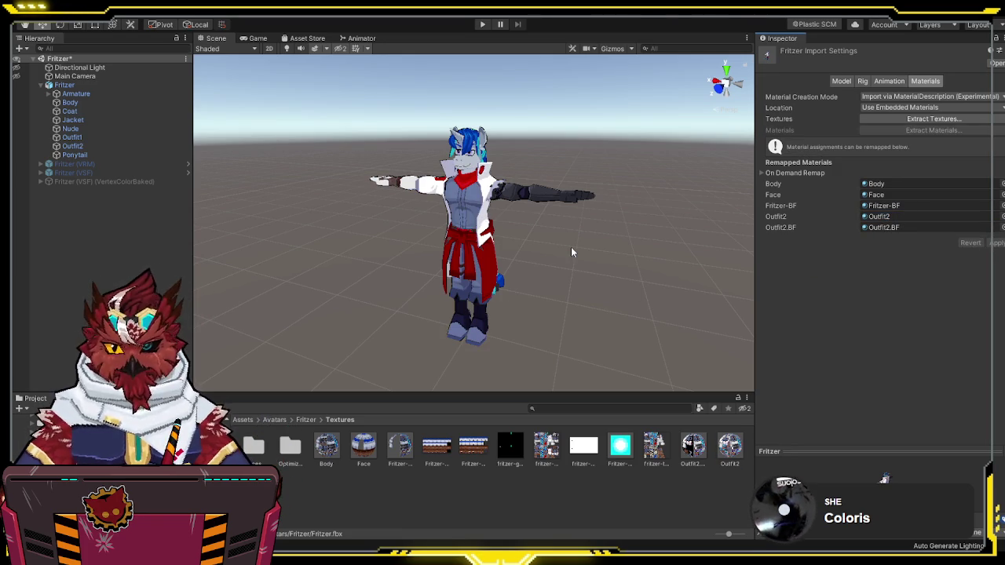
{"action": "left_click", "coordinate": [89, 86]}
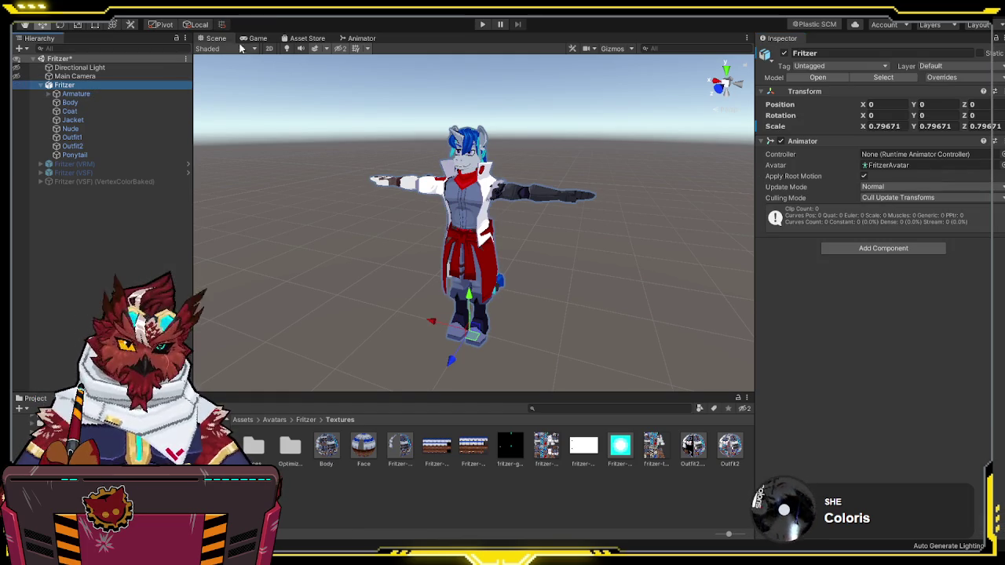
{"action": "left_click", "coordinate": [276, 28]}
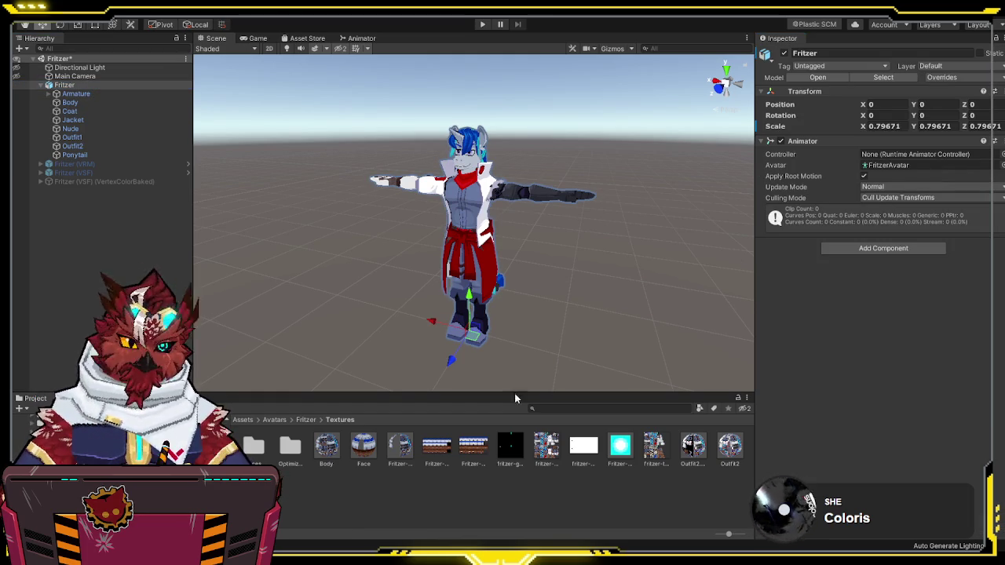
{"action": "left_click", "coordinate": [306, 419]}
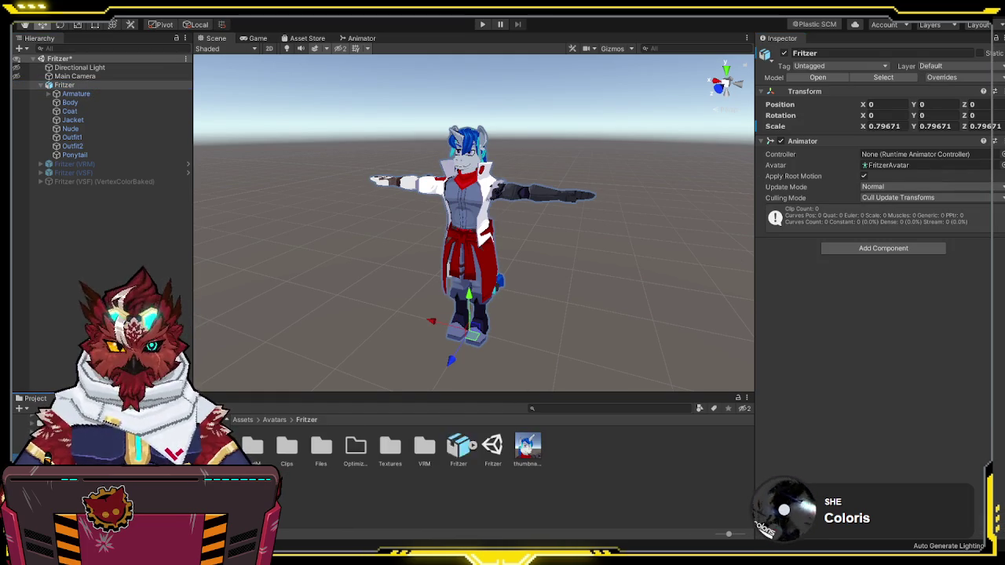
{"action": "left_click_drag", "start_coordinate": [529, 453], "coordinate": [935, 285]}
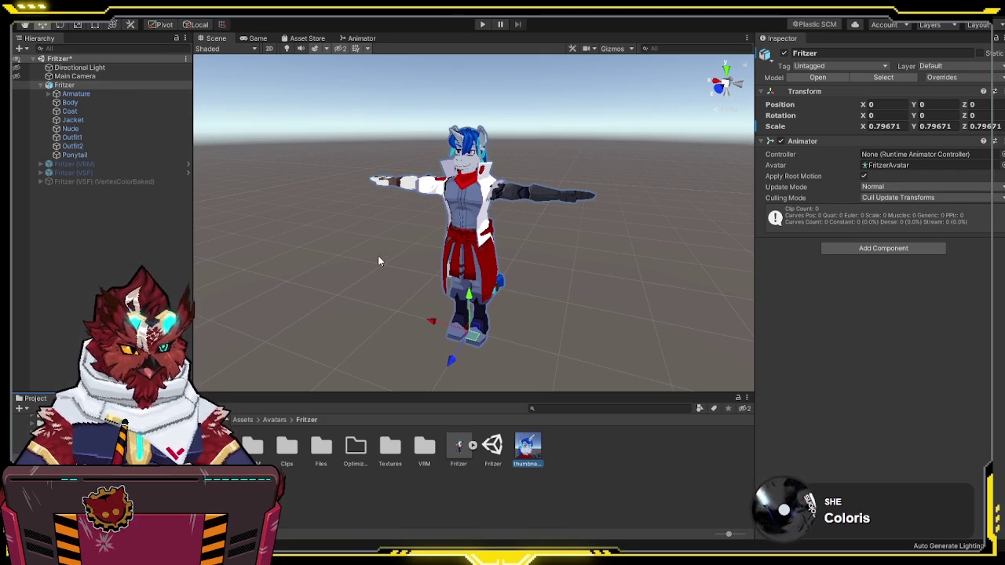
Step: Hide the original Fritzer and make the Fritzer (VRM) avatar visible
{"action": "left_click", "coordinate": [41, 84]}
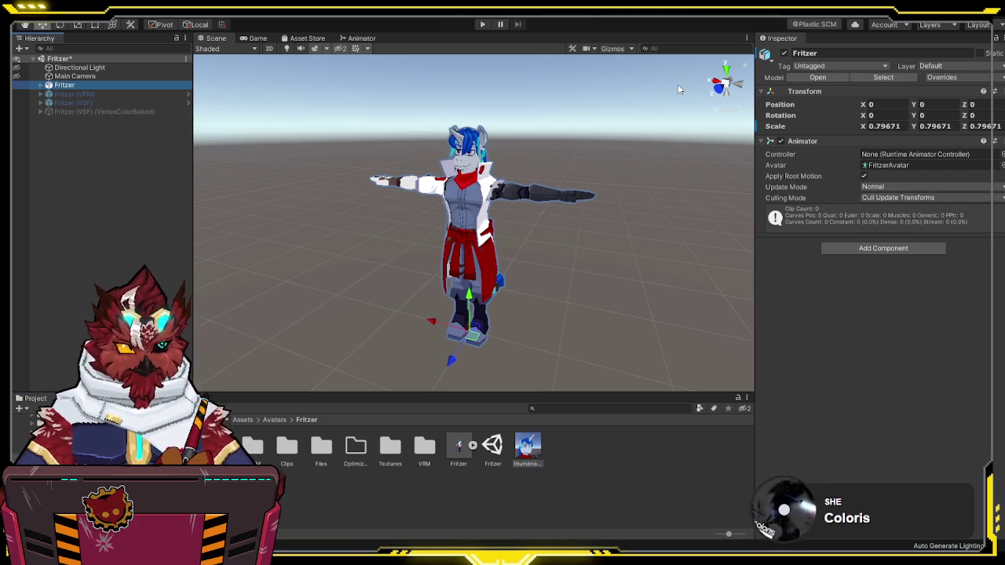
{"action": "left_click", "coordinate": [782, 54]}
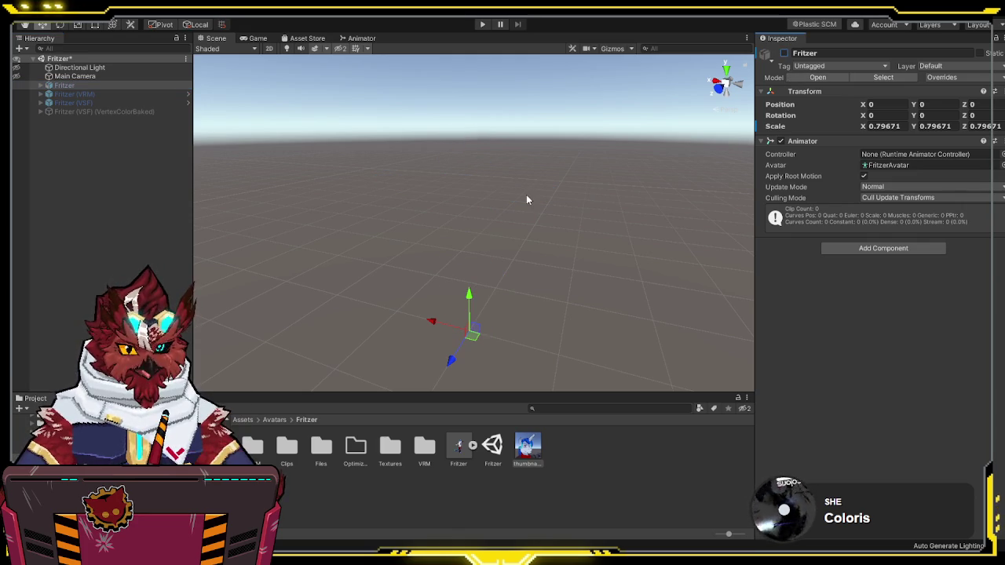
{"action": "left_click", "coordinate": [526, 198]}
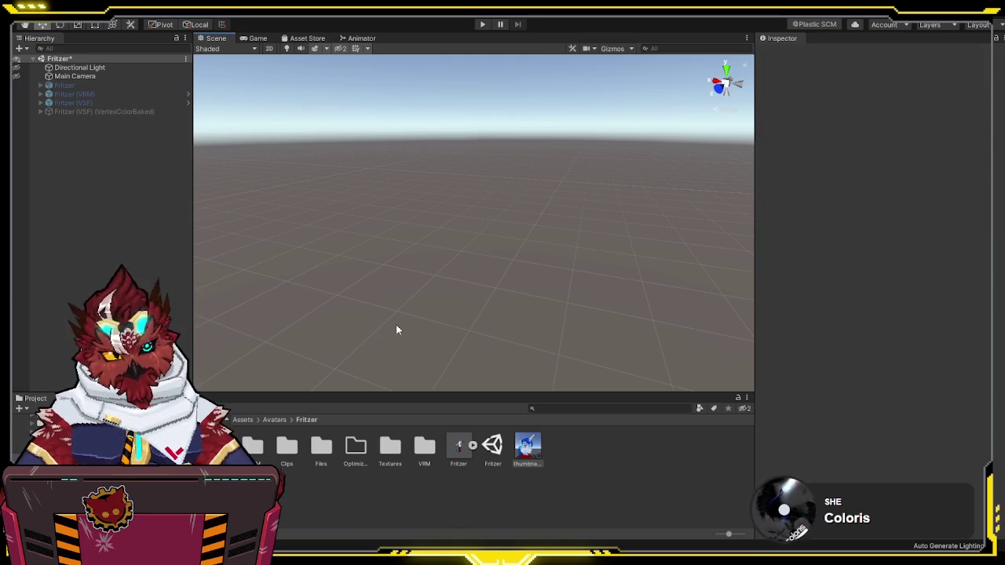
{"action": "double_click", "coordinate": [423, 446]}
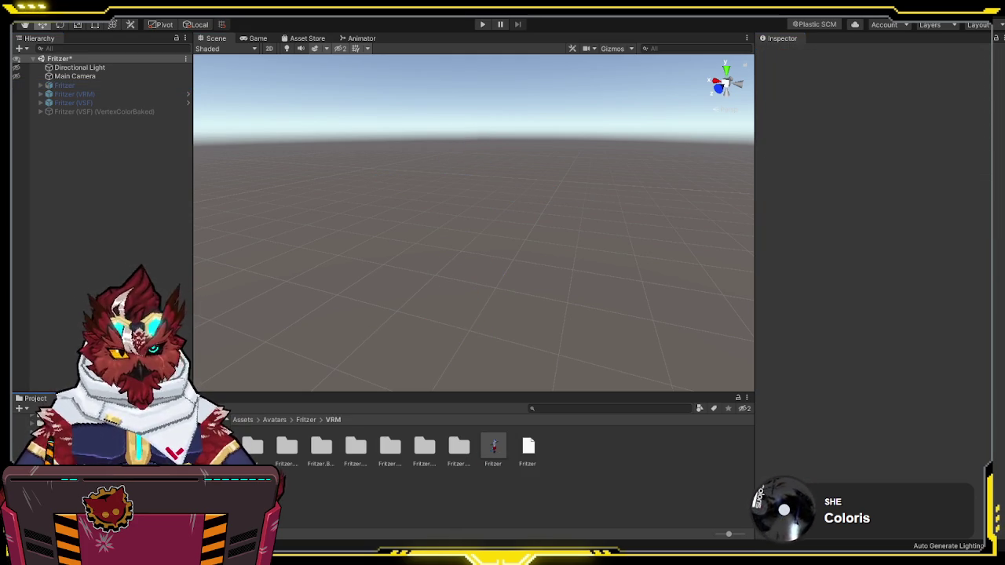
{"action": "left_click", "coordinate": [183, 95]}
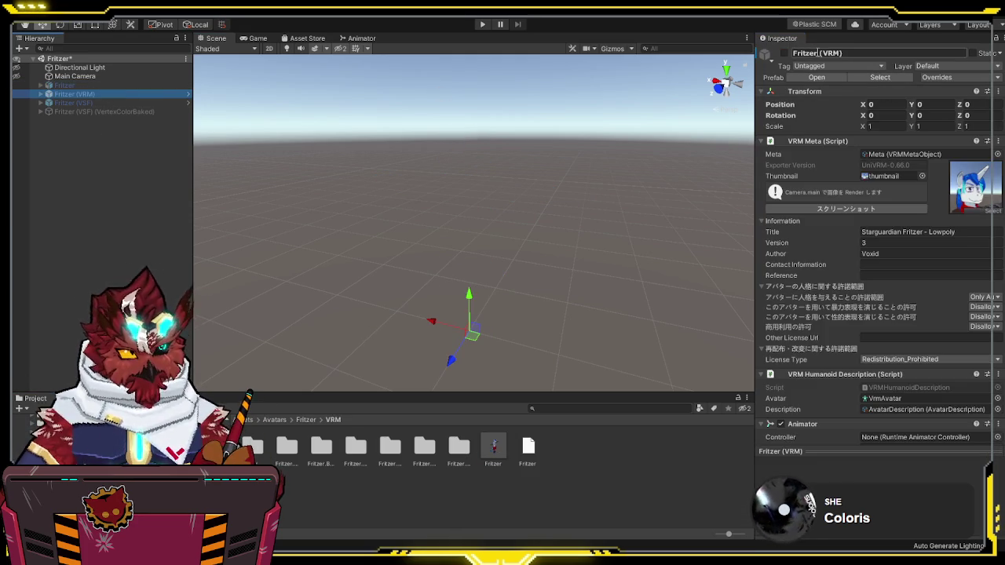
{"action": "left_click", "coordinate": [782, 54]}
{"action": "left_click_drag", "start_coordinate": [396, 279], "coordinate": [416, 355]}
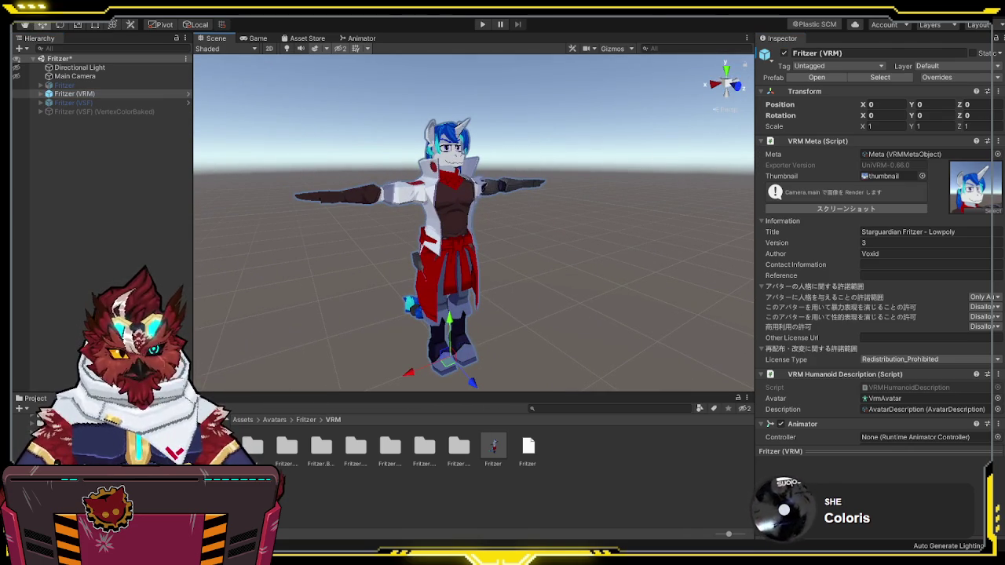
Step: Set fritzer-outfit2 to Compression None, no mip maps, Alpha Is Transparency and Point filtering, applied
{"action": "double_click", "coordinate": [459, 446]}
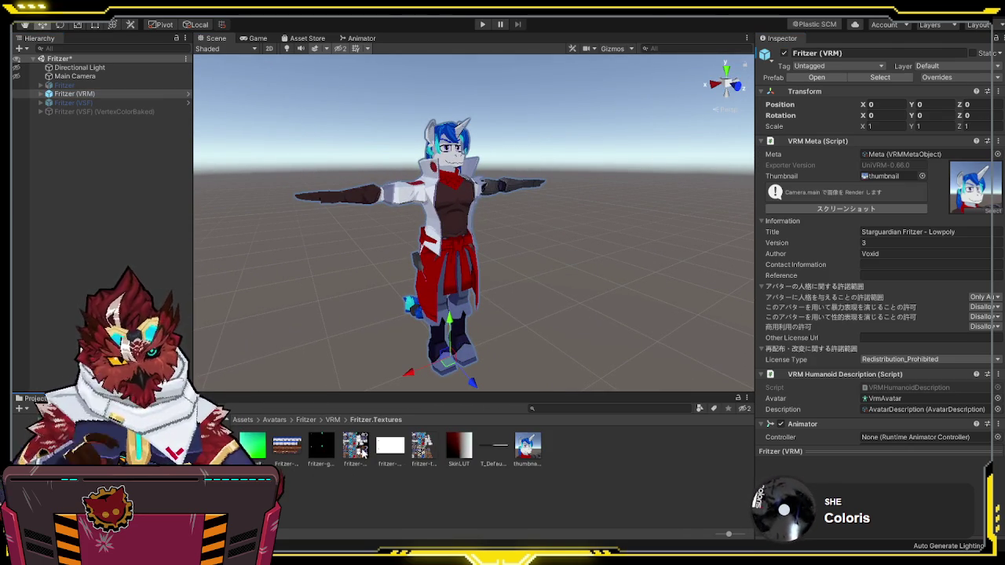
{"action": "left_click", "coordinate": [357, 449]}
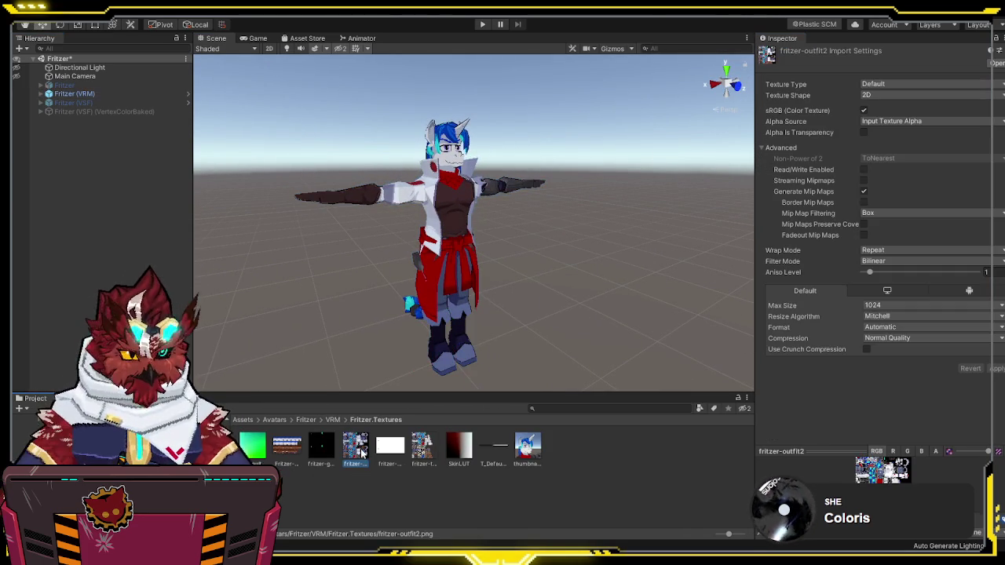
{"action": "left_click", "coordinate": [875, 340]}
{"action": "left_click", "coordinate": [873, 304]}
{"action": "left_click", "coordinate": [865, 192]}
{"action": "left_click", "coordinate": [864, 131]}
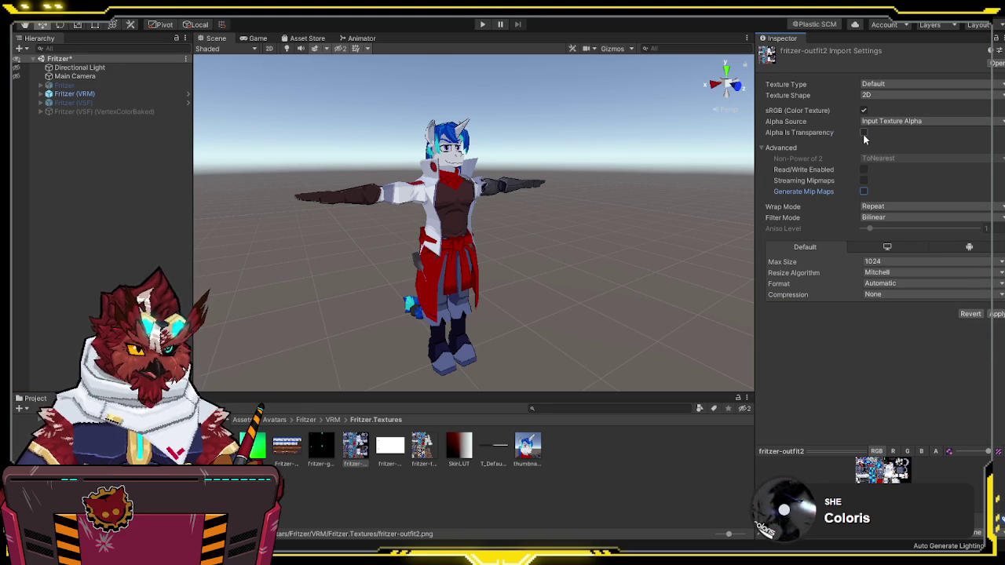
{"action": "left_click", "coordinate": [997, 313]}
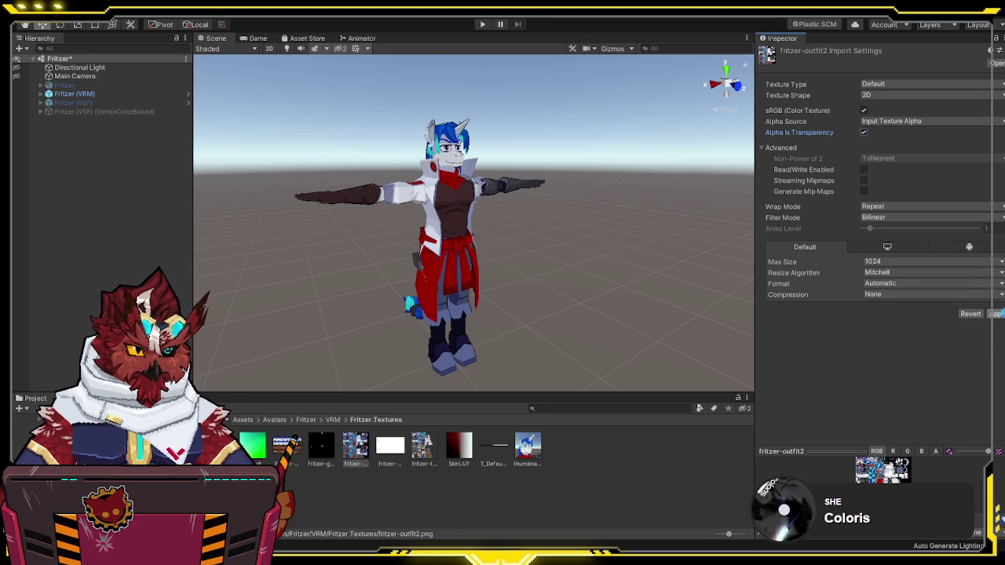
{"action": "left_click", "coordinate": [908, 220]}
{"action": "left_click", "coordinate": [916, 233]}
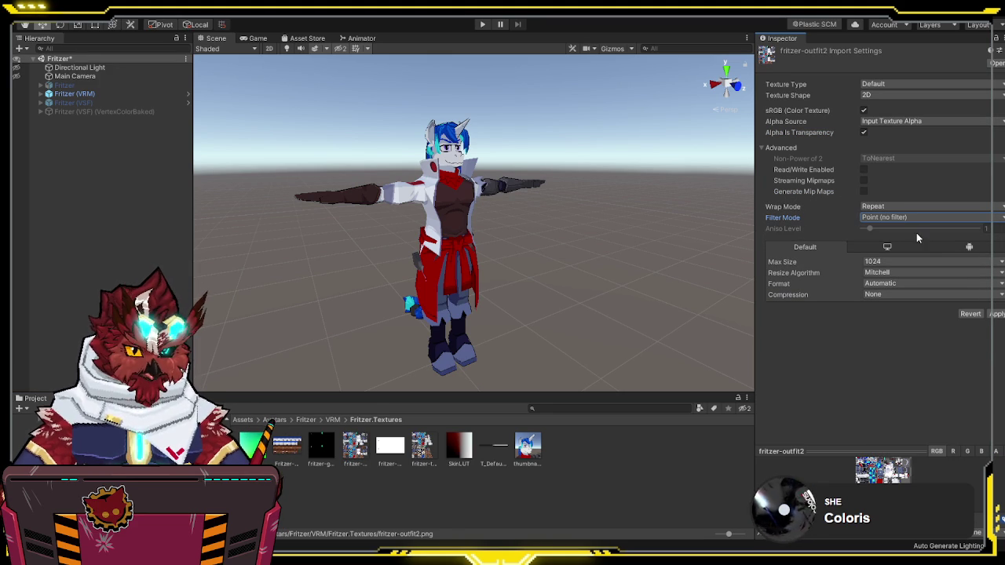
{"action": "left_click", "coordinate": [996, 314]}
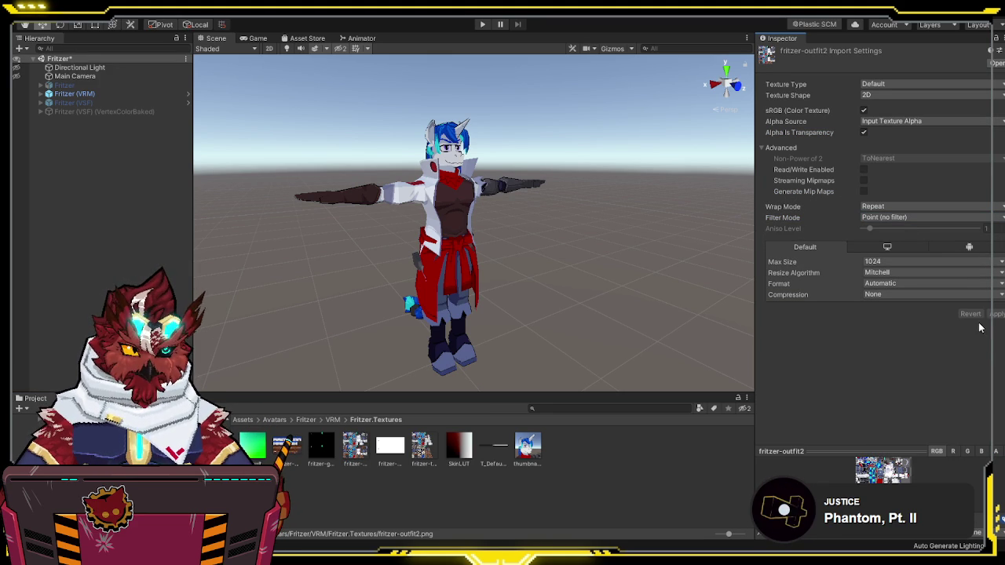
{"action": "left_click", "coordinate": [102, 455]}
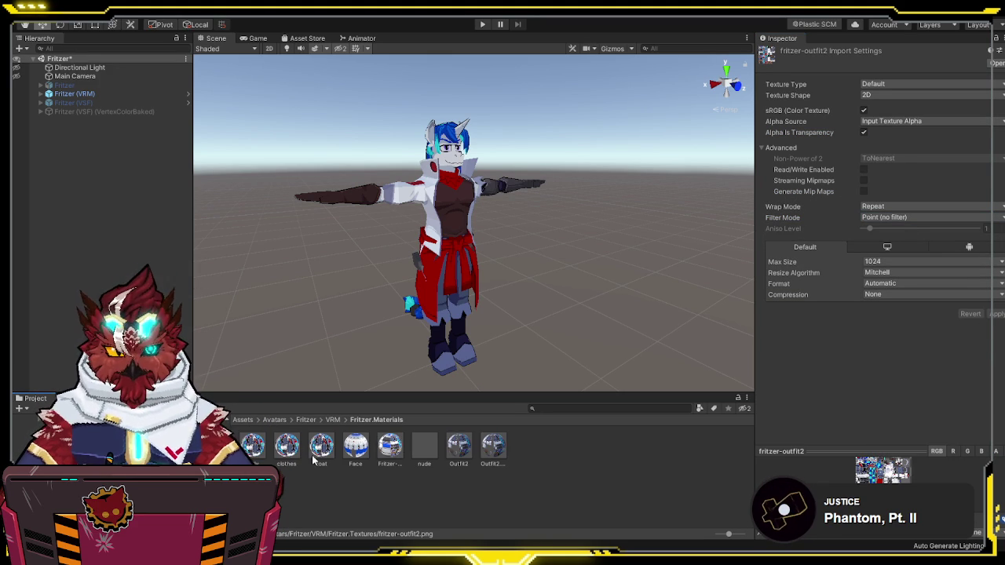
Step: Set the Outfit2 and Outfit2.BF materials to VRM/MToon with Cutout rendering and a white shade colour
{"action": "left_click", "coordinate": [493, 447]}
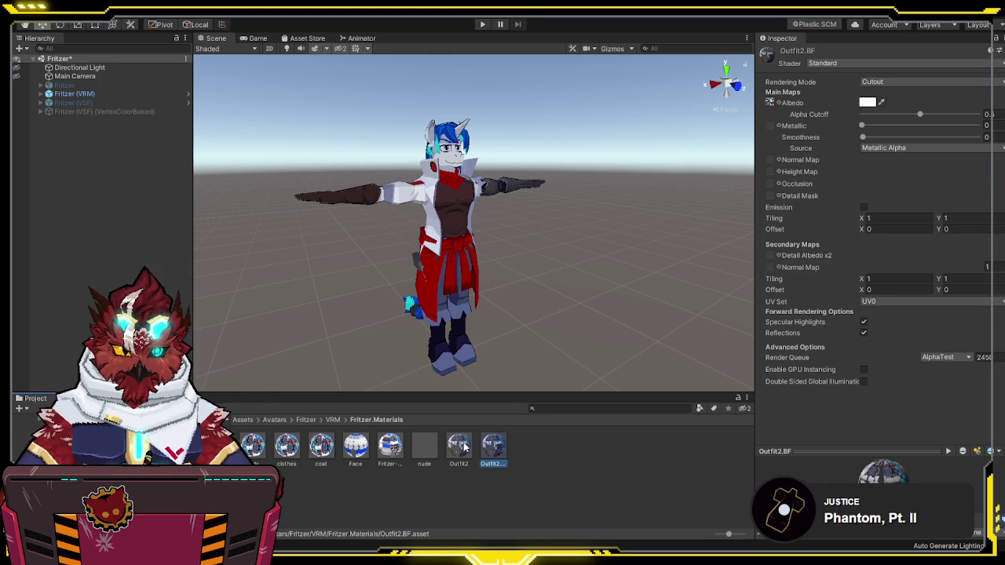
{"action": "left_click", "coordinate": [463, 446], "text": "ctrl"}
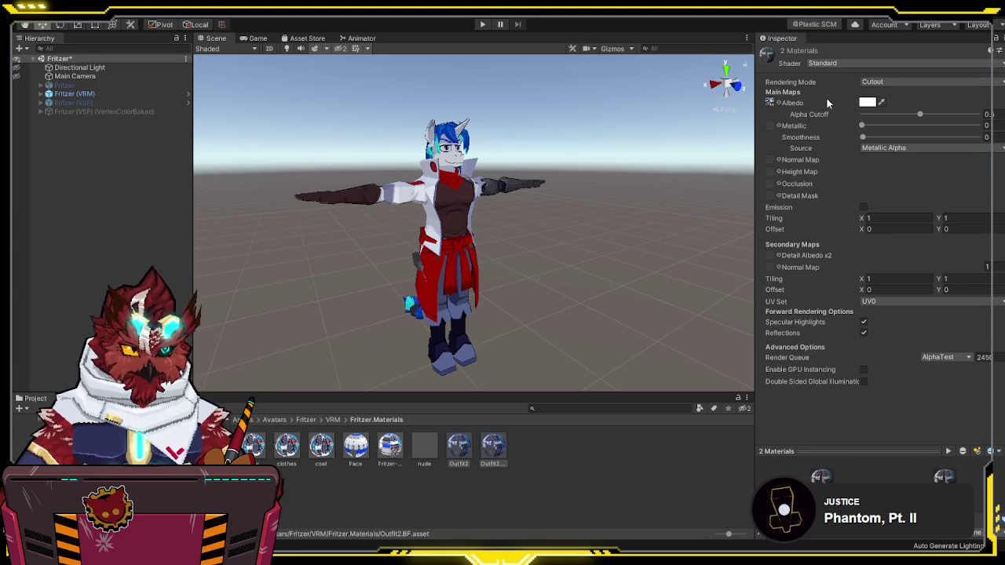
{"action": "key", "text": "ctrl+z"}
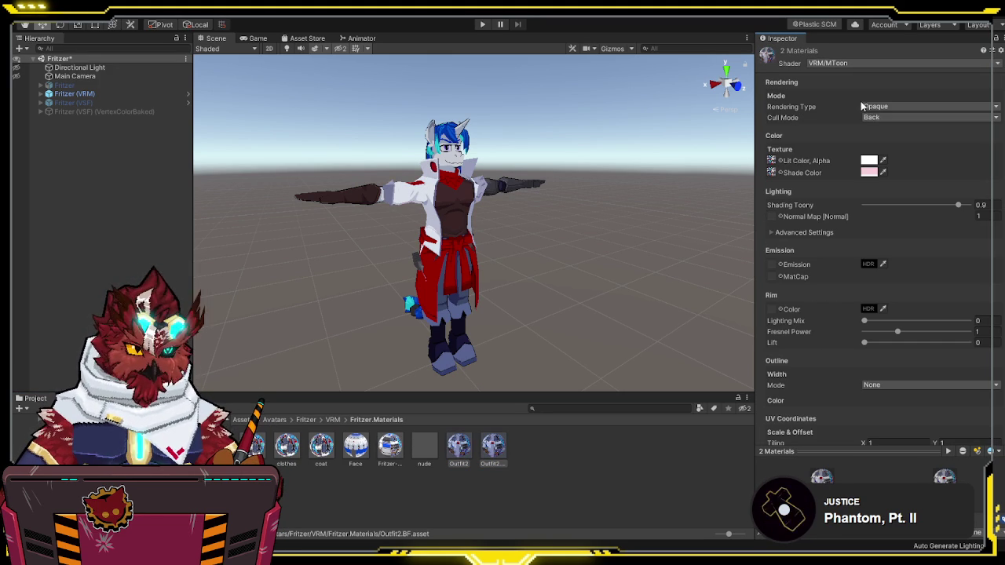
{"action": "left_click", "coordinate": [883, 106]}
{"action": "left_click", "coordinate": [886, 119]}
{"action": "left_click", "coordinate": [883, 173]}
{"action": "left_click", "coordinate": [868, 160]}
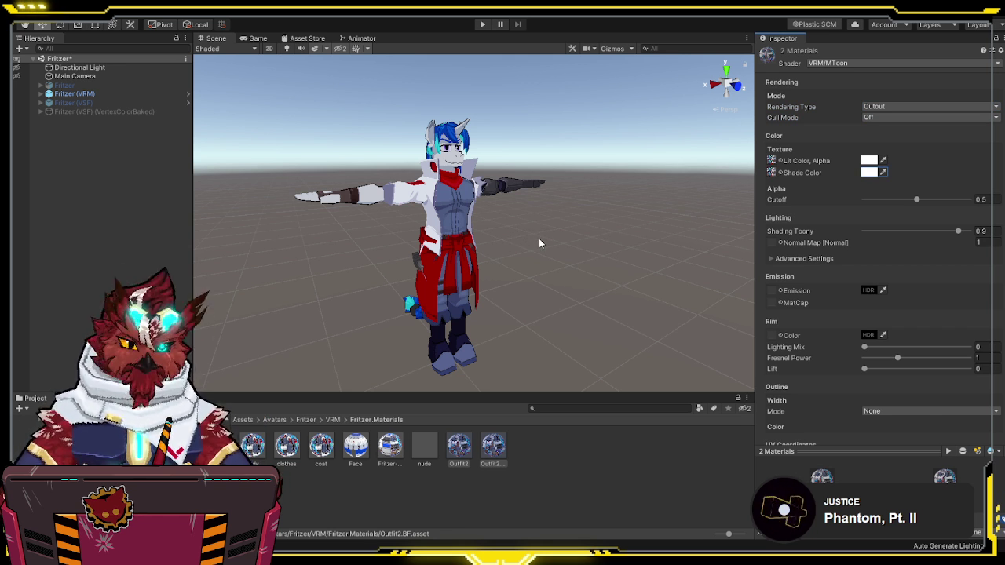
Step: Assign the nude material to the Nude mesh and the clothes material to Outfit1
{"action": "left_click", "coordinate": [42, 94]}
{"action": "left_click", "coordinate": [78, 137]}
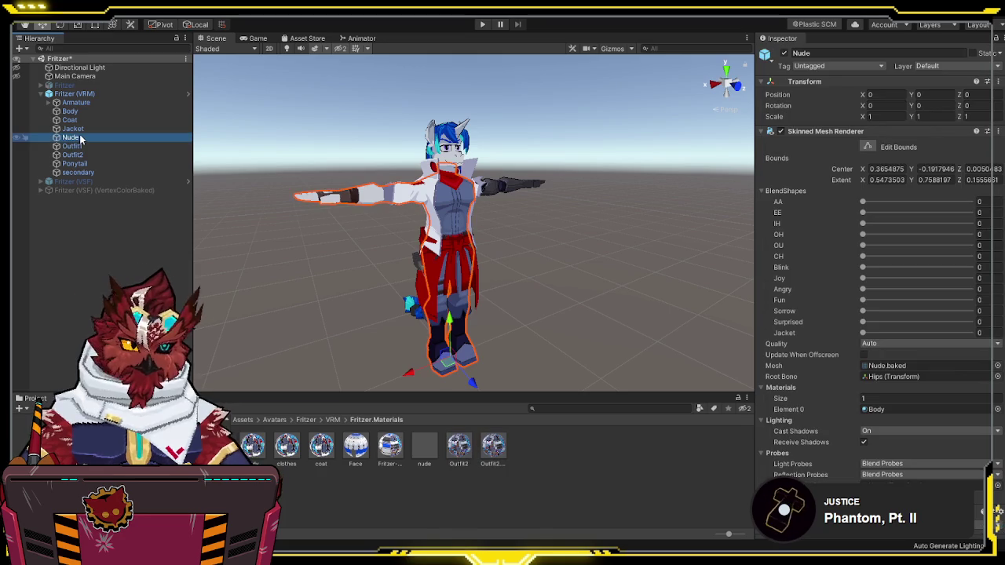
{"action": "mouse_move", "coordinate": [421, 448]}
{"action": "left_mouse_down"}
{"action": "mouse_move", "coordinate": [731, 410]}
{"action": "mouse_move", "coordinate": [890, 410]}
{"action": "left_mouse_up"}
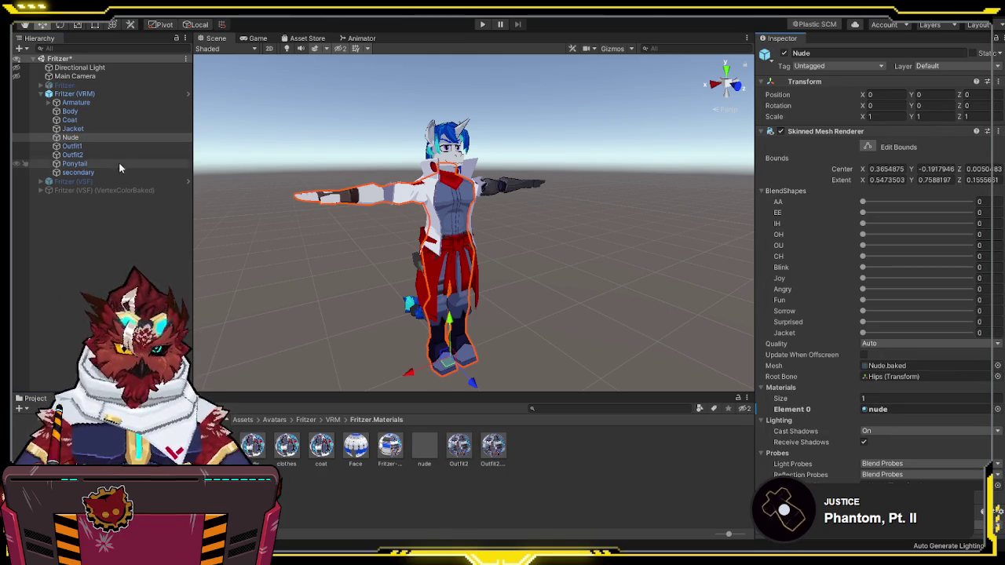
{"action": "left_click", "coordinate": [105, 146]}
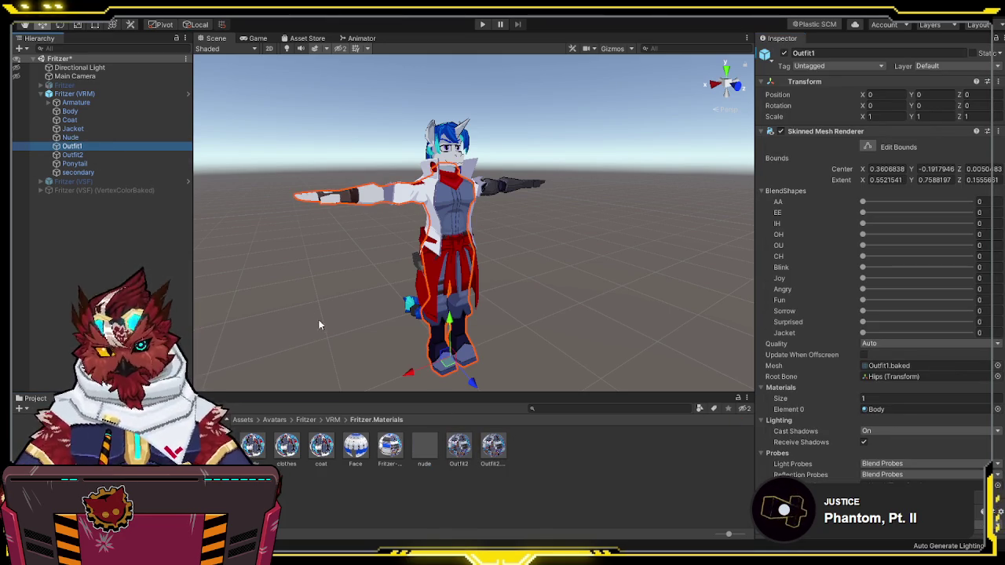
{"action": "mouse_move", "coordinate": [287, 445]}
{"action": "left_mouse_down"}
{"action": "mouse_move", "coordinate": [862, 391]}
{"action": "mouse_move", "coordinate": [901, 400]}
{"action": "mouse_move", "coordinate": [896, 415]}
{"action": "left_mouse_up"}
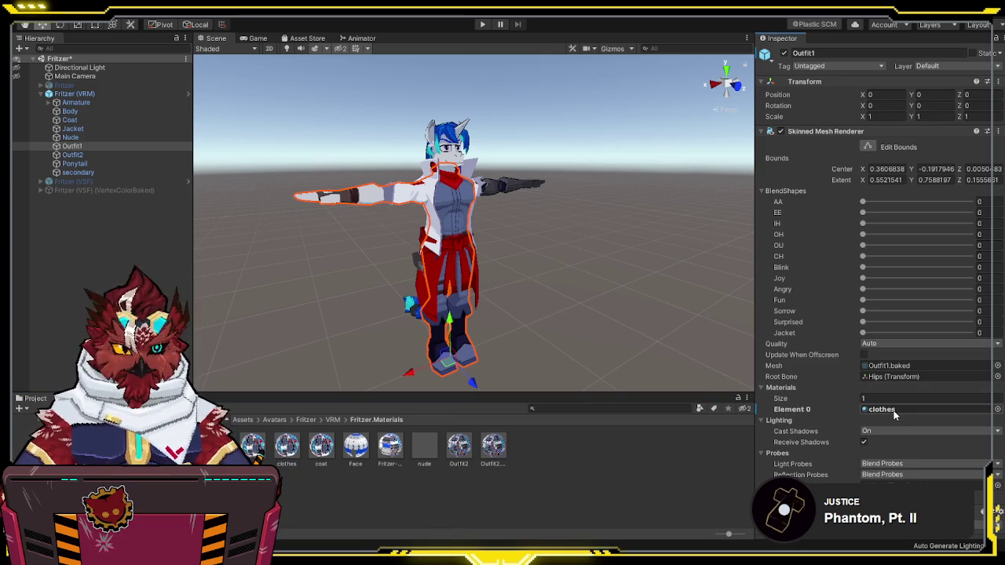
Step: Check the materials on the Nude, Outfit2 and Ponytail meshes, locating Ponytail's Body material
{"action": "left_click", "coordinate": [432, 443]}
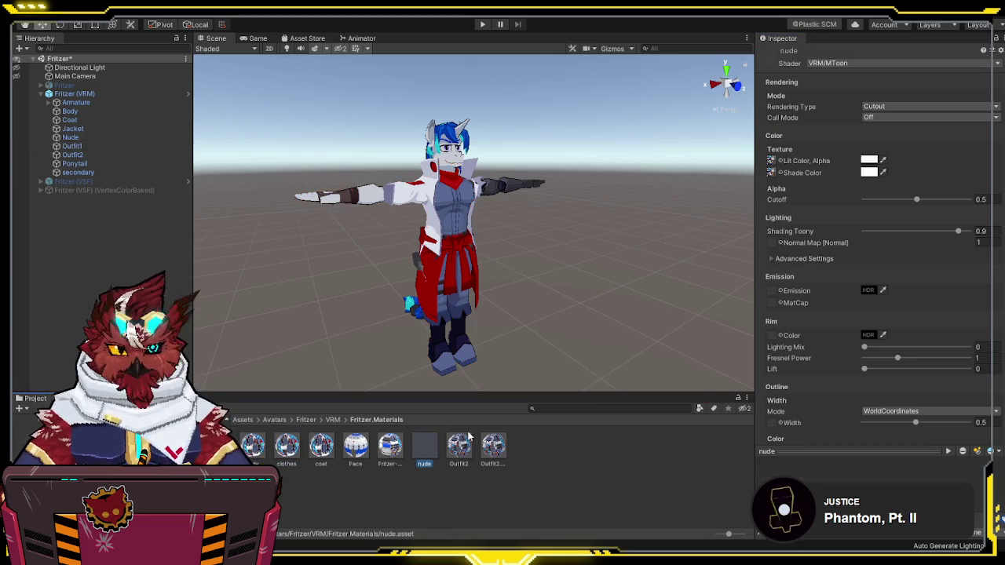
{"action": "left_click", "coordinate": [70, 138]}
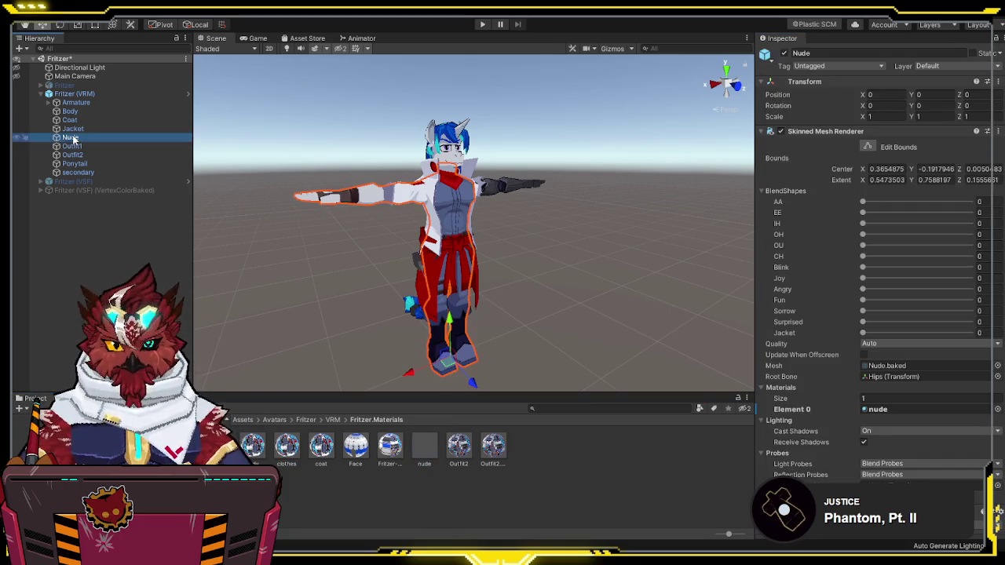
{"action": "left_click", "coordinate": [910, 409]}
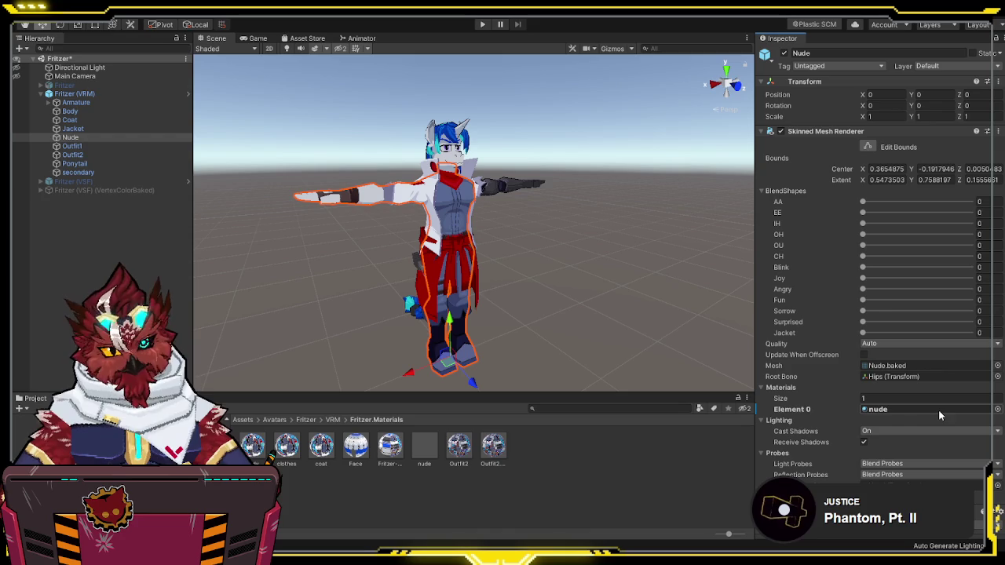
{"action": "left_click", "coordinate": [92, 154]}
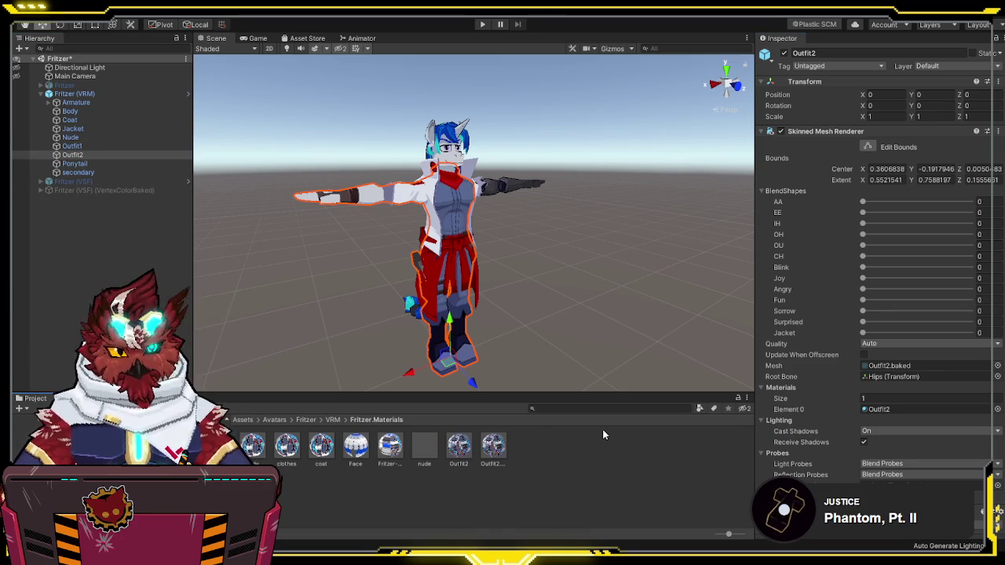
{"action": "left_click", "coordinate": [78, 164]}
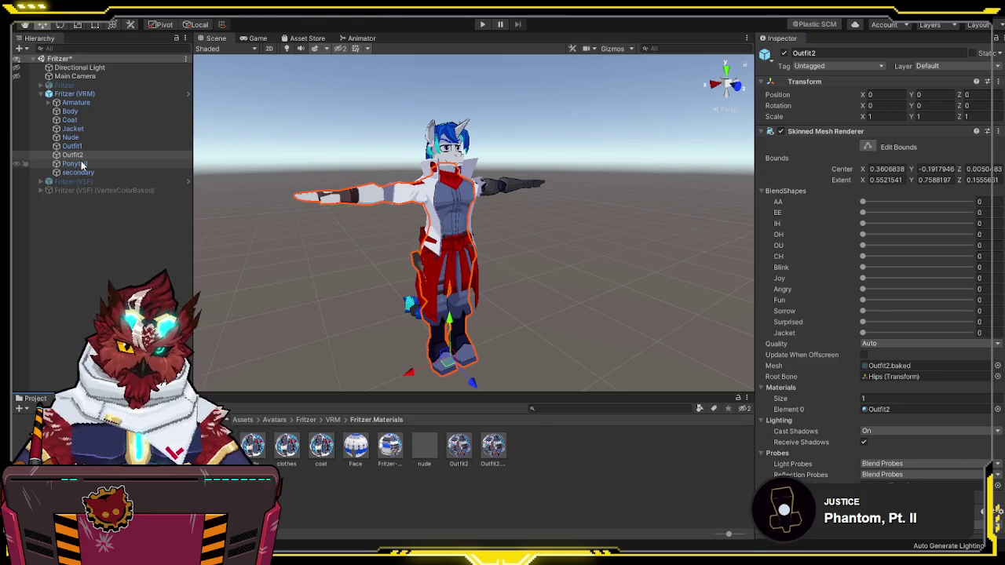
{"action": "left_click", "coordinate": [886, 453]}
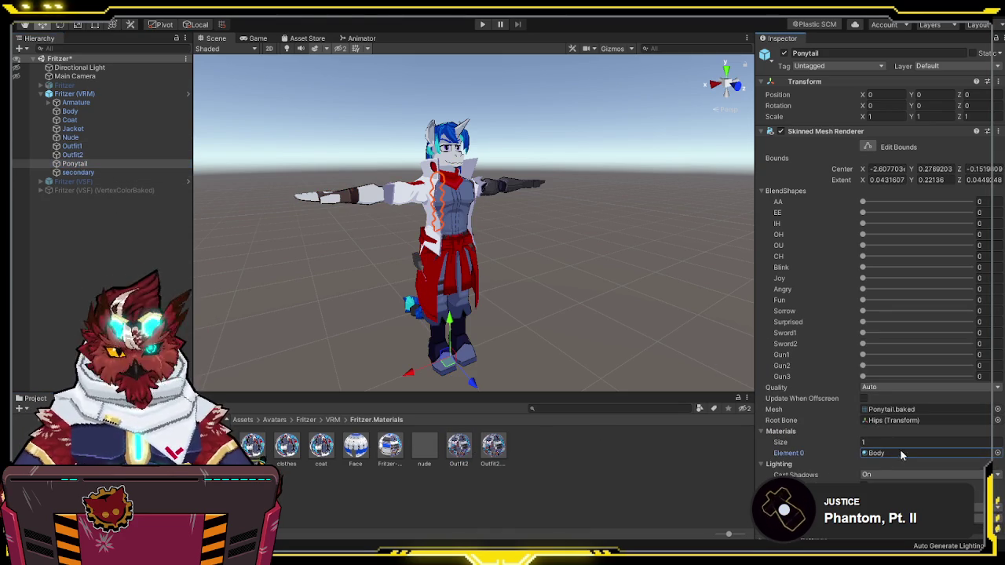
Step: Duplicate the Body material as Ponytail and assign it to the Ponytail mesh
{"action": "left_click", "coordinate": [253, 445]}
{"action": "key", "text": "ctrl+d"}
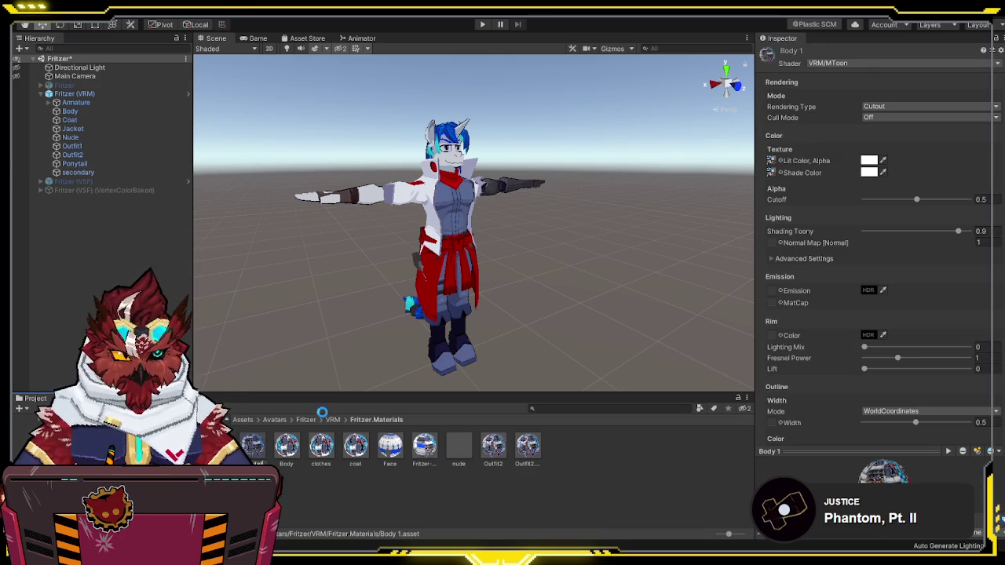
{"action": "key", "text": "Return"}
{"action": "left_click", "coordinate": [116, 165]}
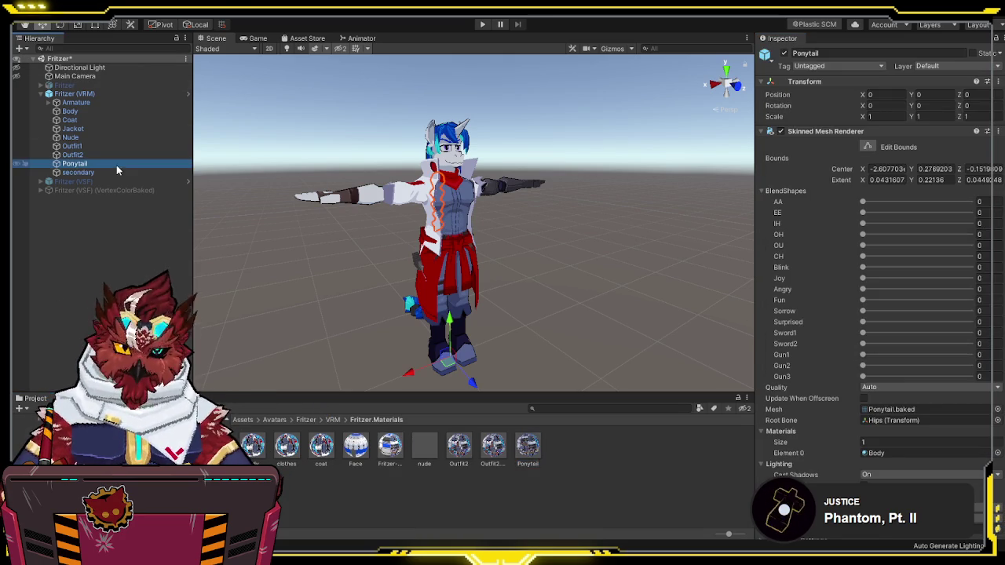
{"action": "left_click_drag", "start_coordinate": [894, 413], "coordinate": [892, 454]}
{"action": "left_click", "coordinate": [761, 192]}
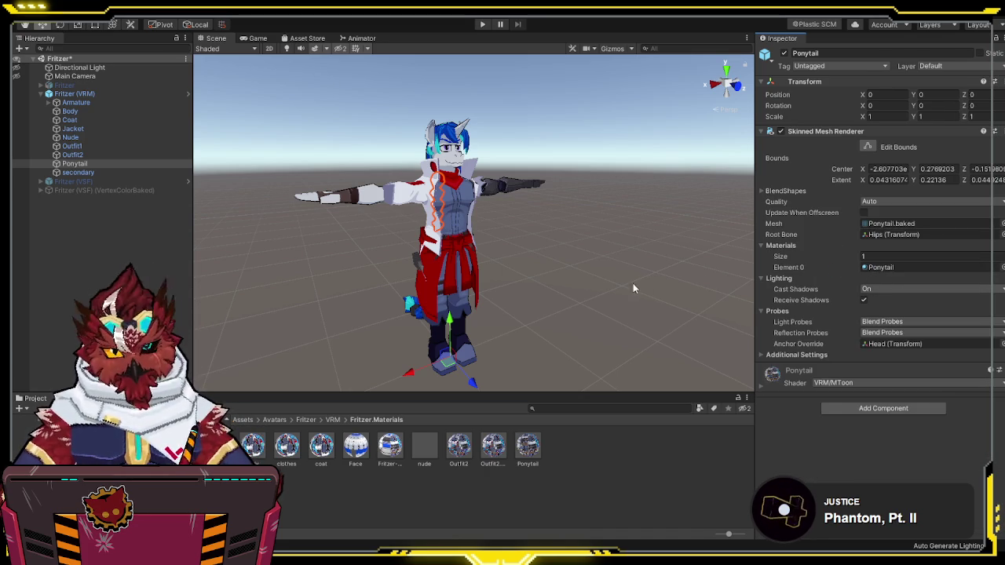
Step: Name the material 'Outfit2 Base', assign it to the Outfit2 mesh, and open Fritzer.BlendShapes
{"action": "left_click", "coordinate": [82, 128]}
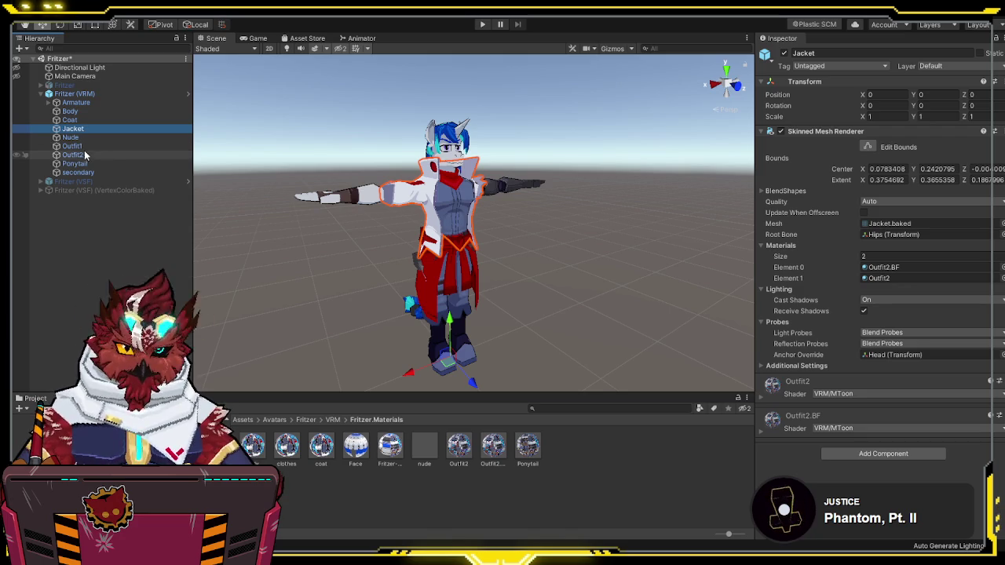
{"action": "left_click", "coordinate": [81, 154]}
{"action": "left_click", "coordinate": [460, 449]}
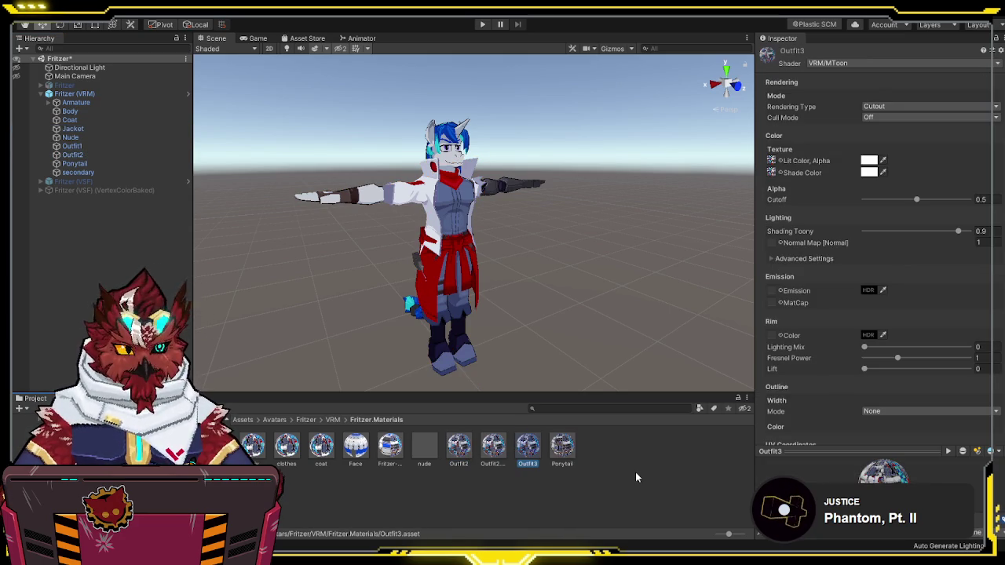
{"action": "type", "text": "Outfit"}
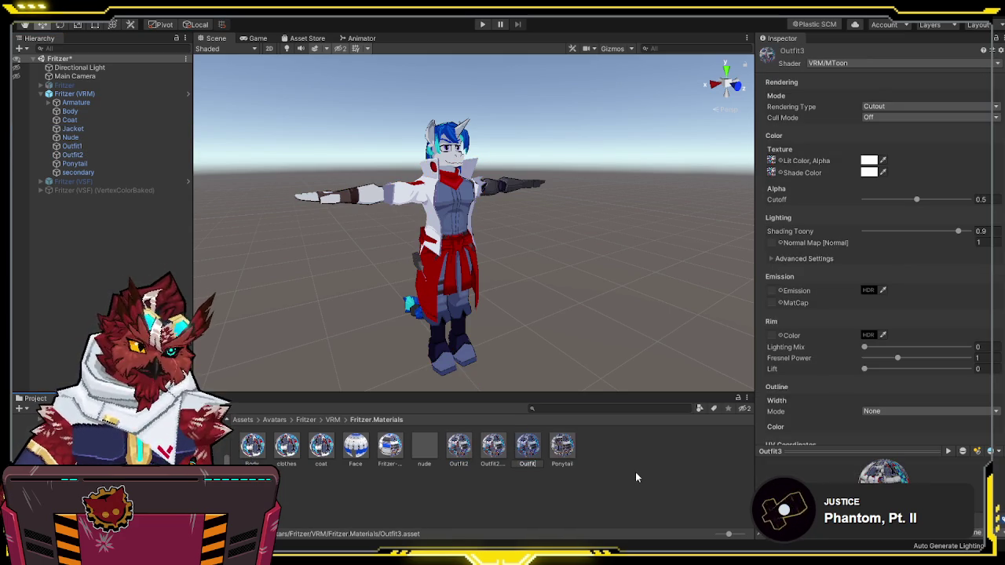
{"action": "type", "text": "2 Base"}
{"action": "key", "text": "Return"}
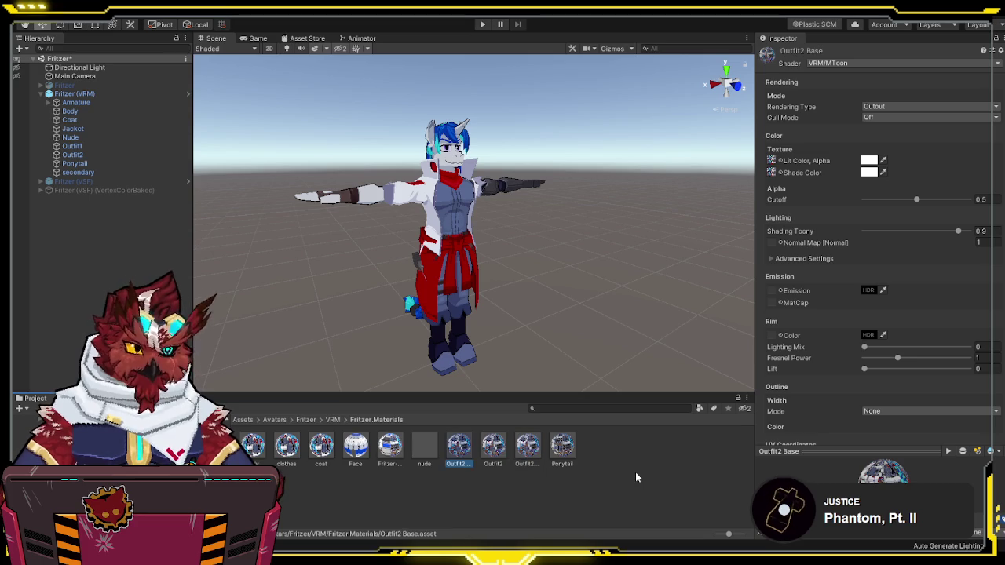
{"action": "left_click", "coordinate": [72, 154]}
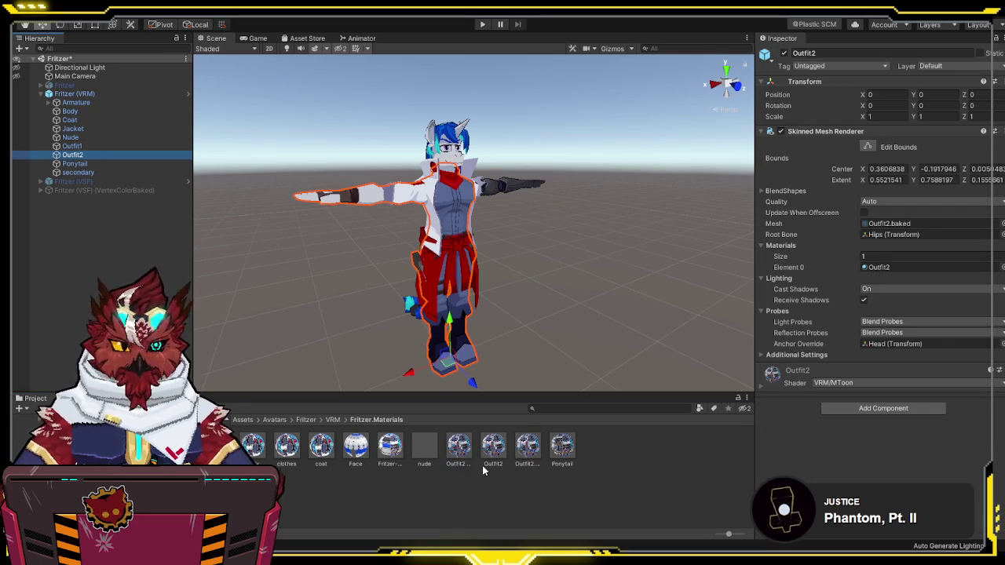
{"action": "left_click_drag", "start_coordinate": [458, 447], "coordinate": [903, 267]}
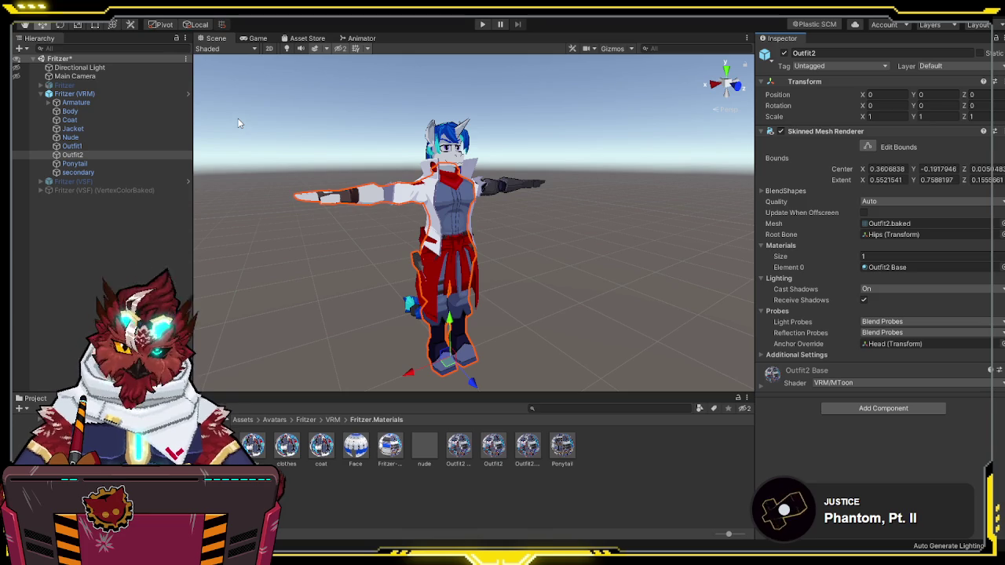
{"action": "left_click", "coordinate": [212, 451]}
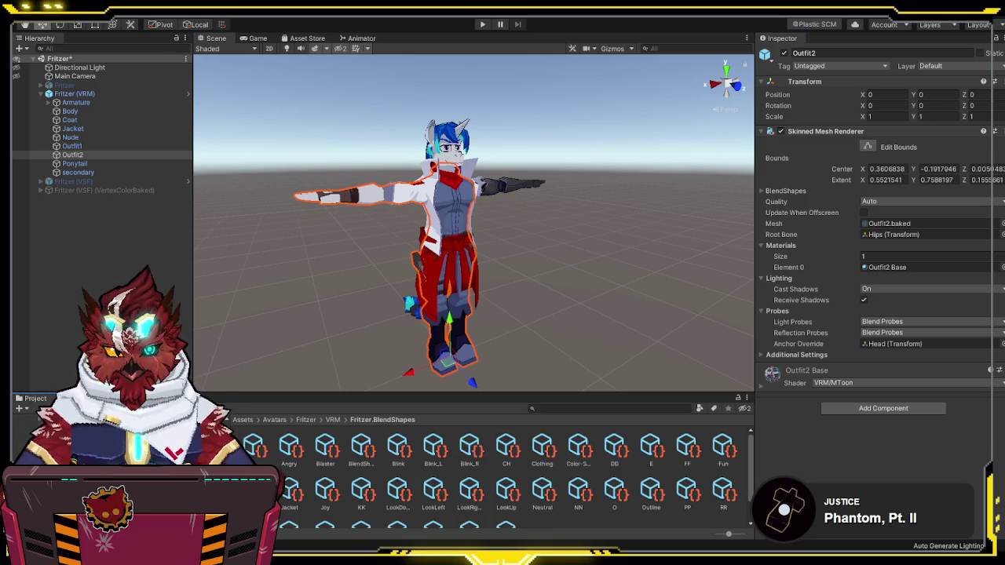
Step: In the avatar's BlendShape asset, rename the Clothing clip to 'Nude'
{"action": "left_click", "coordinate": [361, 449]}
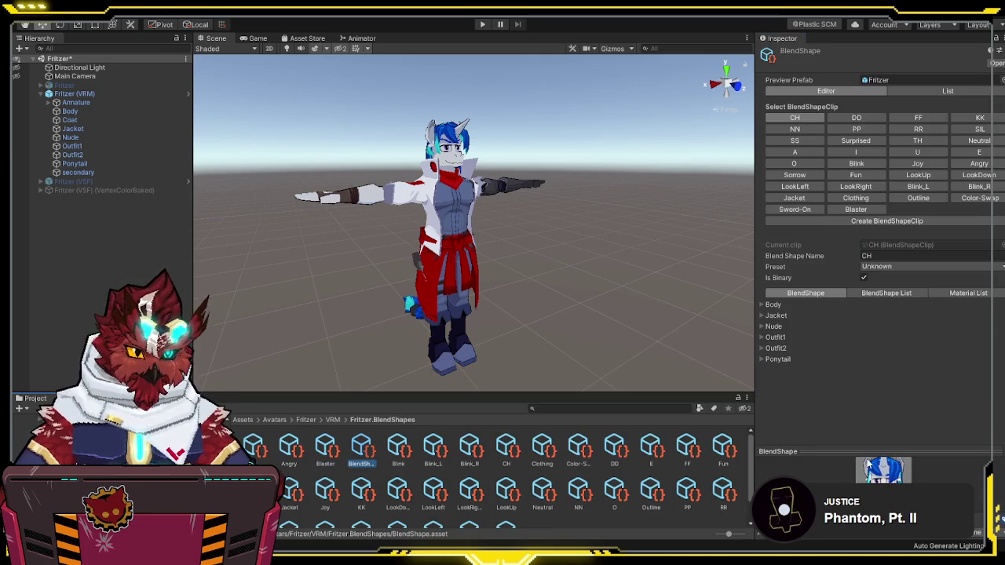
{"action": "mouse_move", "coordinate": [877, 450]}
{"action": "left_mouse_down"}
{"action": "mouse_move", "coordinate": [895, 351]}
{"action": "mouse_move", "coordinate": [905, 380]}
{"action": "left_mouse_up"}
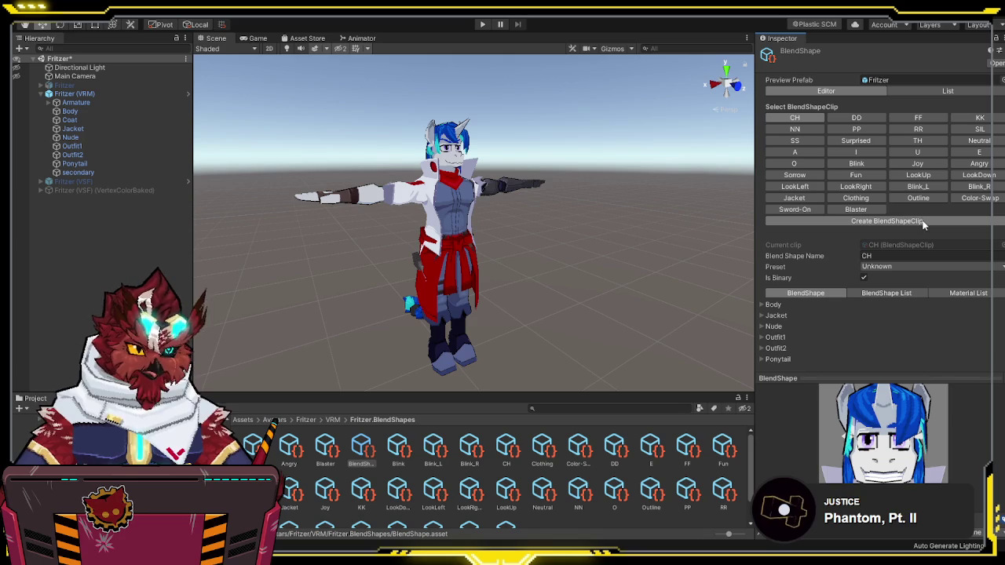
{"action": "left_click", "coordinate": [856, 198]}
{"action": "left_click", "coordinate": [894, 256]}
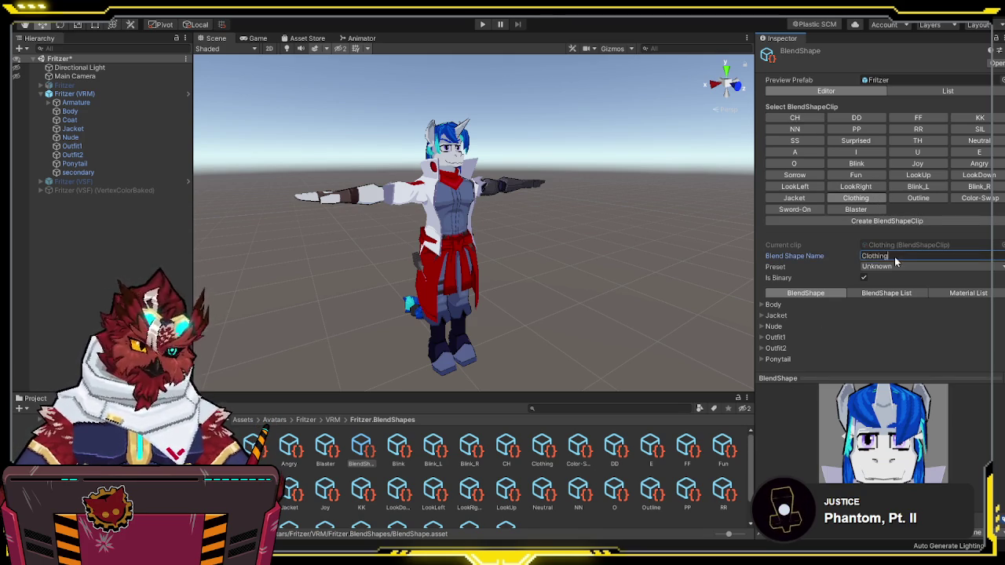
{"action": "type", "text": "Nude"}
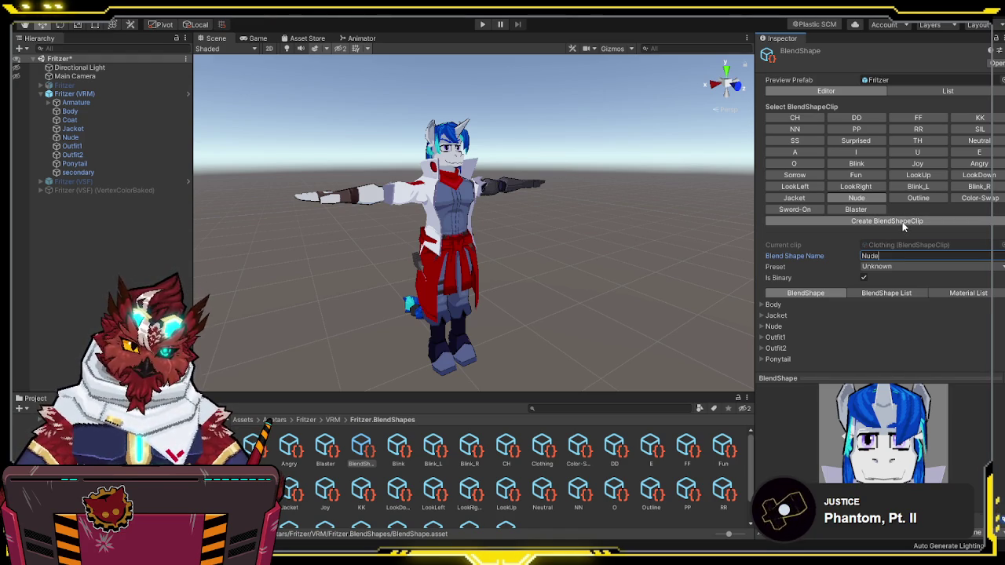
Step: Create the new Outfit 2 blendshape clip and show its empty material list
{"action": "left_click", "coordinate": [891, 222]}
{"action": "left_click", "coordinate": [917, 209]}
{"action": "scroll", "coordinate": [903, 448], "scroll_direction": "down", "scroll_amount": 3}
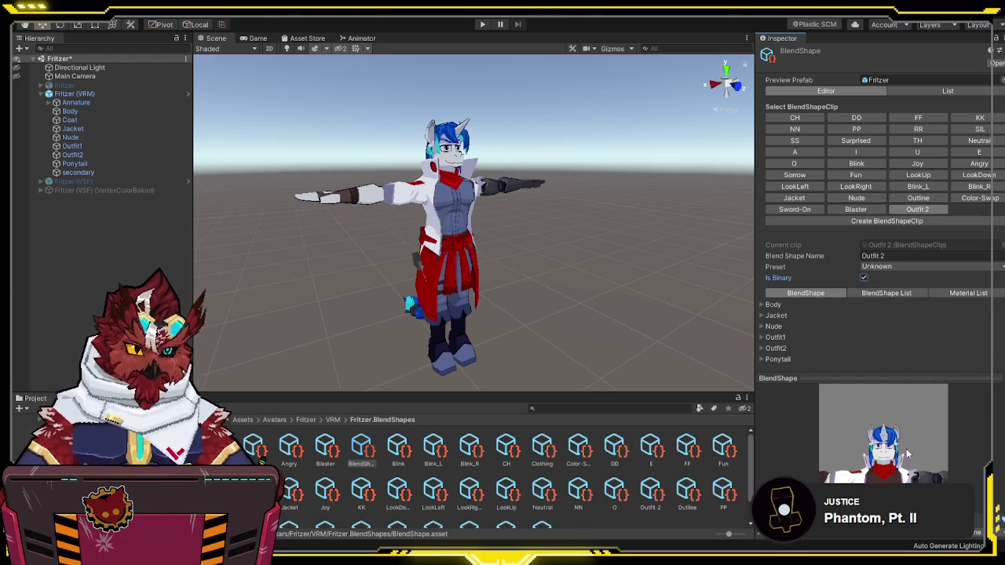
{"action": "left_click_drag", "start_coordinate": [917, 465], "coordinate": [913, 424]}
{"action": "left_click", "coordinate": [971, 295]}
{"action": "scroll", "coordinate": [994, 322], "scroll_direction": "down", "scroll_amount": 1}
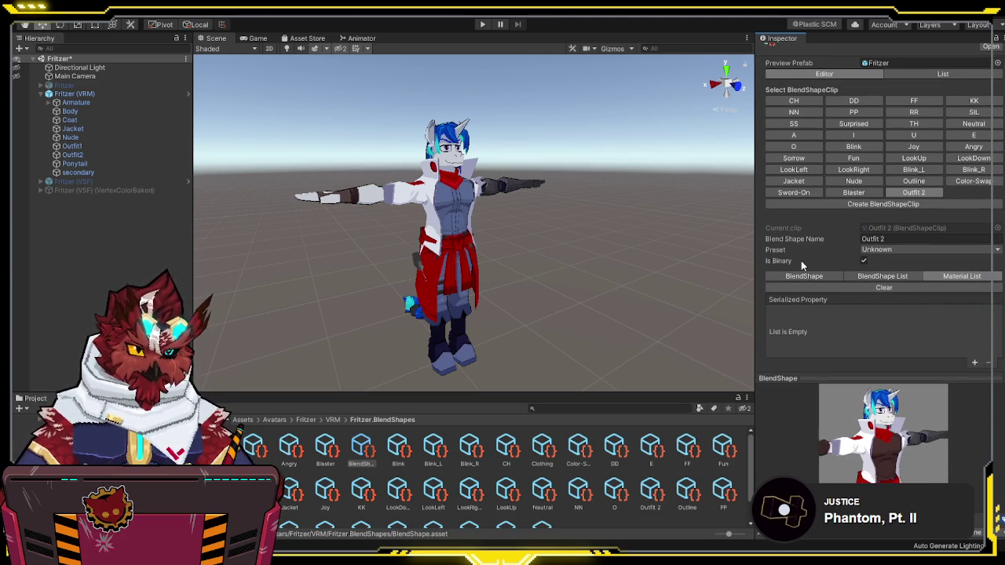
Step: Add _Color entries for Outfit2 Base and clothes to the Outfit 2 clip's material list
{"action": "left_click", "coordinate": [974, 363]}
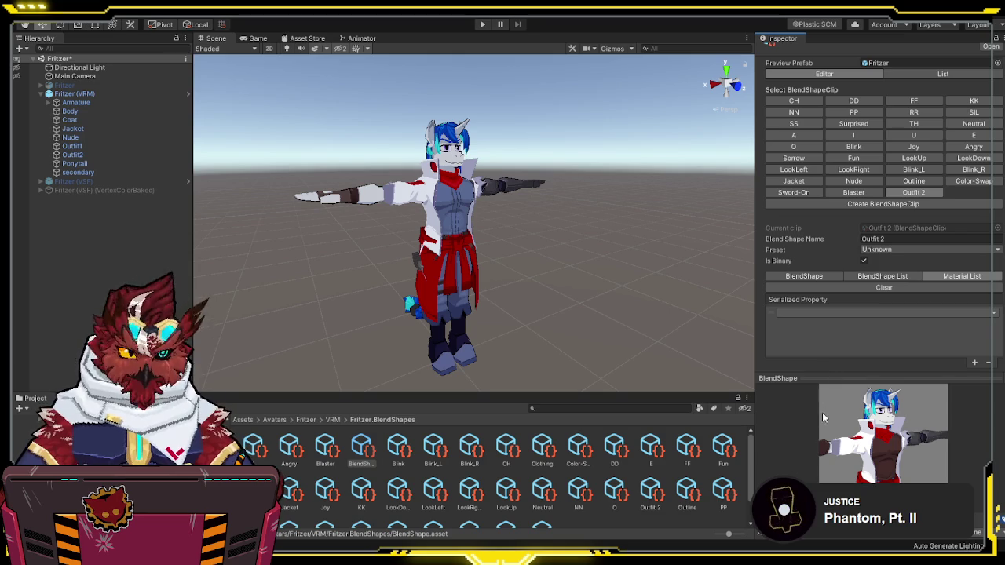
{"action": "left_click", "coordinate": [824, 134]}
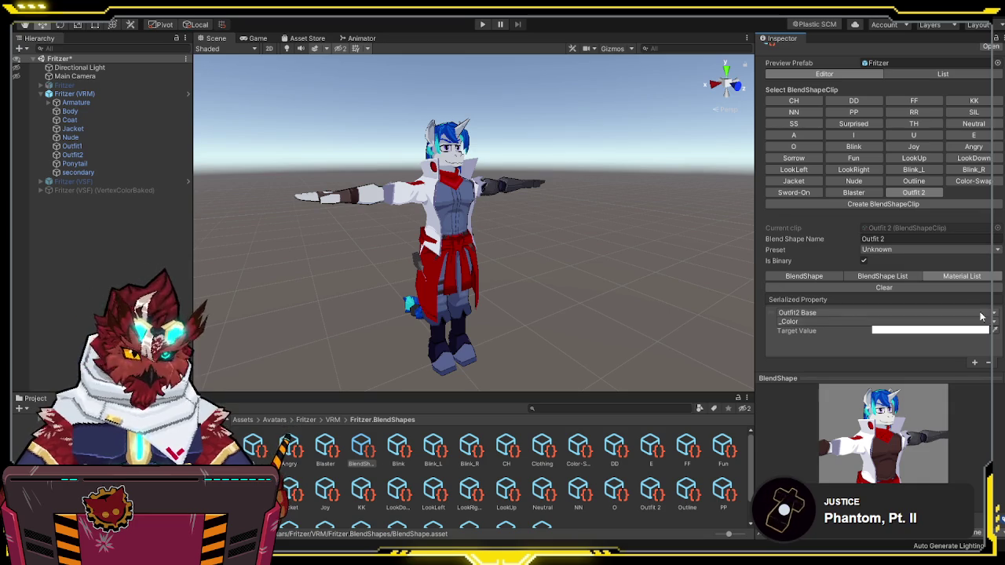
{"action": "left_click", "coordinate": [971, 363]}
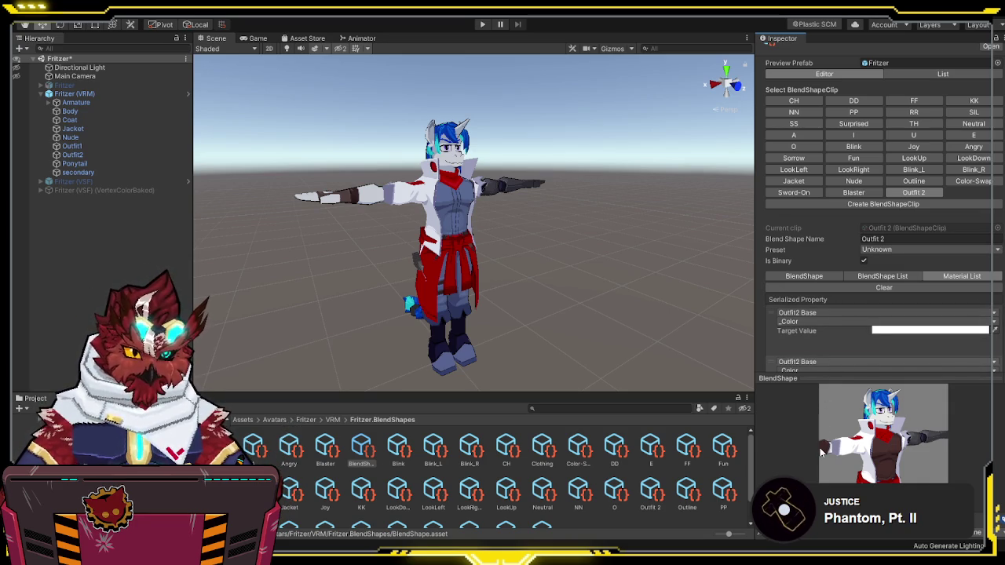
{"action": "scroll", "coordinate": [903, 314], "scroll_direction": "down", "scroll_amount": 2}
{"action": "left_click", "coordinate": [910, 313]}
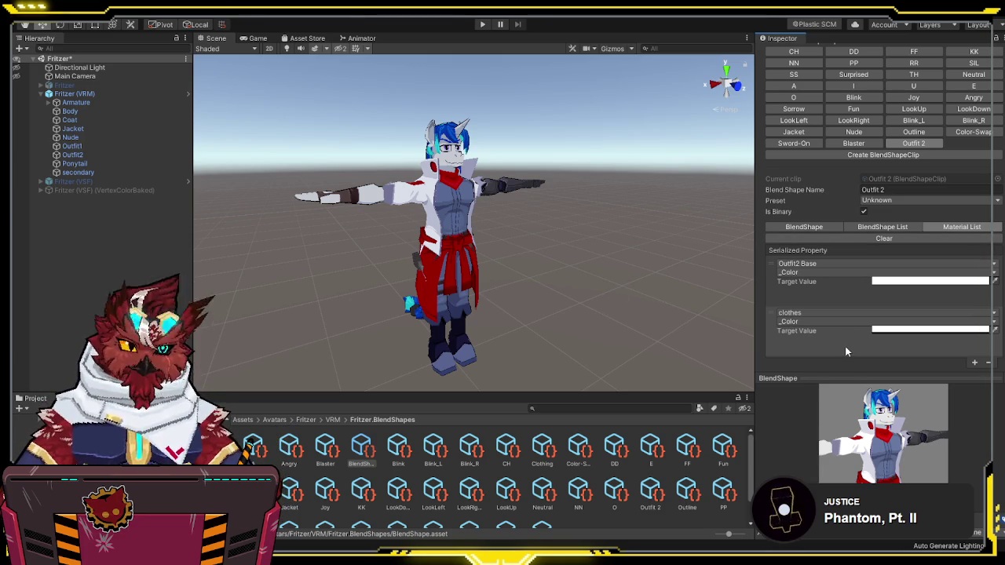
{"action": "left_click", "coordinate": [85, 130]}
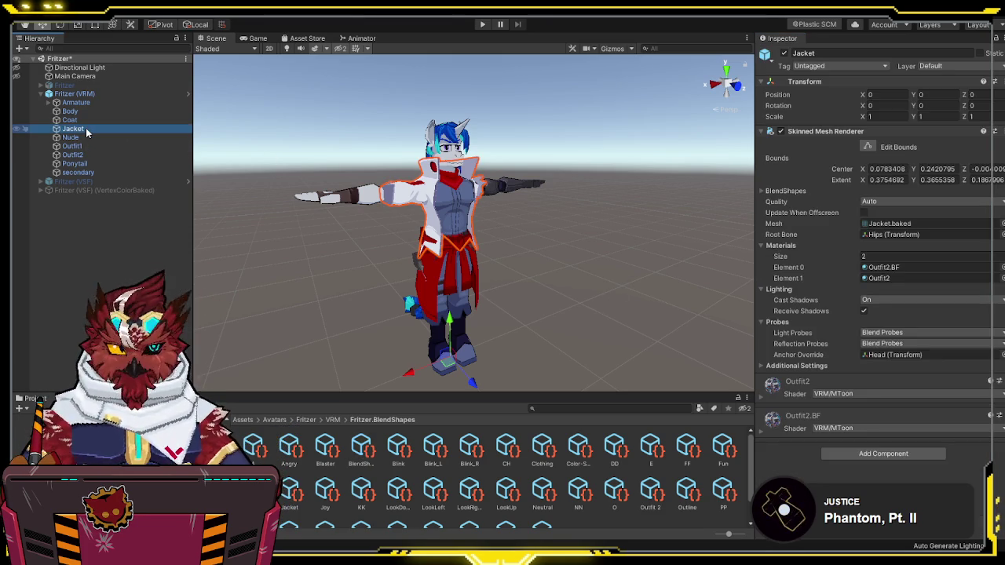
Step: Set Outfit2.BF and Outfit2 to Back cull mode with WorldCoordinates outlines
{"action": "left_click", "coordinate": [878, 267]}
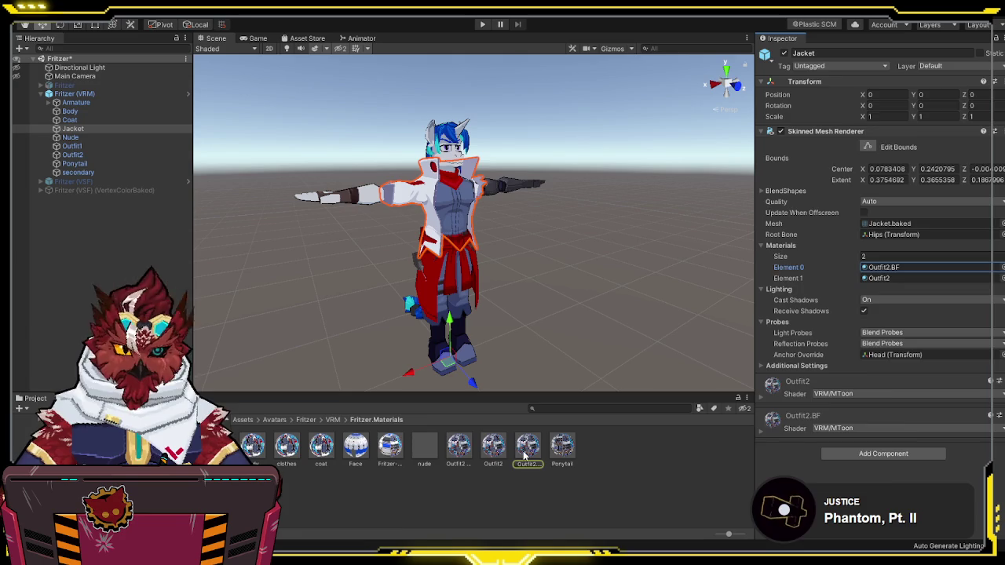
{"action": "left_click", "coordinate": [524, 454]}
{"action": "left_click", "coordinate": [493, 448], "text": "ctrl"}
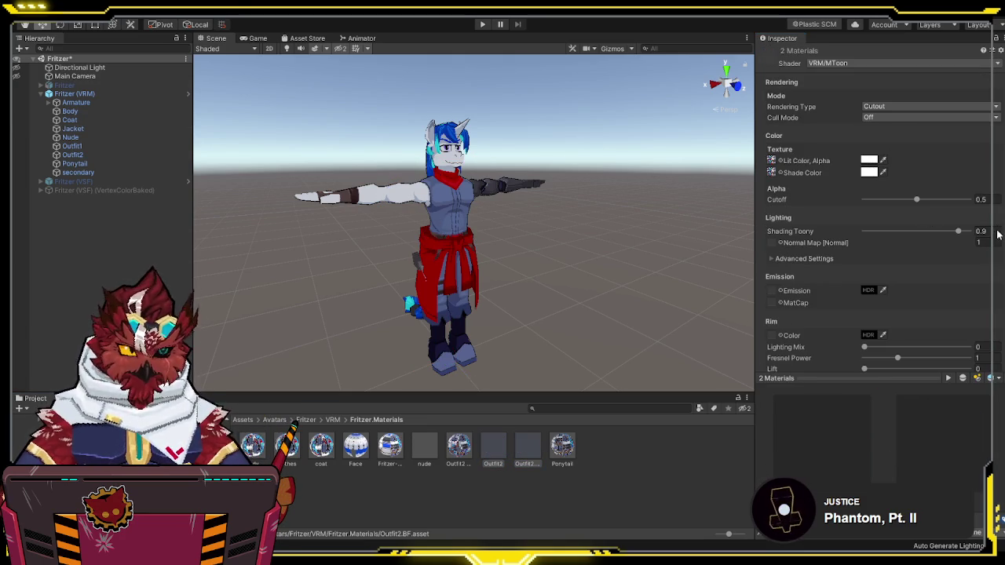
{"action": "scroll", "coordinate": [981, 267], "scroll_direction": "down", "scroll_amount": 5}
{"action": "scroll", "coordinate": [945, 333], "scroll_direction": "up", "scroll_amount": 5}
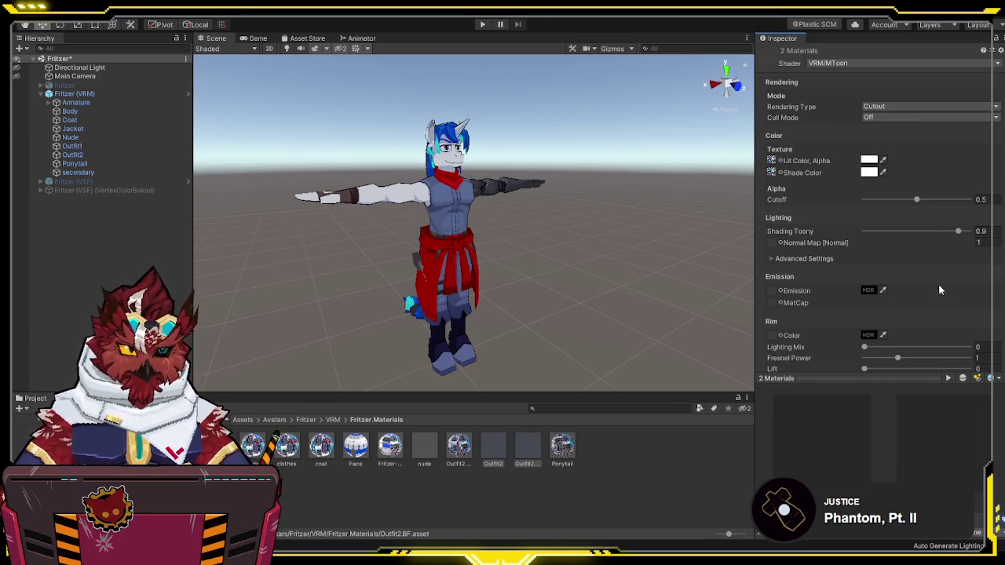
{"action": "left_click", "coordinate": [911, 117]}
{"action": "left_click", "coordinate": [885, 148]}
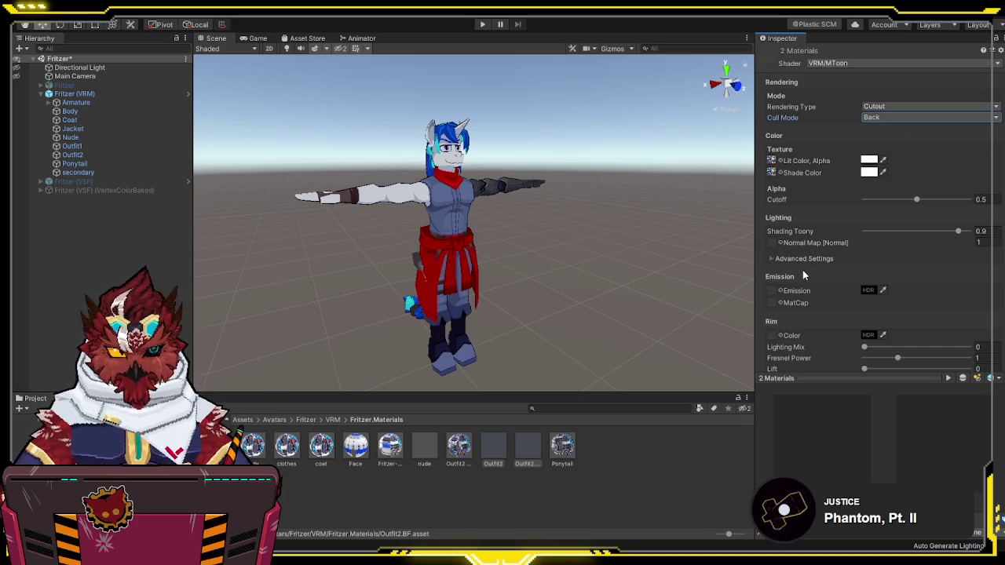
{"action": "scroll", "coordinate": [805, 274], "scroll_direction": "down", "scroll_amount": 5}
{"action": "left_click", "coordinate": [885, 215]}
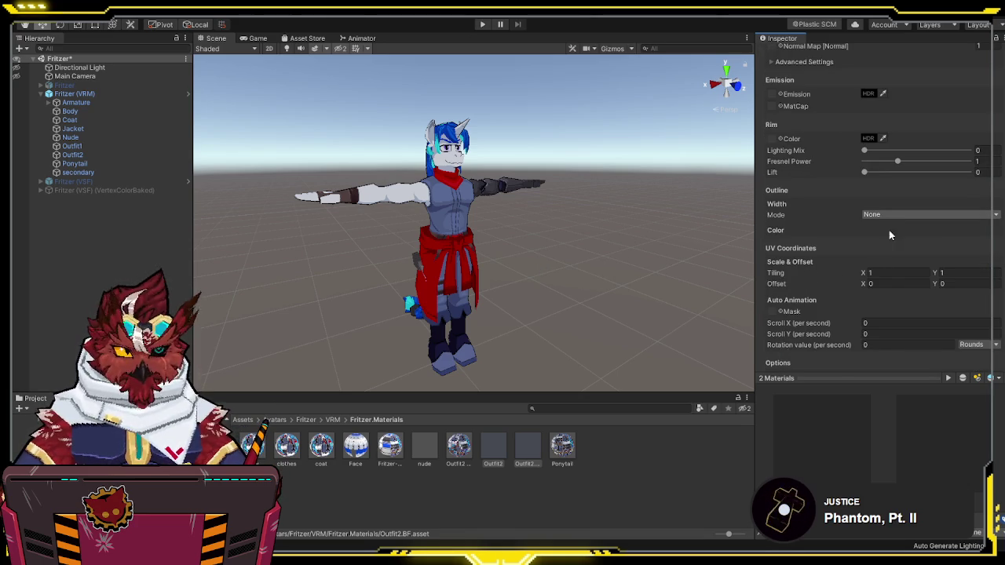
{"action": "left_click", "coordinate": [889, 229]}
Step: Set the Outfit2 Base material's outline mode to WorldCoordinates
{"action": "left_click", "coordinate": [424, 447]}
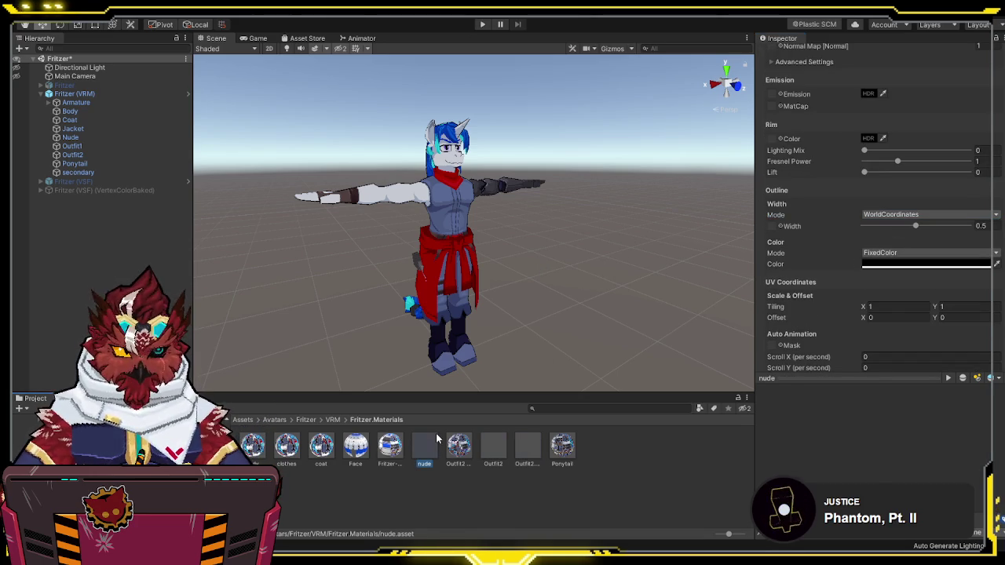
{"action": "left_click", "coordinate": [459, 448]}
{"action": "left_click", "coordinate": [895, 214]}
{"action": "left_click", "coordinate": [896, 241]}
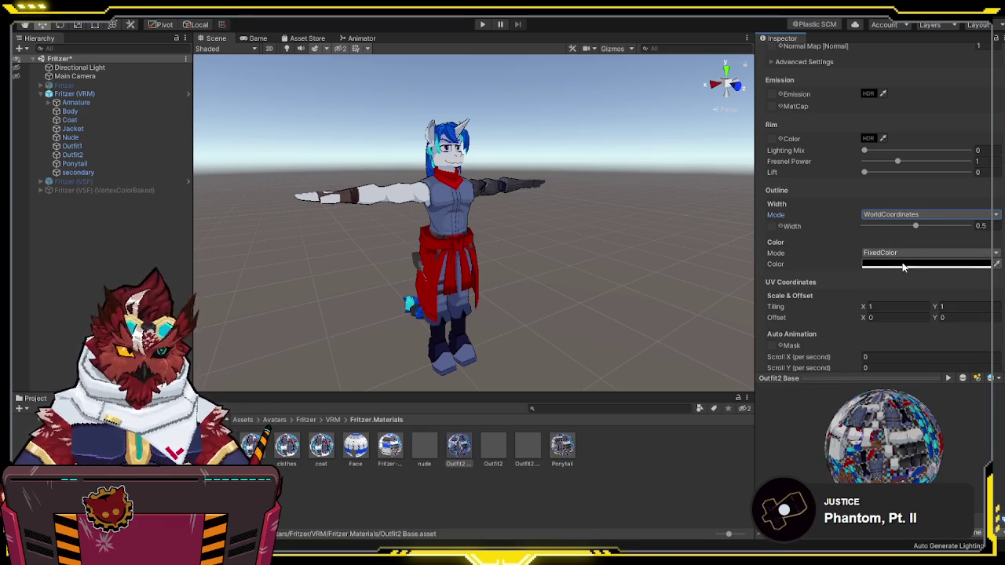
{"action": "scroll", "coordinate": [821, 273], "scroll_direction": "up", "scroll_amount": 5}
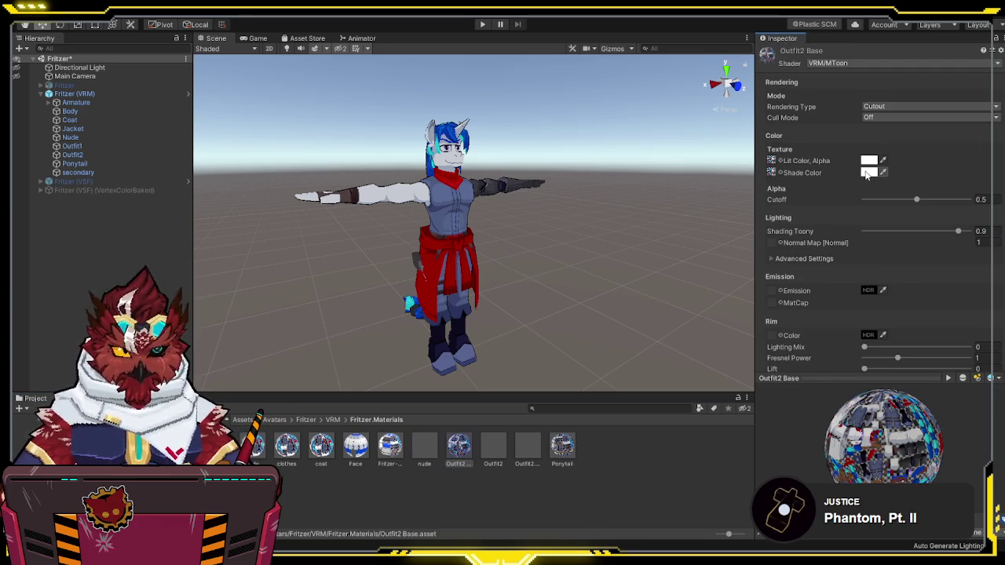
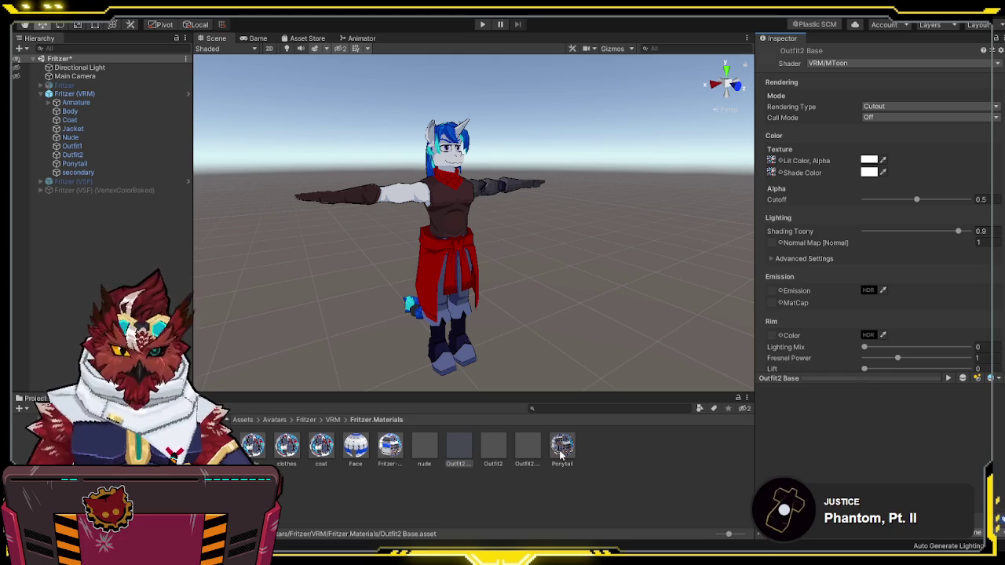
Step: Open the avatar's BlendShape editor from the Fritzer.BlendShapes folder
{"action": "left_click", "coordinate": [274, 463]}
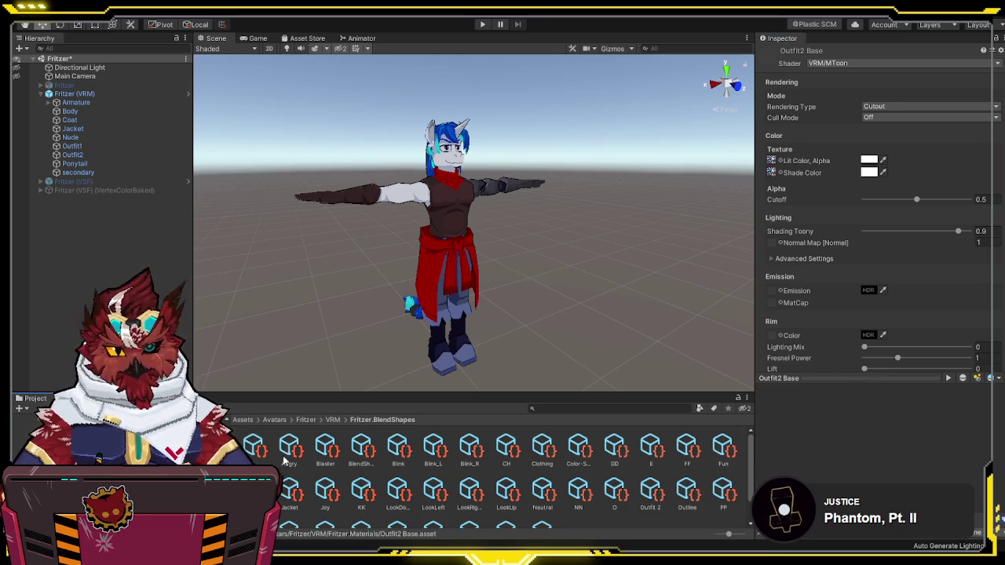
{"action": "left_click", "coordinate": [360, 448]}
{"action": "scroll", "coordinate": [913, 409], "scroll_direction": "down", "scroll_amount": 3}
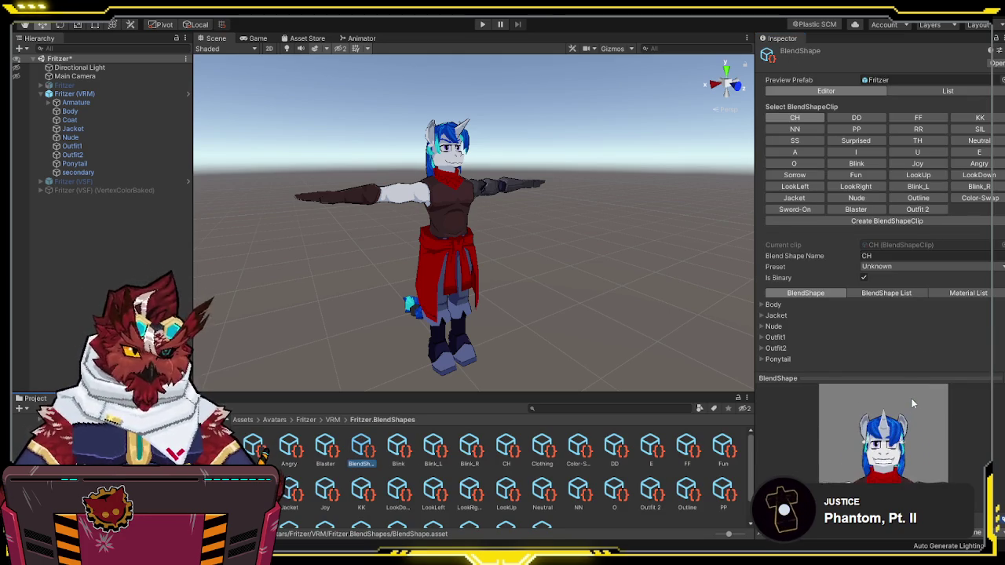
Step: Inspect which materials the Outfit 2 clip changes, then switch to the Jacket clip
{"action": "left_click", "coordinate": [917, 209]}
{"action": "left_click", "coordinate": [974, 292]}
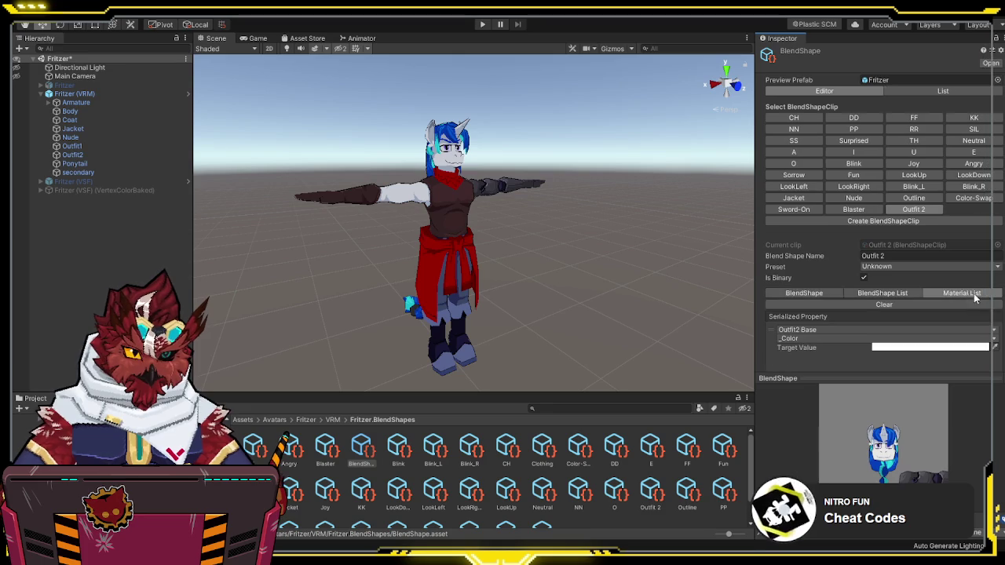
{"action": "scroll", "coordinate": [994, 346], "scroll_direction": "down", "scroll_amount": 2}
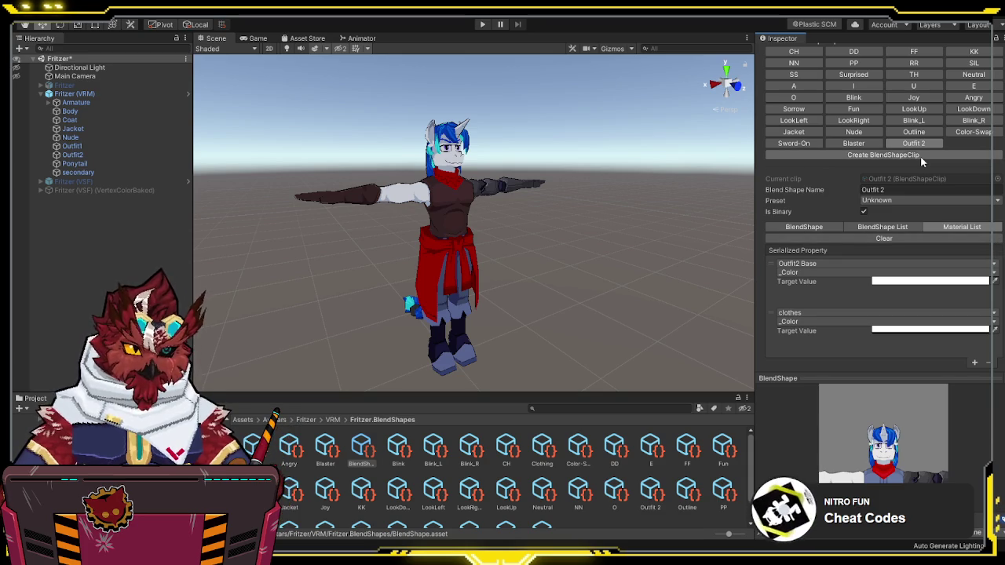
{"action": "left_click", "coordinate": [793, 132]}
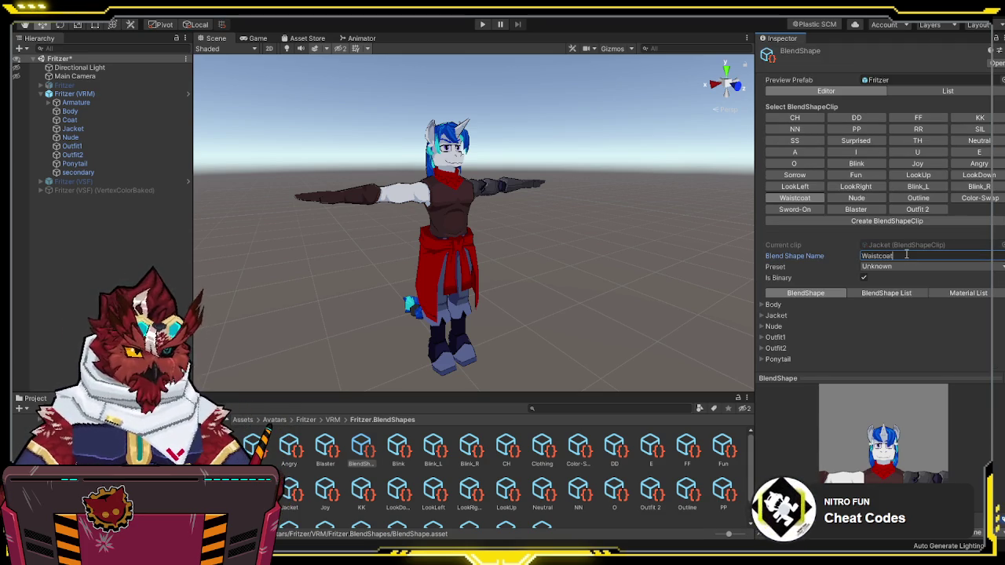
{"action": "type", "text": "Waistcoat"}
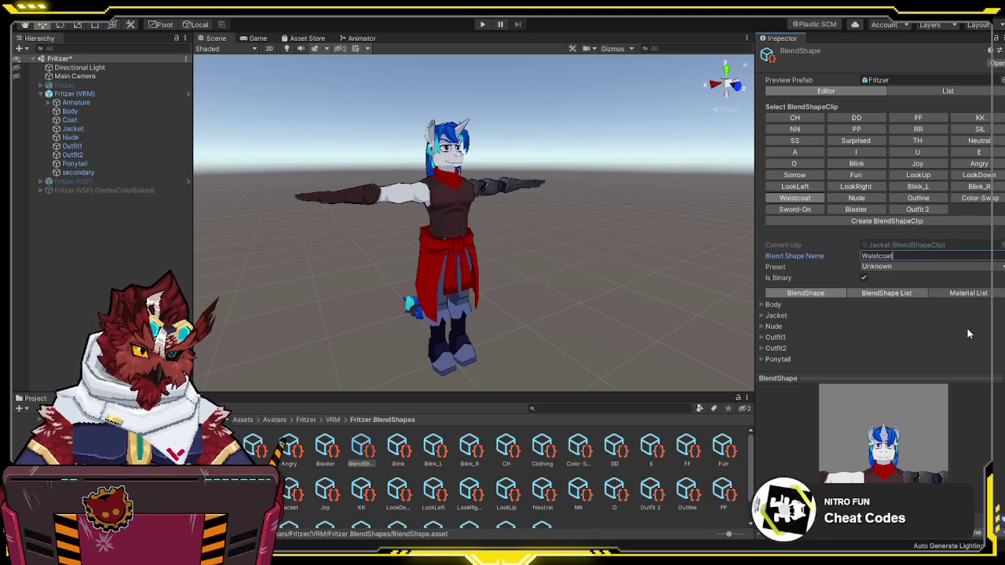
Step: Review the Jacket clip's Material List and pick a material property
{"action": "left_click", "coordinate": [968, 294]}
{"action": "scroll", "coordinate": [989, 317], "scroll_direction": "down", "scroll_amount": 1}
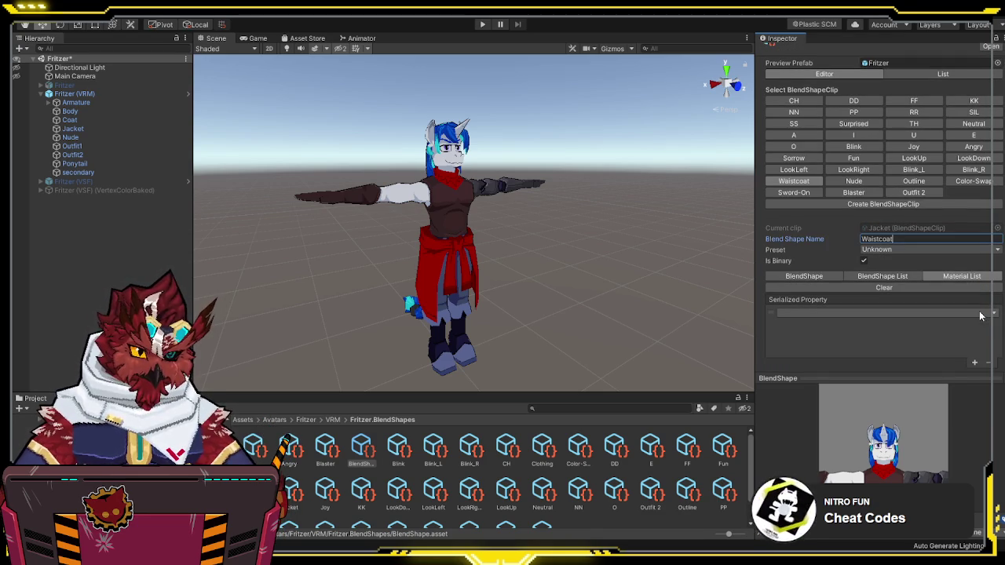
{"action": "left_click", "coordinate": [979, 315]}
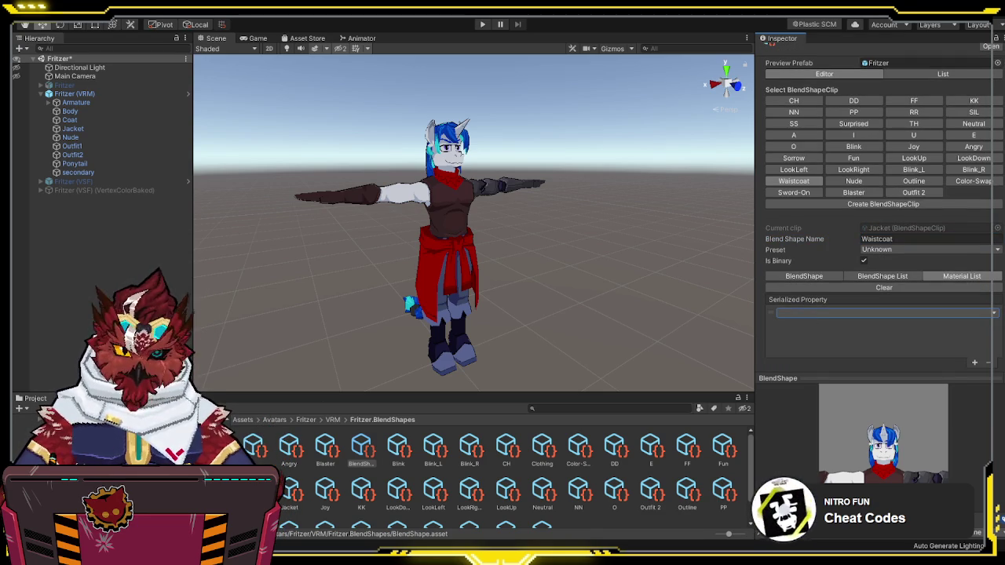
Step: Assign the coat material to the Coat mesh's Materials Element 0, replacing Body
{"action": "left_click", "coordinate": [83, 129]}
{"action": "left_click", "coordinate": [85, 121]}
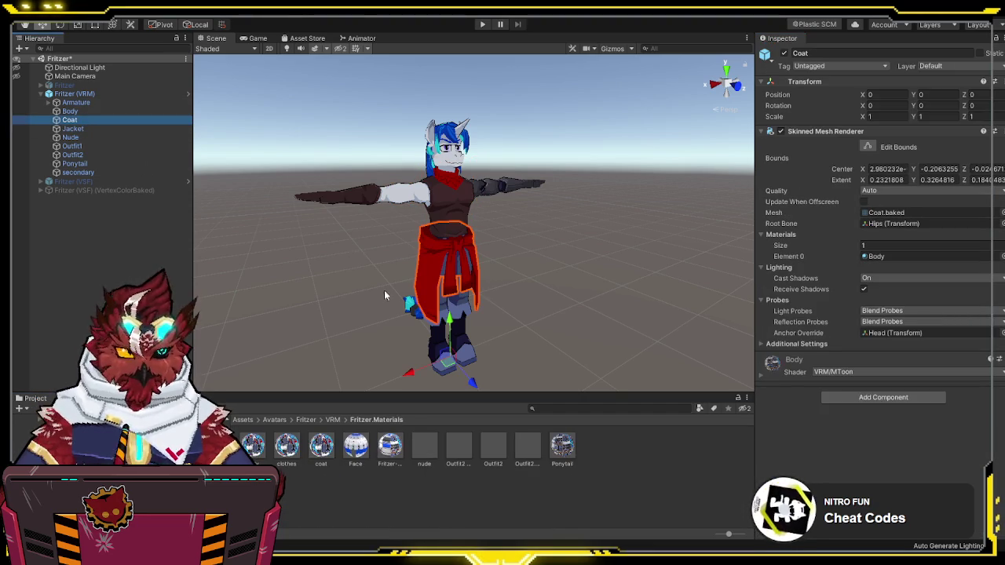
{"action": "left_click_drag", "start_coordinate": [320, 446], "coordinate": [910, 254]}
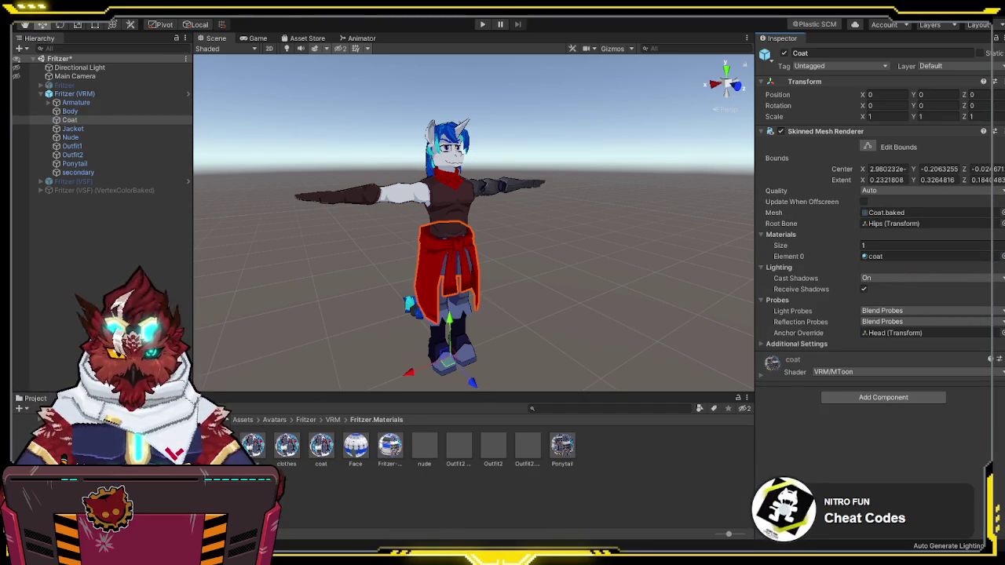
Step: Reopen the avatar's BlendShape editor and preview the Sword-On clip from the side
{"action": "left_click", "coordinate": [157, 451]}
{"action": "left_click", "coordinate": [354, 446]}
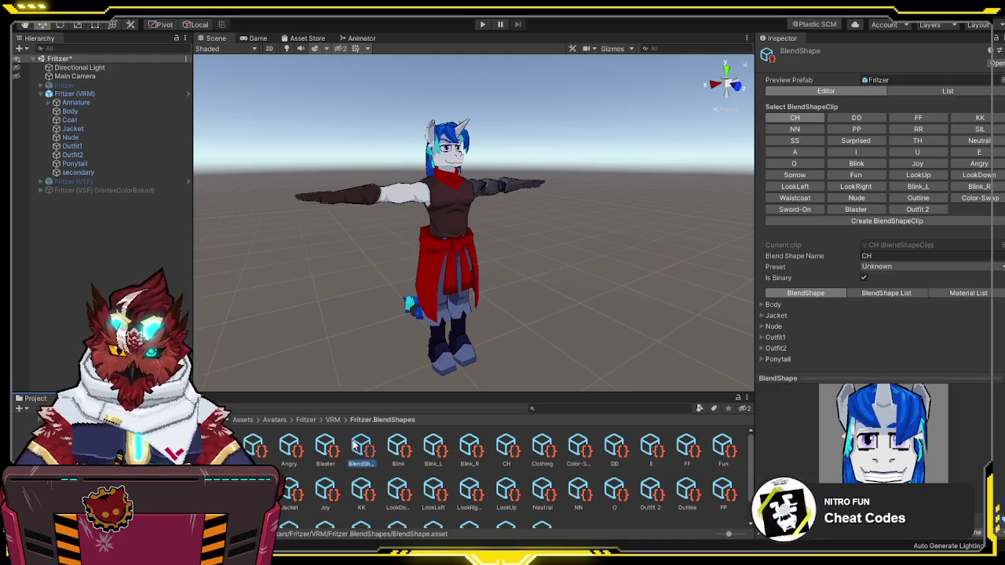
{"action": "scroll", "coordinate": [919, 449], "scroll_direction": "down", "scroll_amount": 5}
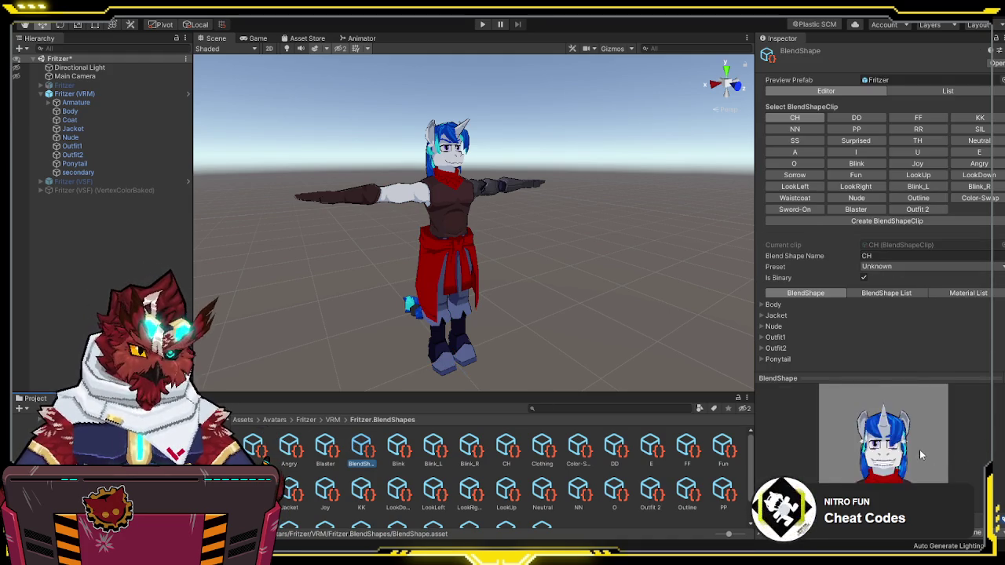
{"action": "scroll", "coordinate": [890, 416], "scroll_direction": "up", "scroll_amount": 3}
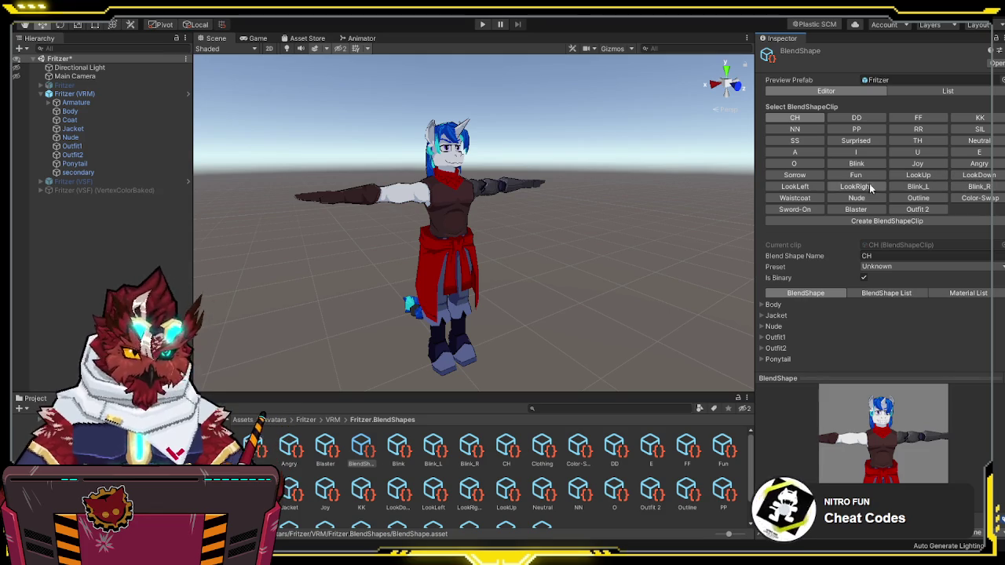
{"action": "left_click", "coordinate": [808, 210]}
{"action": "mouse_move", "coordinate": [887, 435]}
{"action": "left_mouse_down"}
{"action": "mouse_move", "coordinate": [842, 439]}
{"action": "mouse_move", "coordinate": [887, 437]}
{"action": "left_mouse_up"}
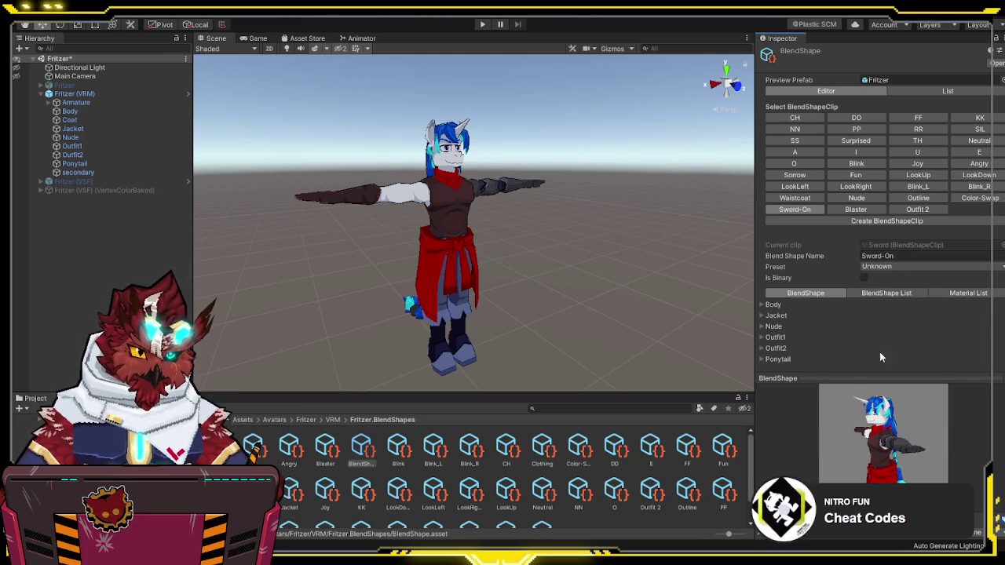
Step: Compare the Blaster, Outfit 2 and Color-Swap clip previews, then select the Jacket clip asset
{"action": "left_click", "coordinate": [855, 209]}
{"action": "left_click", "coordinate": [911, 210]}
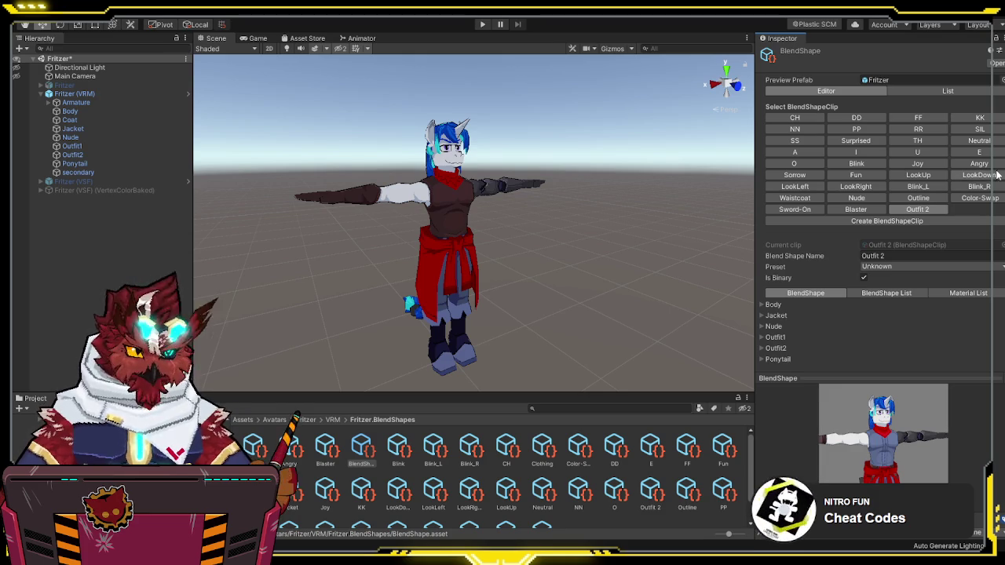
{"action": "left_click", "coordinate": [981, 198]}
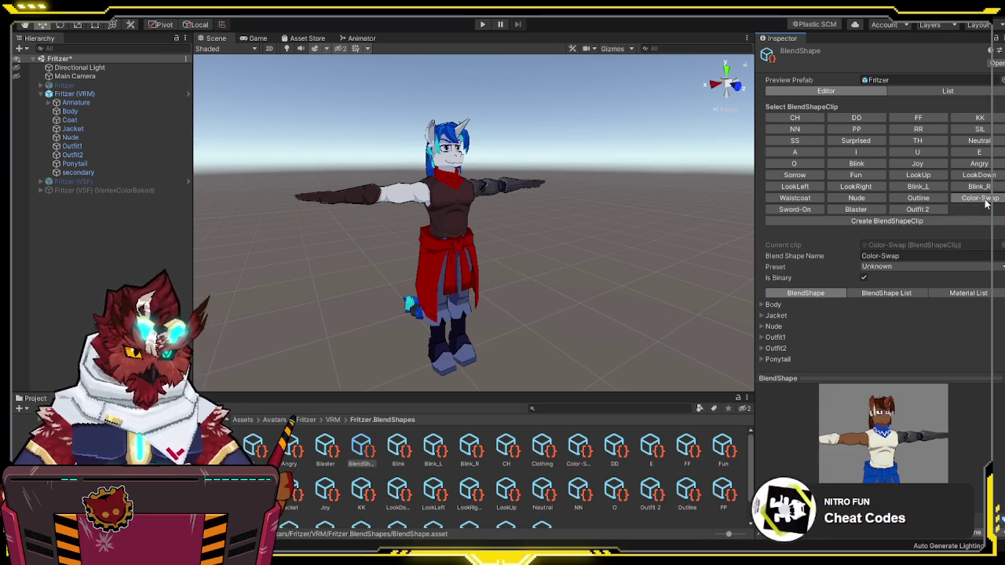
{"action": "left_click", "coordinate": [912, 211]}
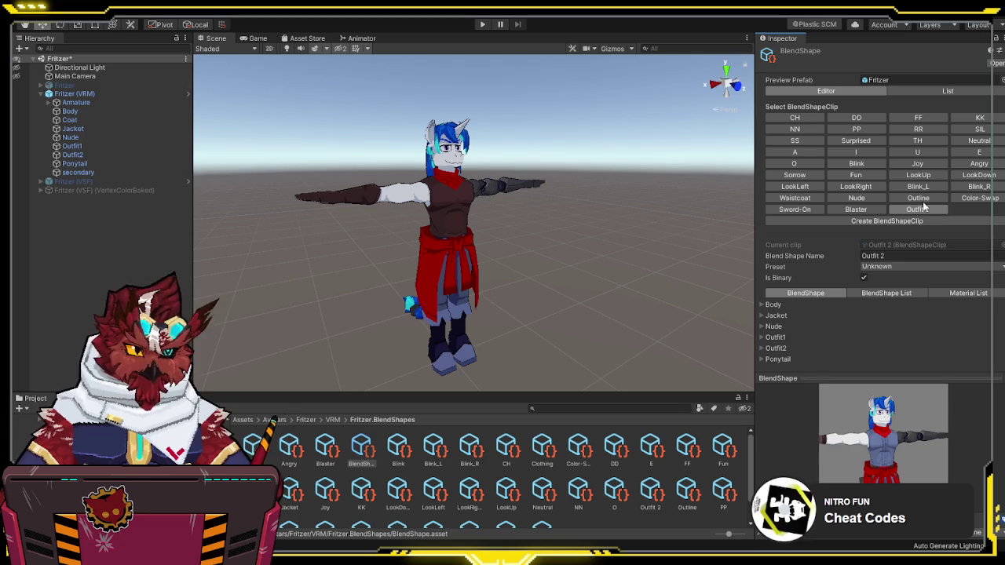
{"action": "left_click", "coordinate": [969, 199]}
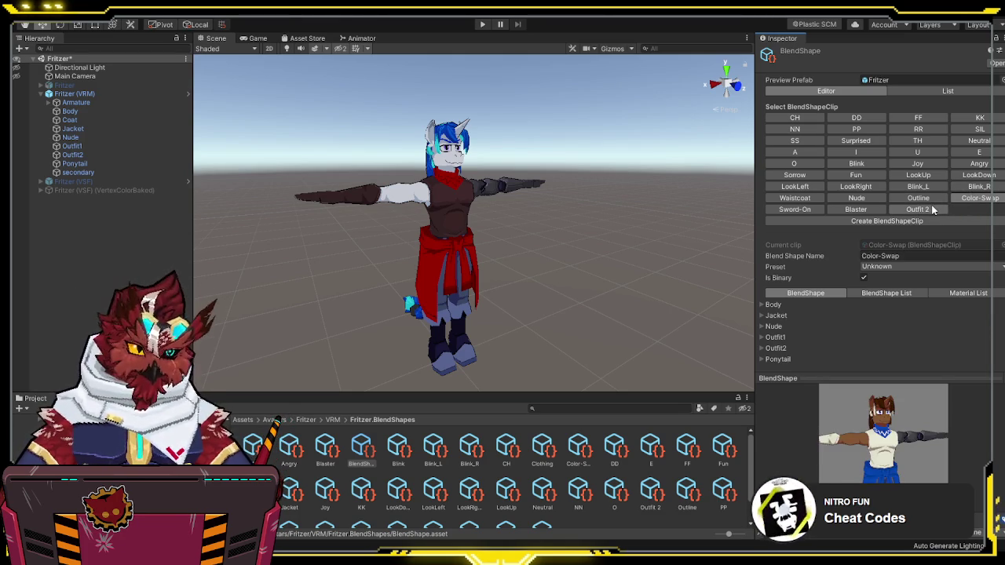
{"action": "left_click", "coordinate": [932, 210]}
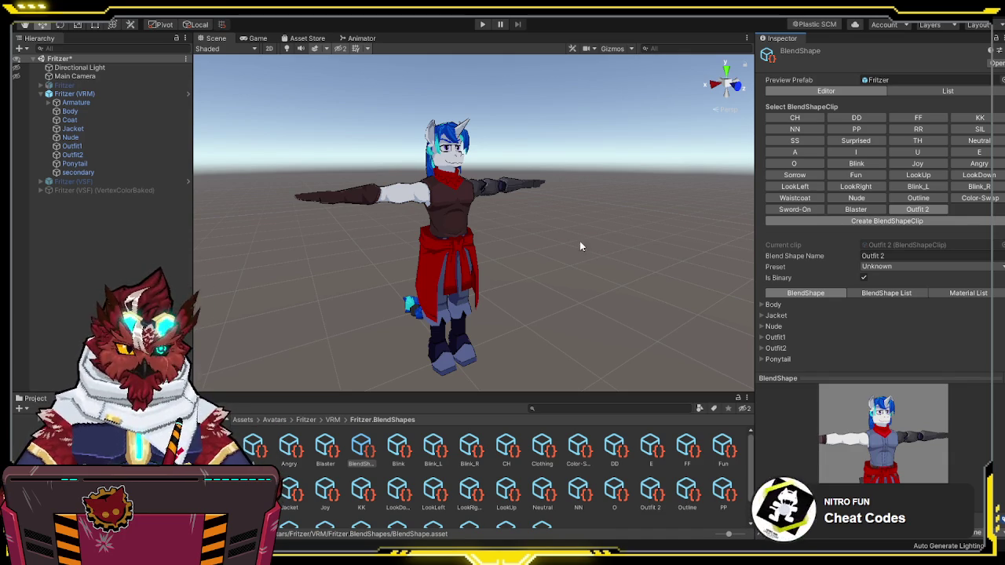
{"action": "left_click", "coordinate": [283, 501]}
{"action": "type", "text": "Waistcoa"}
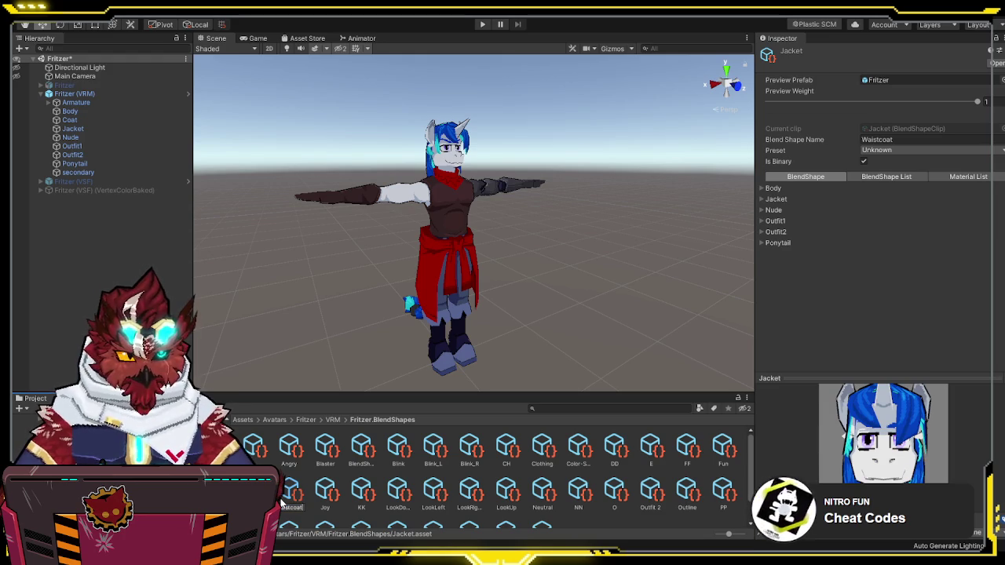
Step: Confirm renaming the clip asset to Waistcoat and reopen the BlendShape editor
{"action": "key", "text": "Return"}
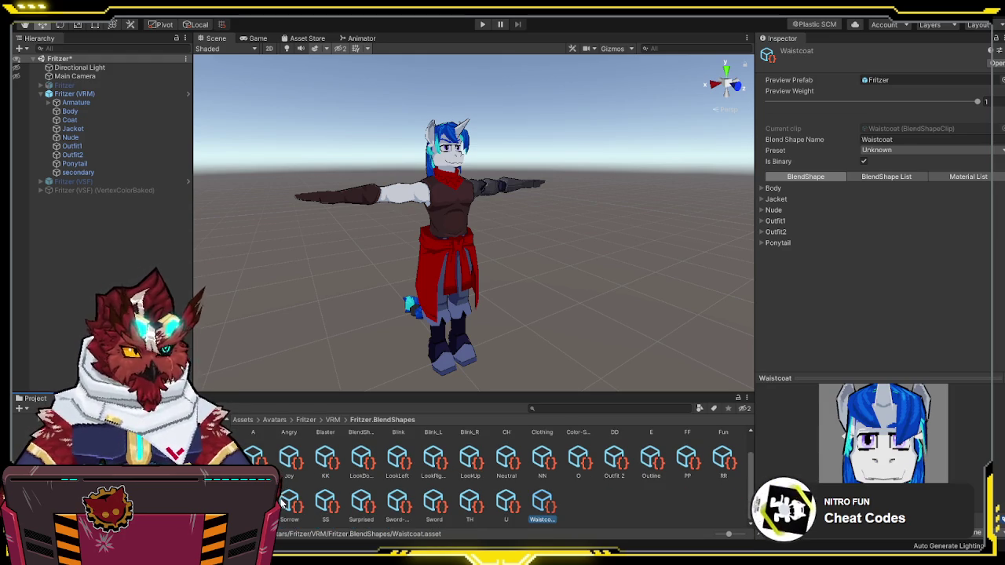
{"action": "scroll", "coordinate": [400, 463], "scroll_direction": "up", "scroll_amount": 1}
{"action": "left_click", "coordinate": [362, 443]}
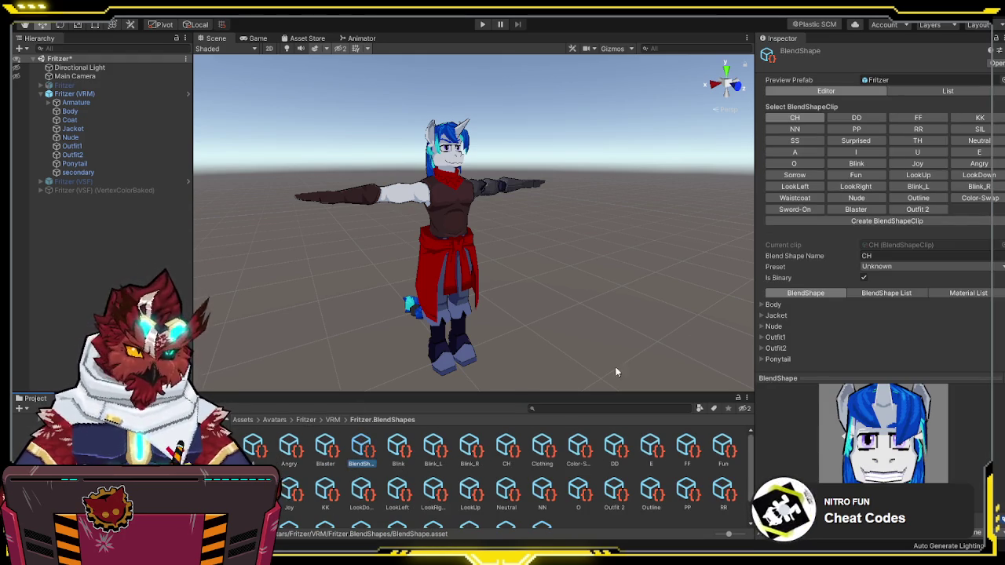
{"action": "scroll", "coordinate": [883, 431], "scroll_direction": "down", "scroll_amount": 5}
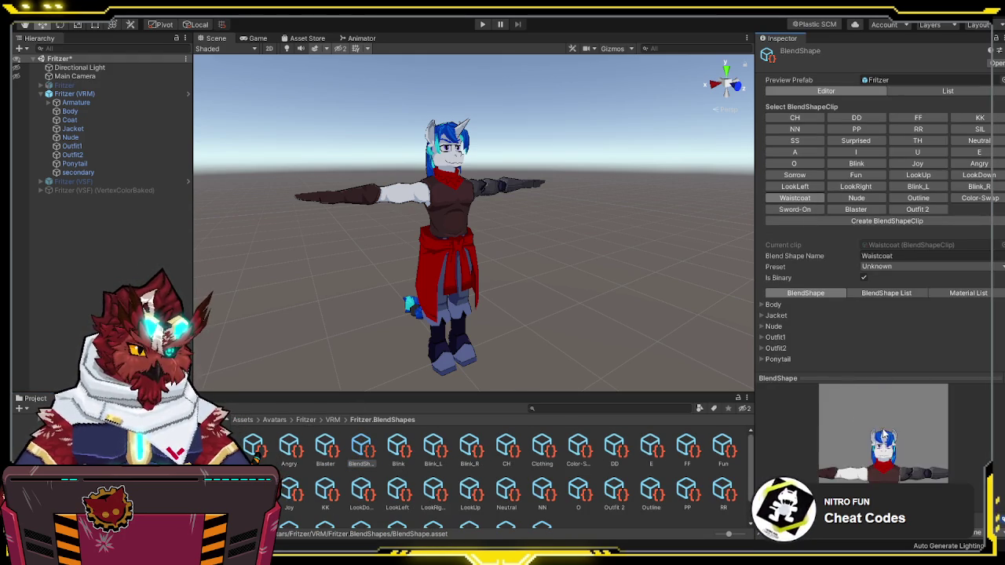
Step: Create a new binary on/off Jacket blendshape clip and show its Material List
{"action": "left_click", "coordinate": [931, 223]}
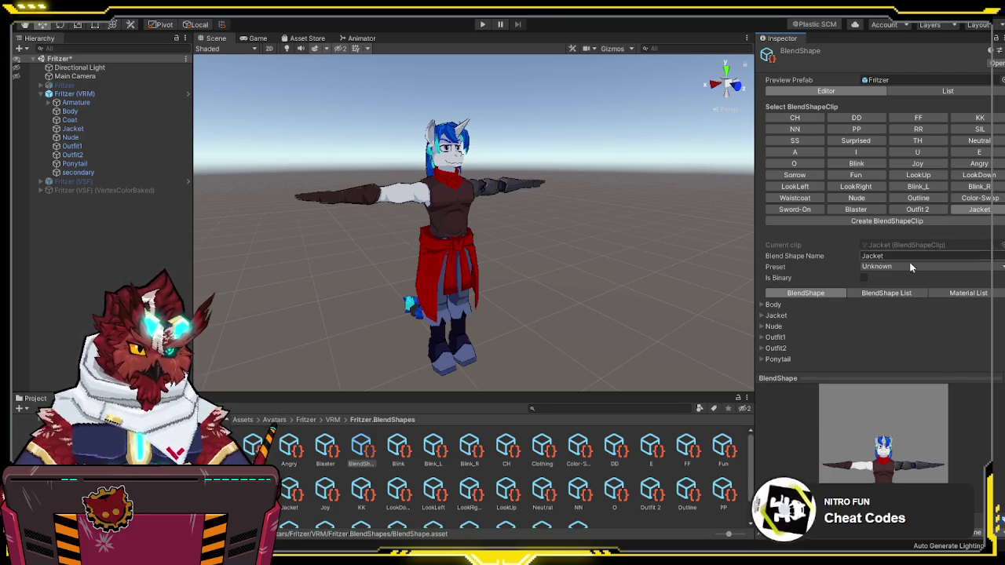
{"action": "left_click", "coordinate": [876, 275]}
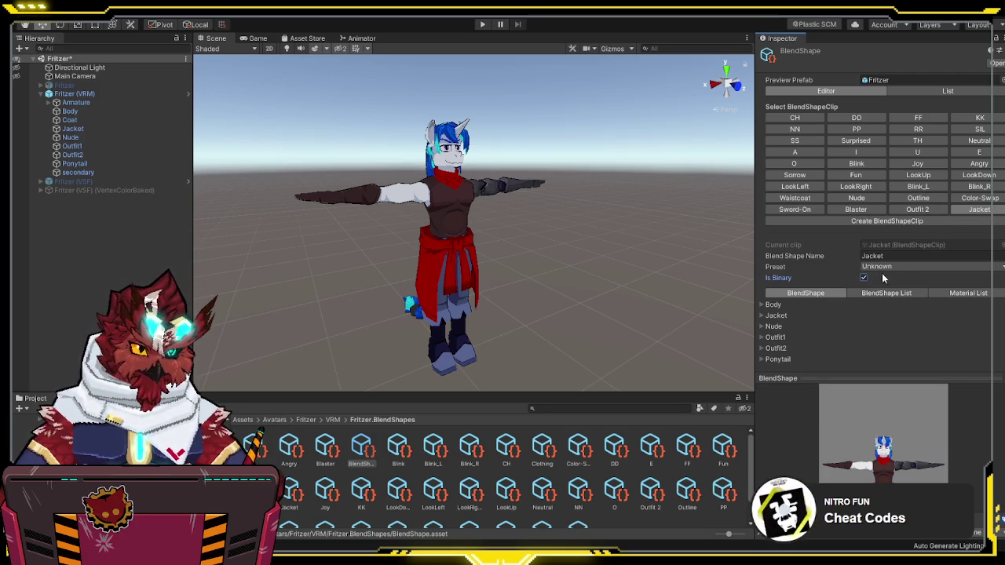
{"action": "left_click", "coordinate": [934, 294]}
{"action": "scroll", "coordinate": [933, 298], "scroll_direction": "down", "scroll_amount": 1}
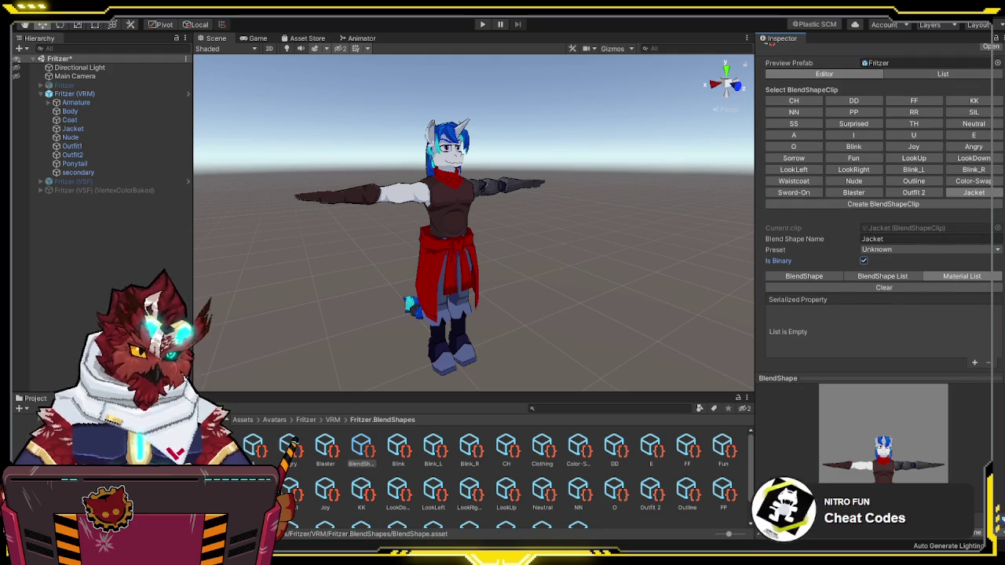
Step: Add an Outfit2 _Color entry to the Jacket clip, then move to the Outfit 2 clip
{"action": "left_click", "coordinate": [974, 362]}
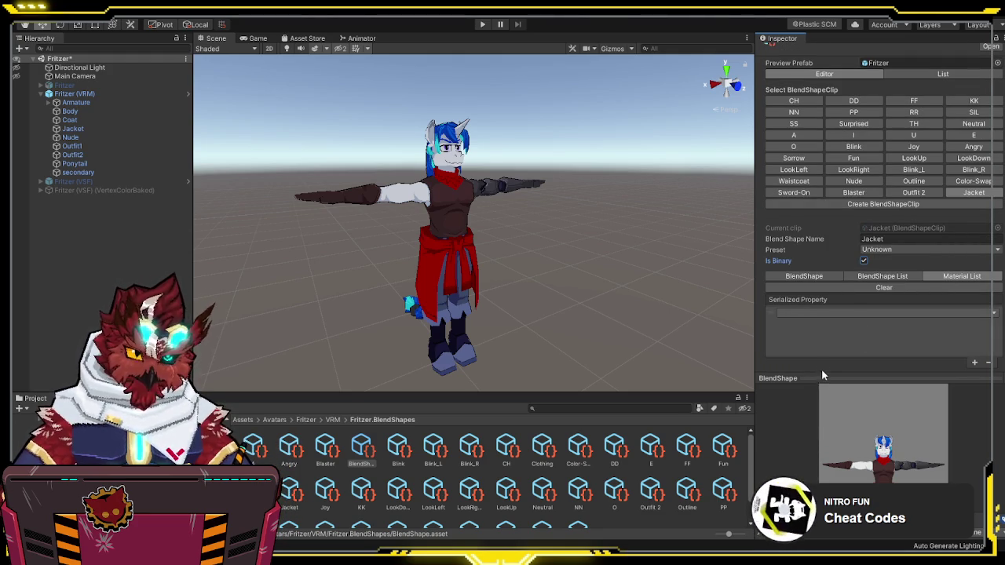
{"action": "left_click", "coordinate": [857, 346]}
{"action": "left_click", "coordinate": [870, 322]}
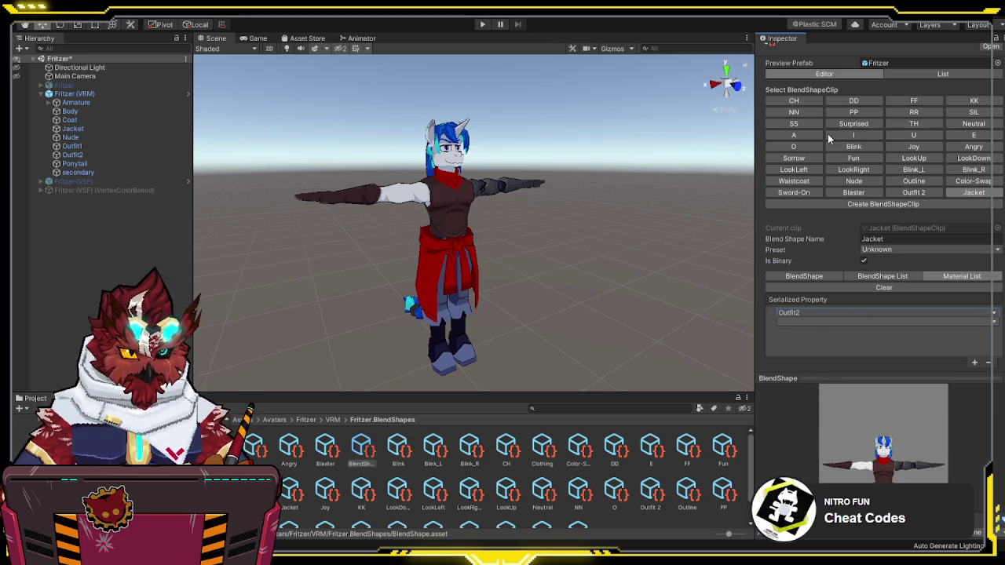
{"action": "left_click", "coordinate": [828, 134]}
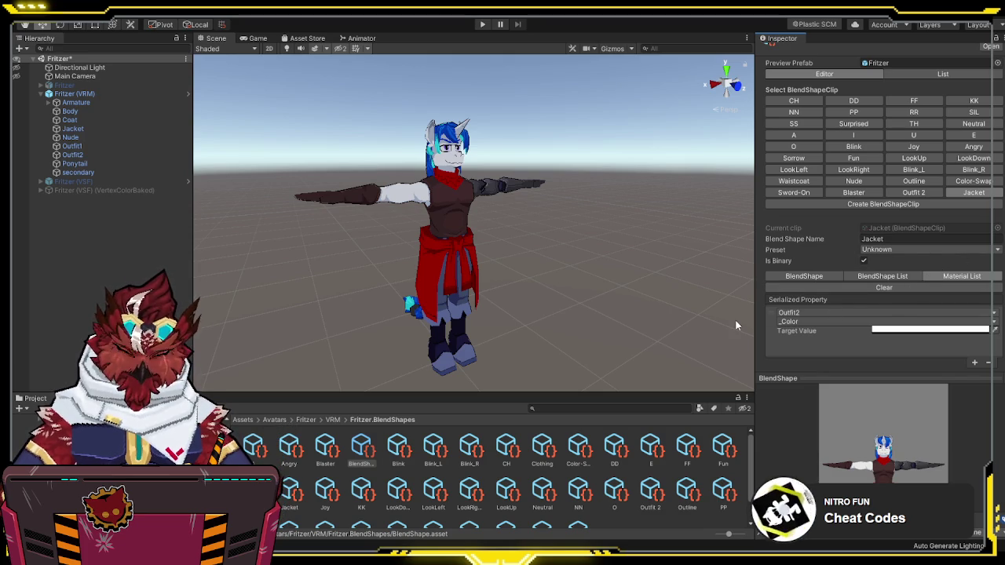
{"action": "left_click", "coordinate": [910, 192]}
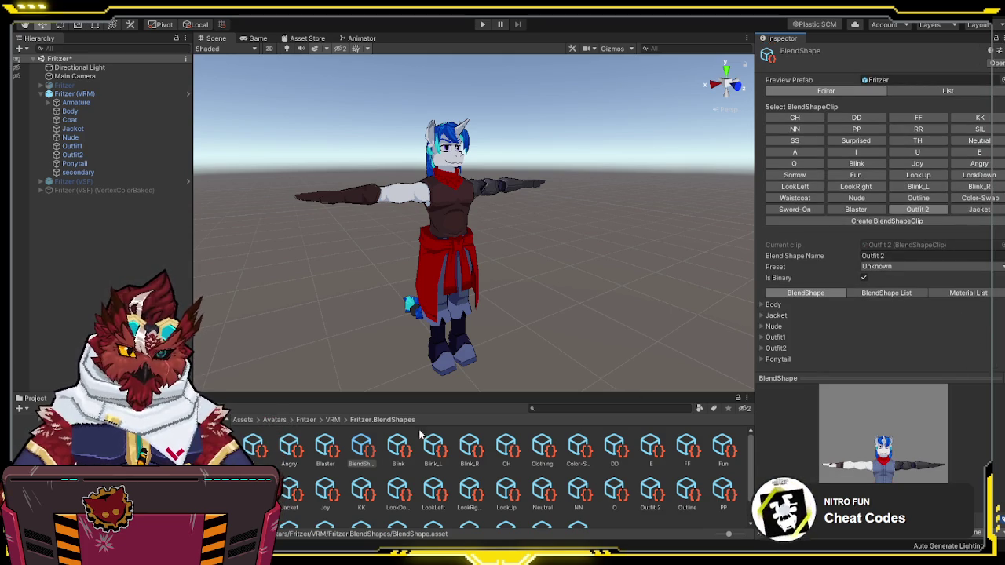
{"action": "left_click", "coordinate": [86, 451]}
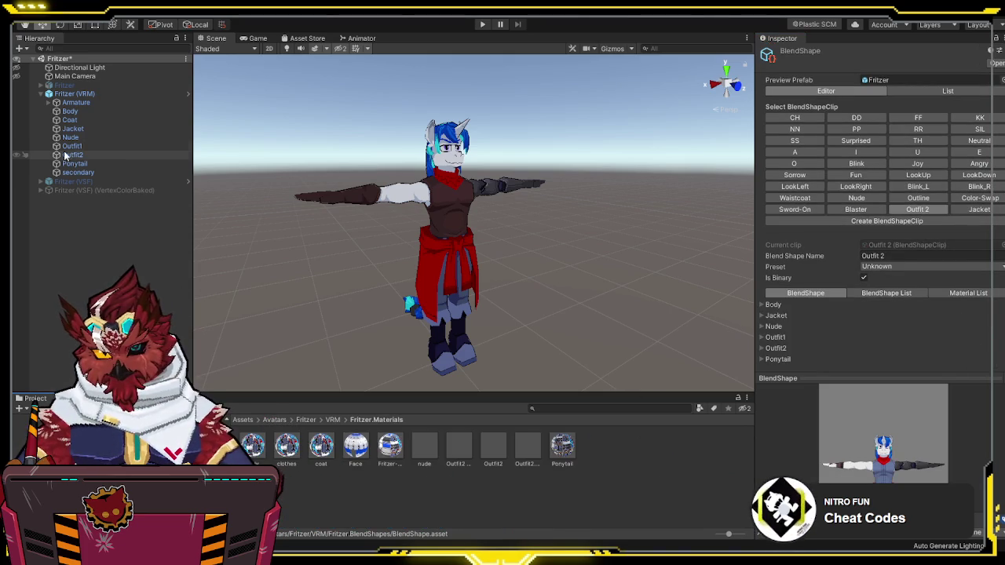
{"action": "left_click", "coordinate": [73, 129]}
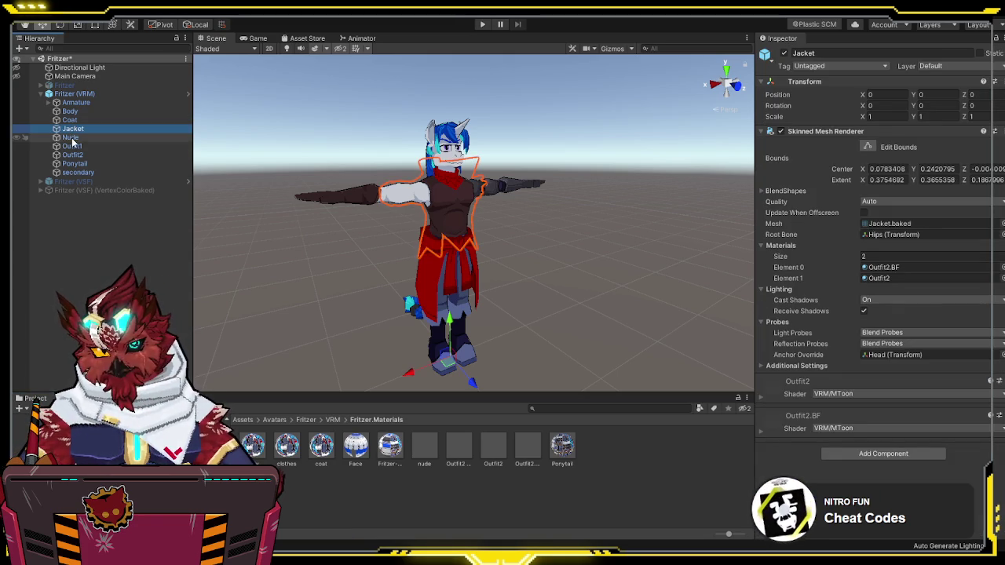
{"action": "left_click", "coordinate": [72, 157]}
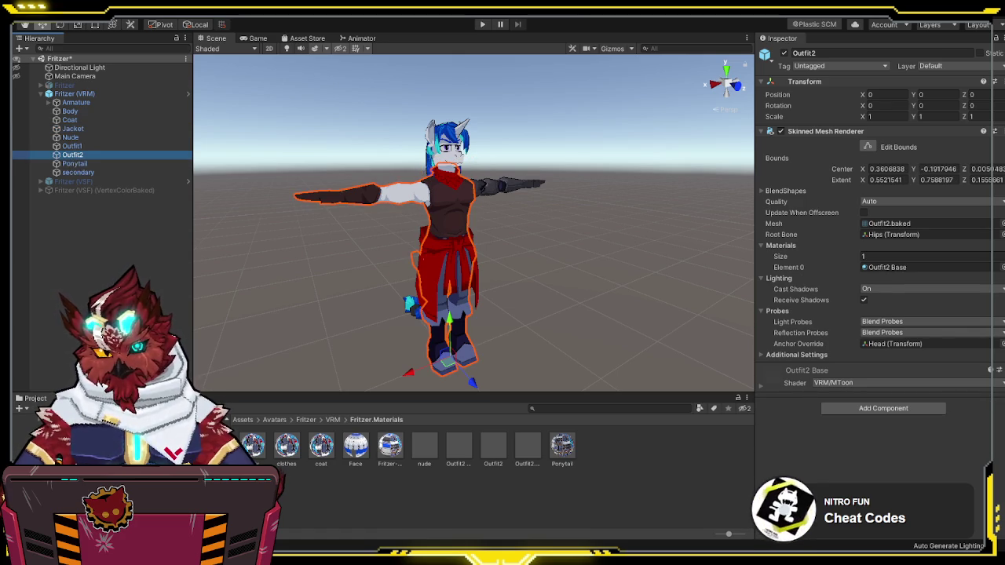
{"action": "double_click", "coordinate": [217, 445]}
{"action": "left_click", "coordinate": [362, 447]}
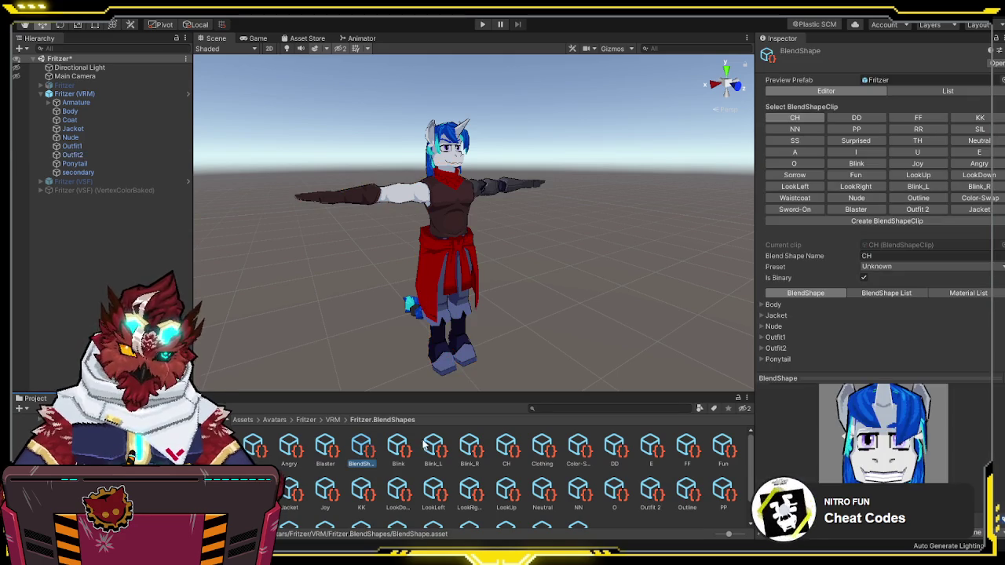
Step: Open the Jacket clip and check its Outfit2 _Color target value
{"action": "scroll", "coordinate": [919, 441], "scroll_direction": "down", "scroll_amount": 5}
{"action": "scroll", "coordinate": [917, 428], "scroll_direction": "up", "scroll_amount": 3}
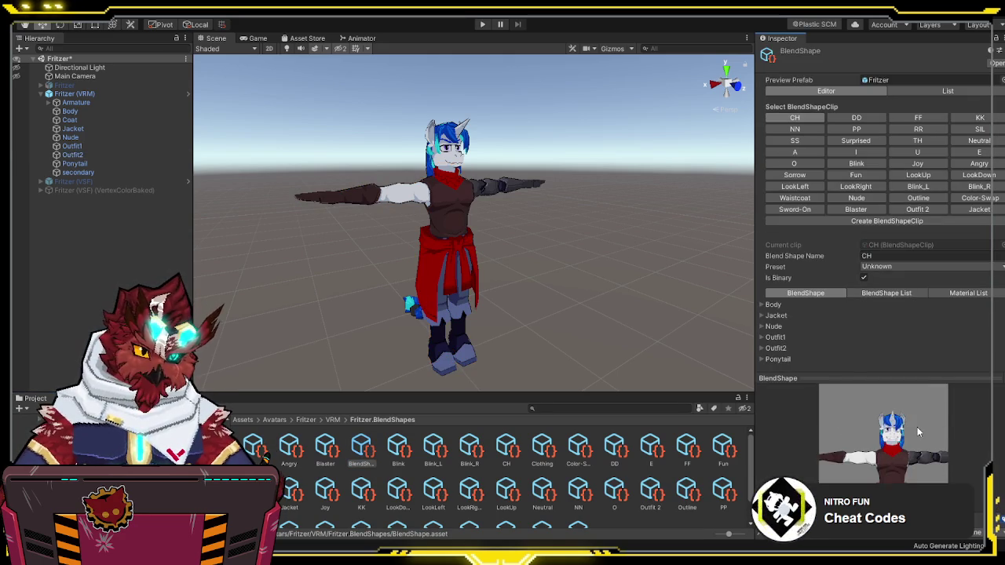
{"action": "left_click", "coordinate": [976, 210]}
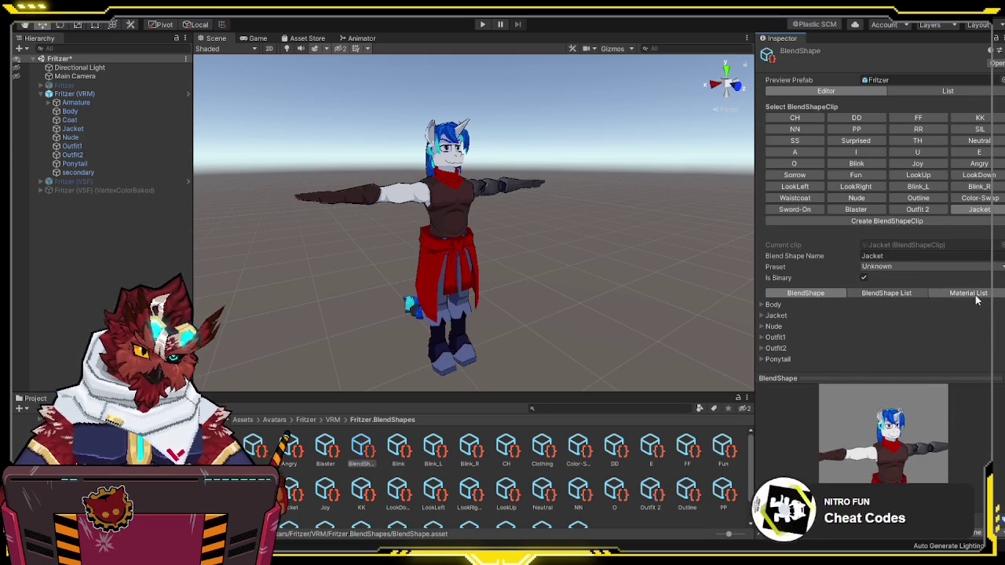
{"action": "left_click", "coordinate": [967, 293]}
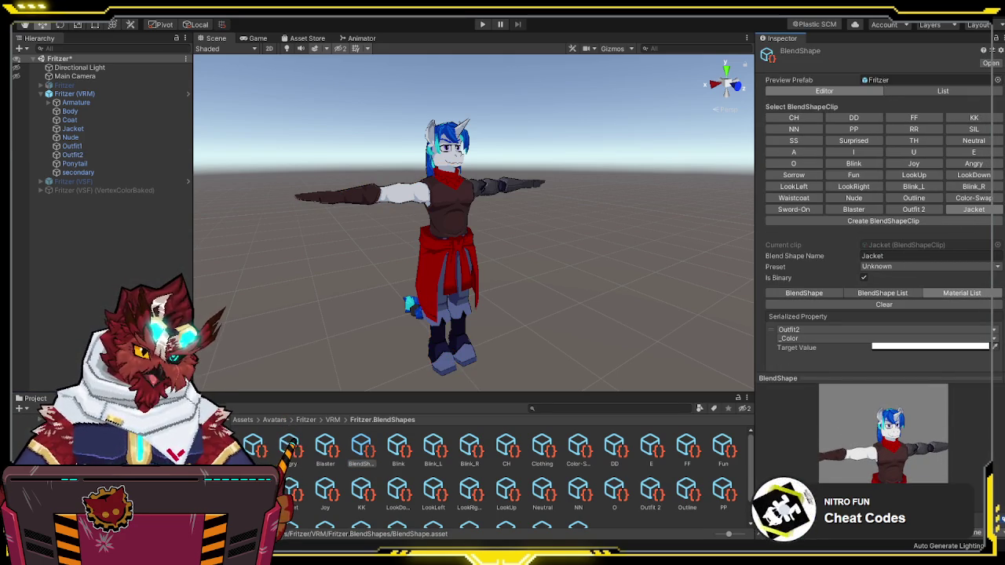
{"action": "left_click", "coordinate": [923, 347]}
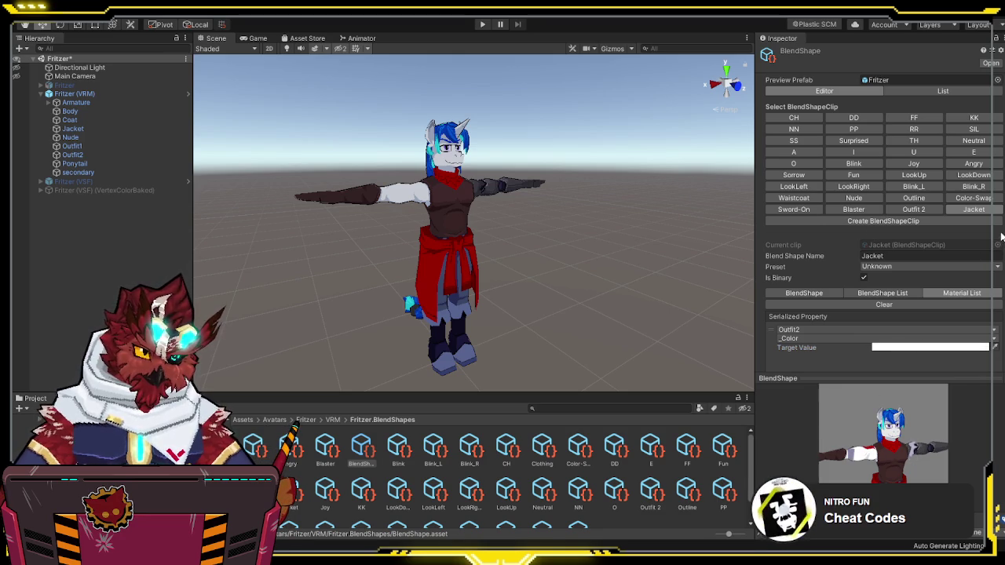
{"action": "scroll", "coordinate": [970, 363], "scroll_direction": "down", "scroll_amount": 1}
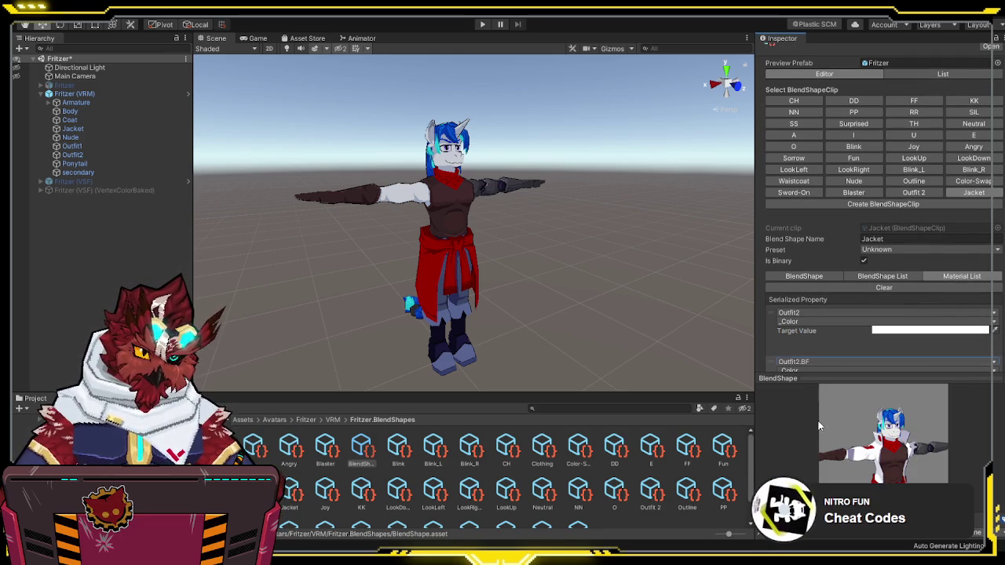
{"action": "mouse_move", "coordinate": [924, 432]}
{"action": "left_mouse_down"}
{"action": "mouse_move", "coordinate": [951, 429]}
{"action": "mouse_move", "coordinate": [926, 434]}
{"action": "left_mouse_up"}
Step: Set the Body mesh's Jacket blendshape slider to 100 in the clip
{"action": "left_click", "coordinate": [814, 277]}
{"action": "left_click", "coordinate": [770, 305]}
{"action": "scroll", "coordinate": [797, 330], "scroll_direction": "down", "scroll_amount": 5}
{"action": "left_click_drag", "start_coordinate": [862, 310], "coordinate": [971, 309]}
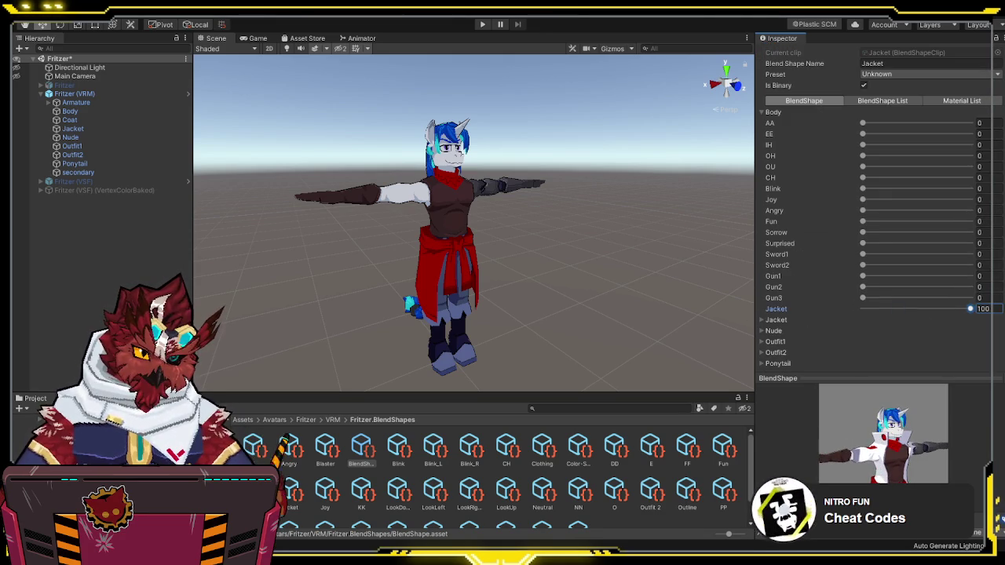
{"action": "left_click_drag", "start_coordinate": [857, 431], "coordinate": [842, 346]}
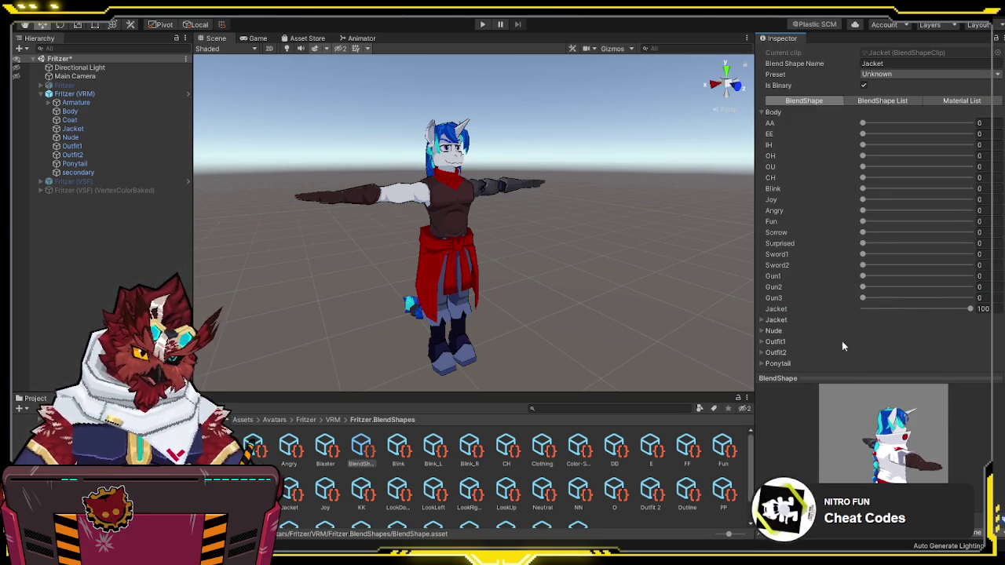
Step: Set the Jacket blendshape to 100 on the Nude, Outfit1 and Outfit2 meshes
{"action": "left_click", "coordinate": [762, 330]}
{"action": "scroll", "coordinate": [832, 345], "scroll_direction": "down", "scroll_amount": 5}
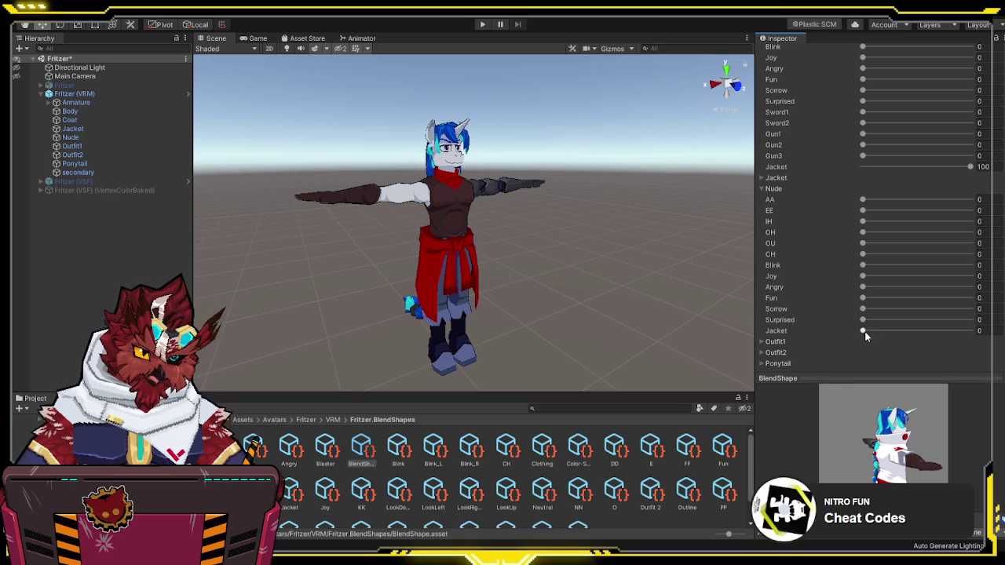
{"action": "left_click", "coordinate": [762, 342]}
{"action": "scroll", "coordinate": [816, 338], "scroll_direction": "down", "scroll_amount": 5}
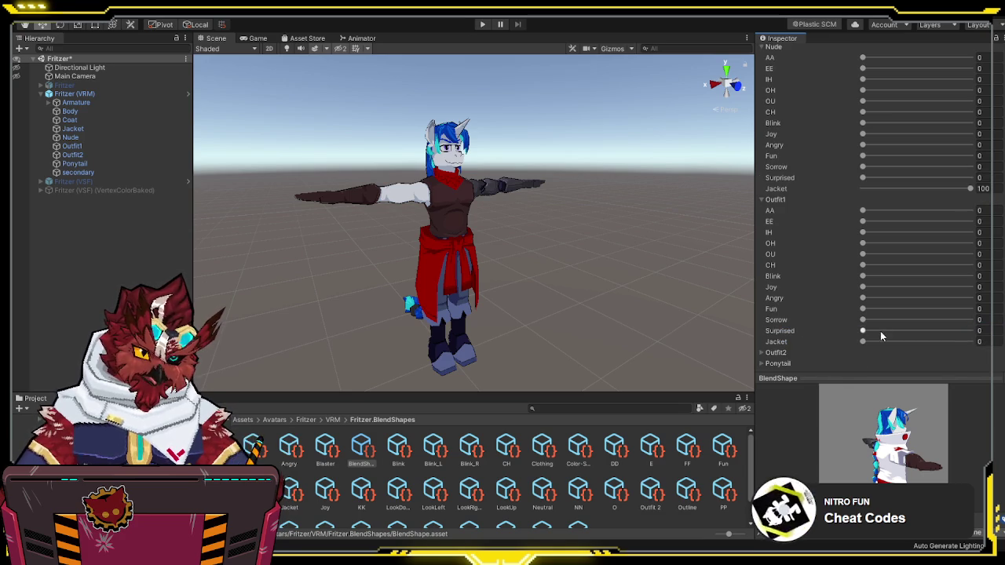
{"action": "left_click_drag", "start_coordinate": [880, 339], "coordinate": [973, 342]}
{"action": "left_click", "coordinate": [761, 353]}
{"action": "scroll", "coordinate": [810, 332], "scroll_direction": "down", "scroll_amount": 5}
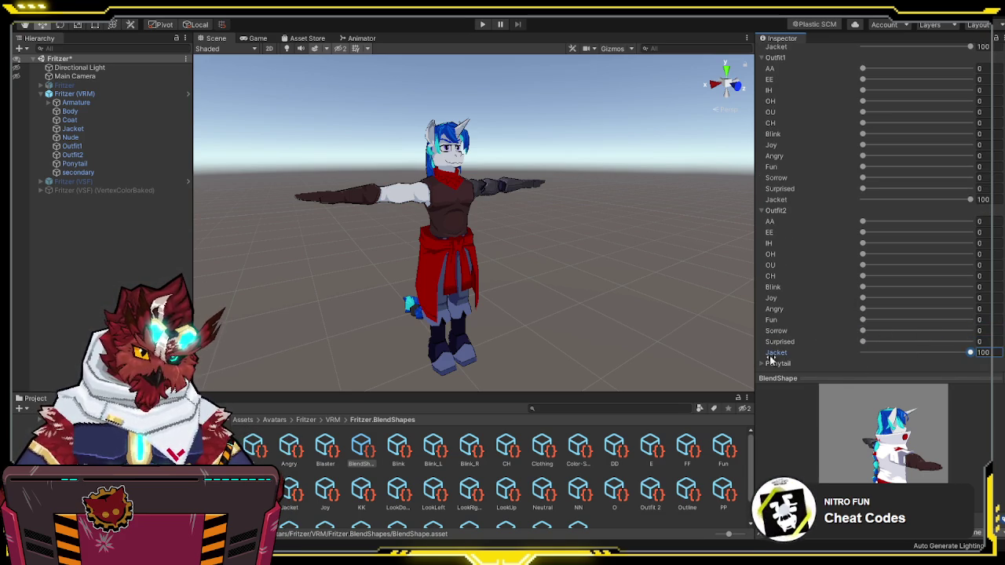
{"action": "left_click", "coordinate": [761, 364]}
{"action": "scroll", "coordinate": [777, 330], "scroll_direction": "down", "scroll_amount": 6}
{"action": "scroll", "coordinate": [760, 187], "scroll_direction": "up", "scroll_amount": 15}
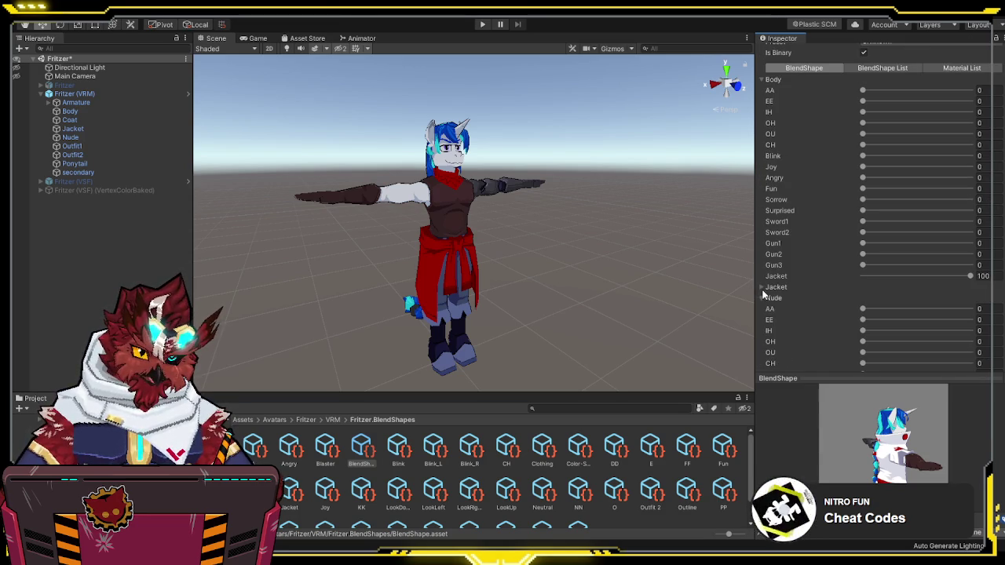
{"action": "scroll", "coordinate": [781, 265], "scroll_direction": "up", "scroll_amount": 7}
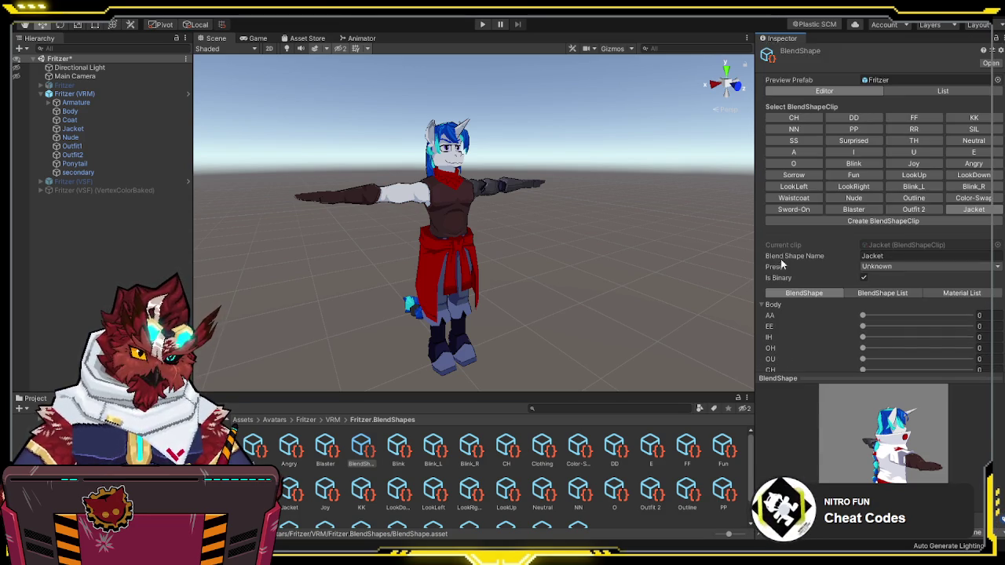
{"action": "left_click", "coordinate": [761, 304]}
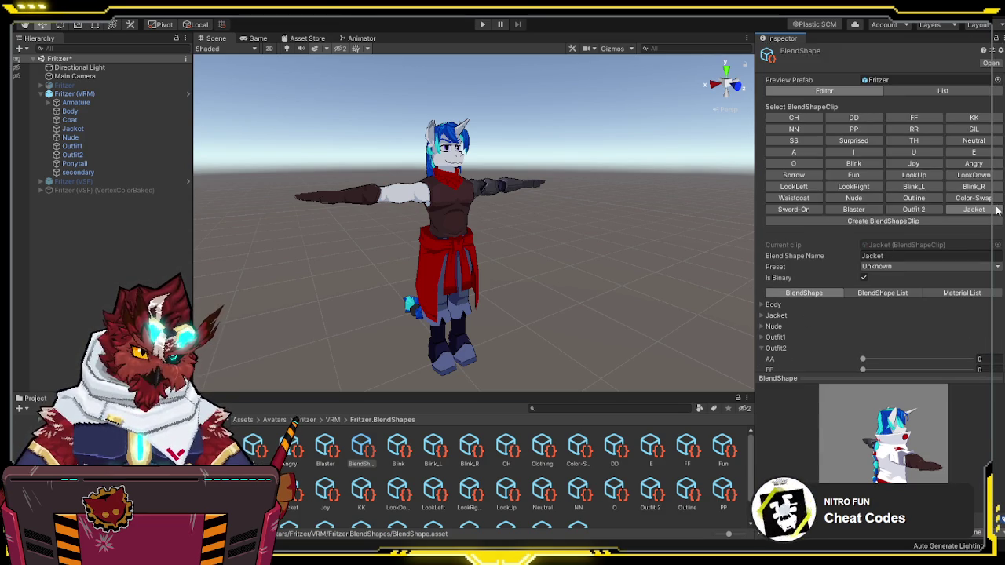
Step: Add a Ponytail _Color entry to the Jacket clip's Material List
{"action": "left_click", "coordinate": [960, 296]}
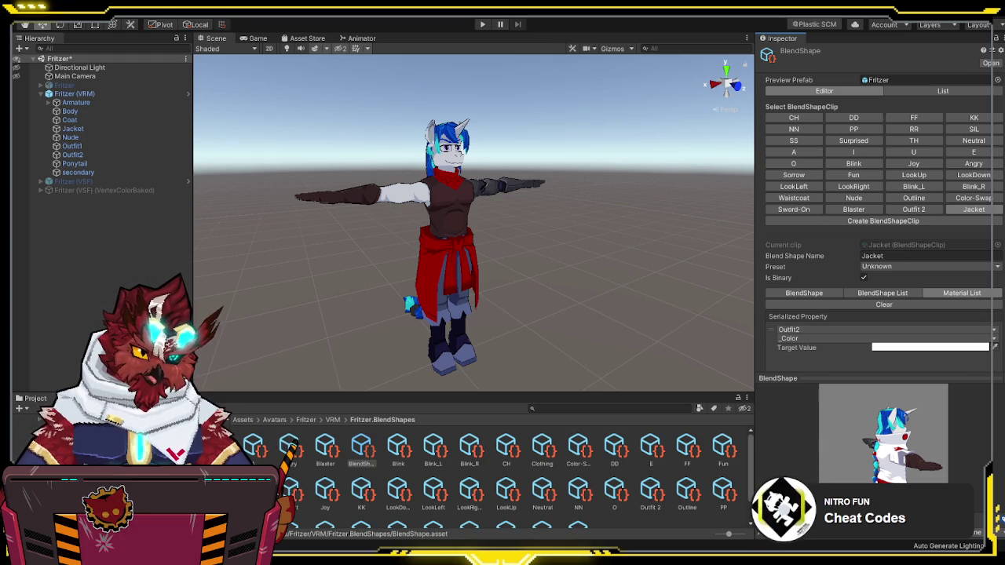
{"action": "scroll", "coordinate": [980, 349], "scroll_direction": "down", "scroll_amount": 3}
{"action": "left_click", "coordinate": [974, 361]}
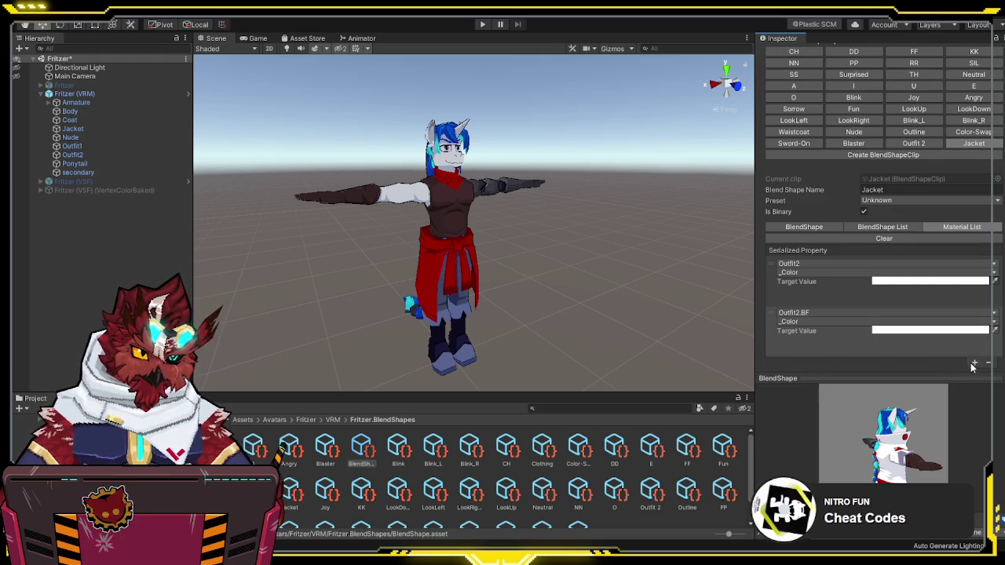
{"action": "left_click", "coordinate": [834, 383]}
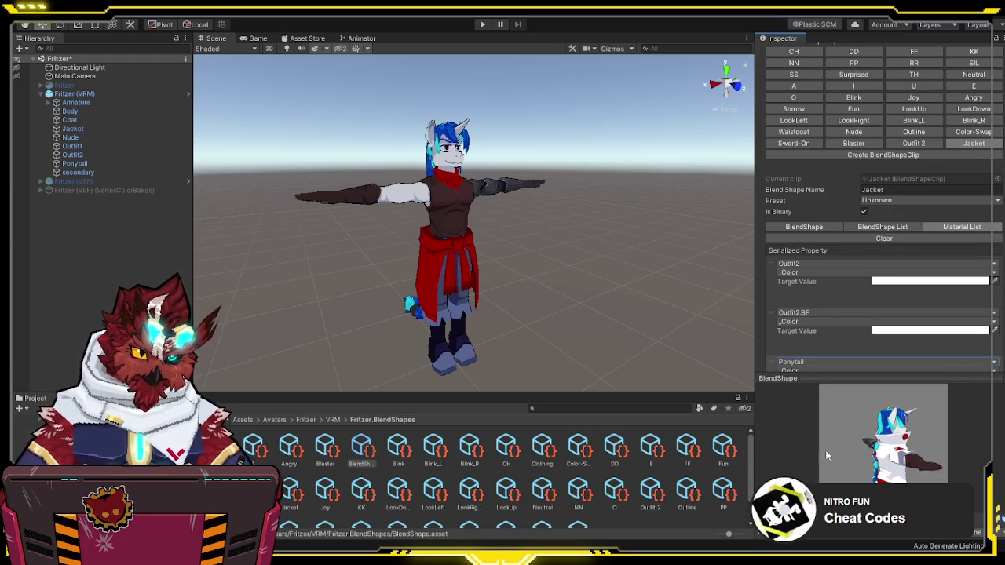
{"action": "scroll", "coordinate": [976, 351], "scroll_direction": "down", "scroll_amount": 3}
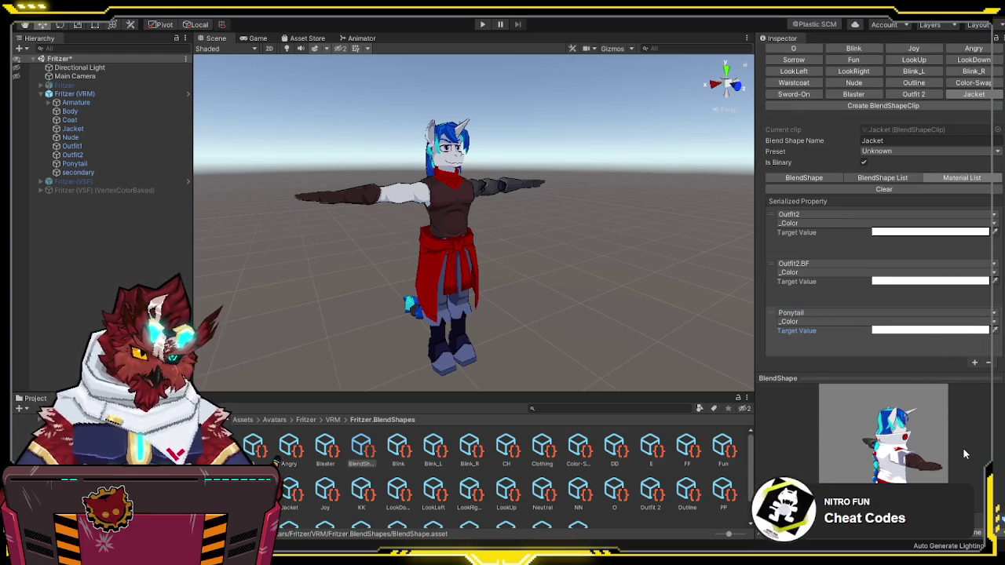
{"action": "mouse_move", "coordinate": [910, 430]}
{"action": "left_mouse_down"}
{"action": "mouse_move", "coordinate": [854, 426]}
{"action": "mouse_move", "coordinate": [945, 428]}
{"action": "mouse_move", "coordinate": [833, 419]}
{"action": "mouse_move", "coordinate": [816, 427]}
{"action": "left_mouse_up"}
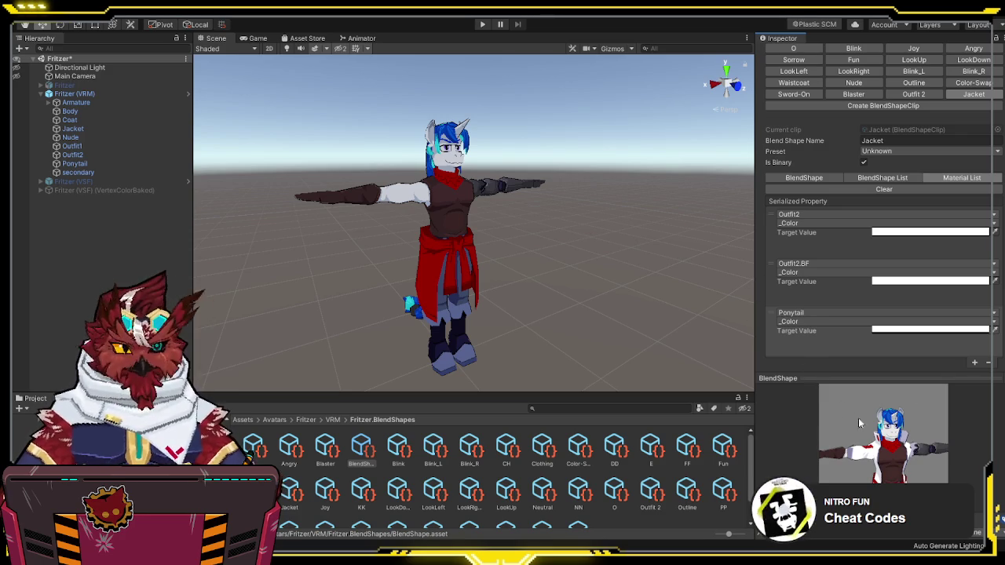
{"action": "left_click", "coordinate": [621, 269]}
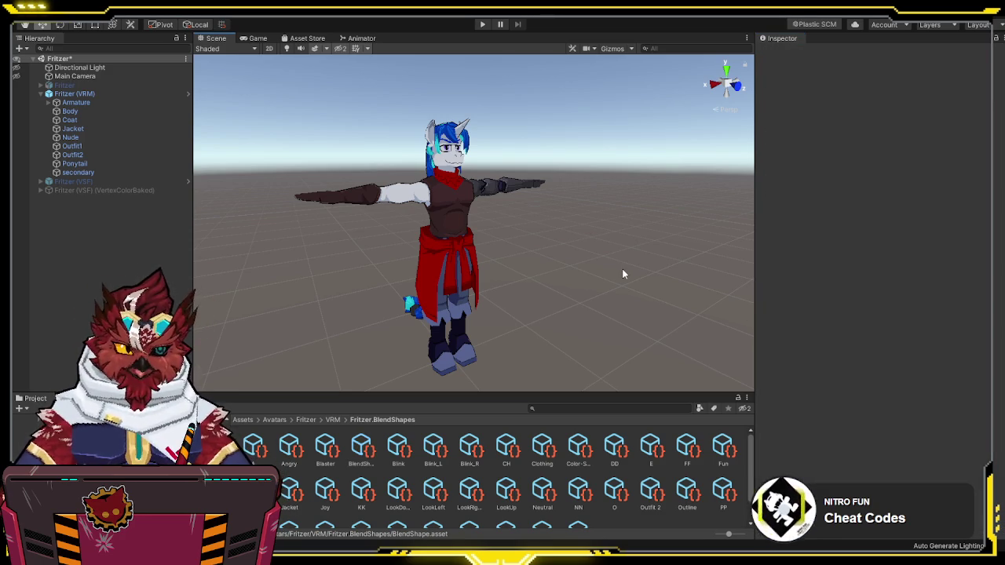
Step: Check Fritzer (VRM) and its child objects, then deactivate it with Alt+Shift+A
{"action": "left_click", "coordinate": [76, 94]}
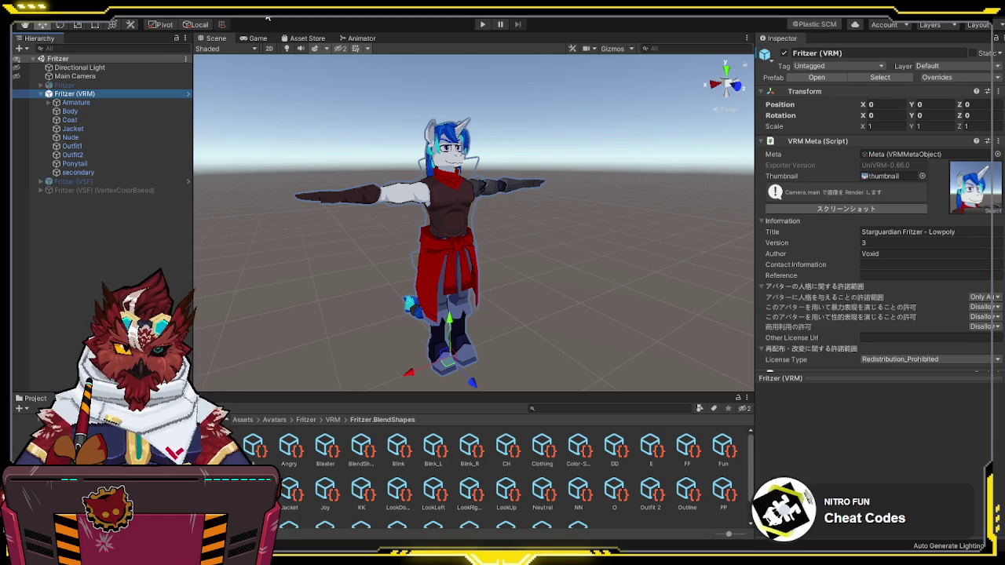
{"action": "left_click", "coordinate": [105, 172]}
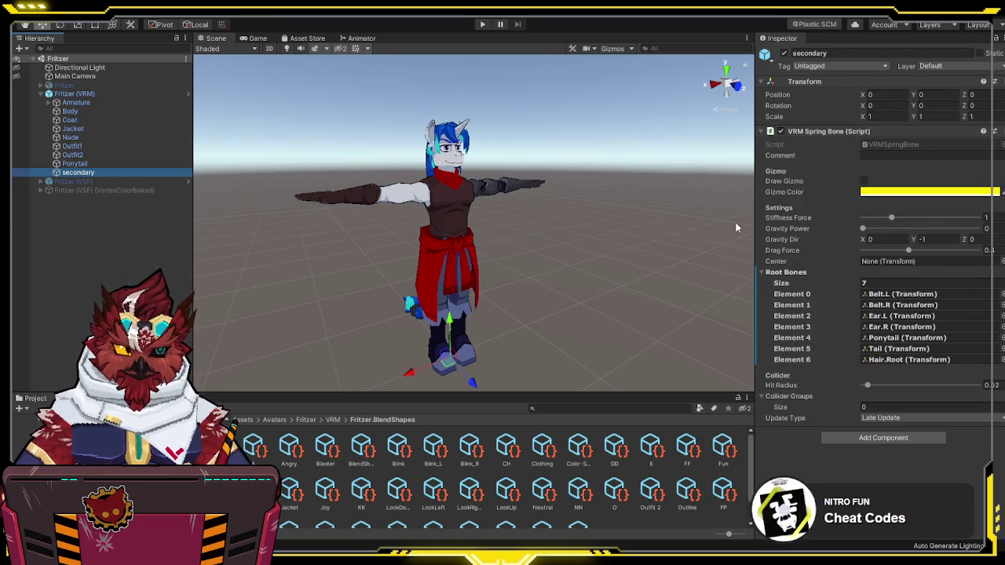
{"action": "left_click", "coordinate": [86, 94]}
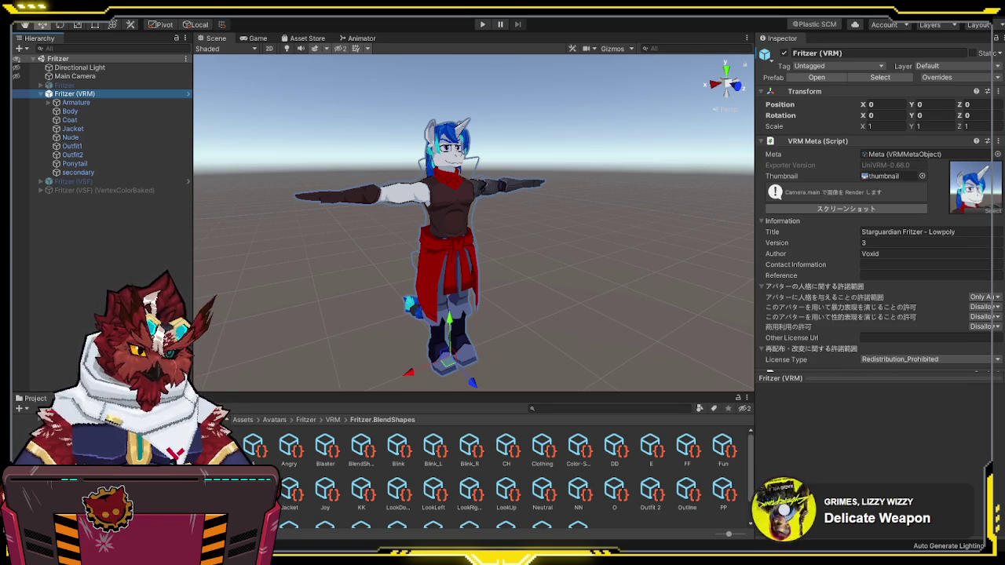
{"action": "left_click", "coordinate": [108, 86]}
{"action": "left_click", "coordinate": [102, 94]}
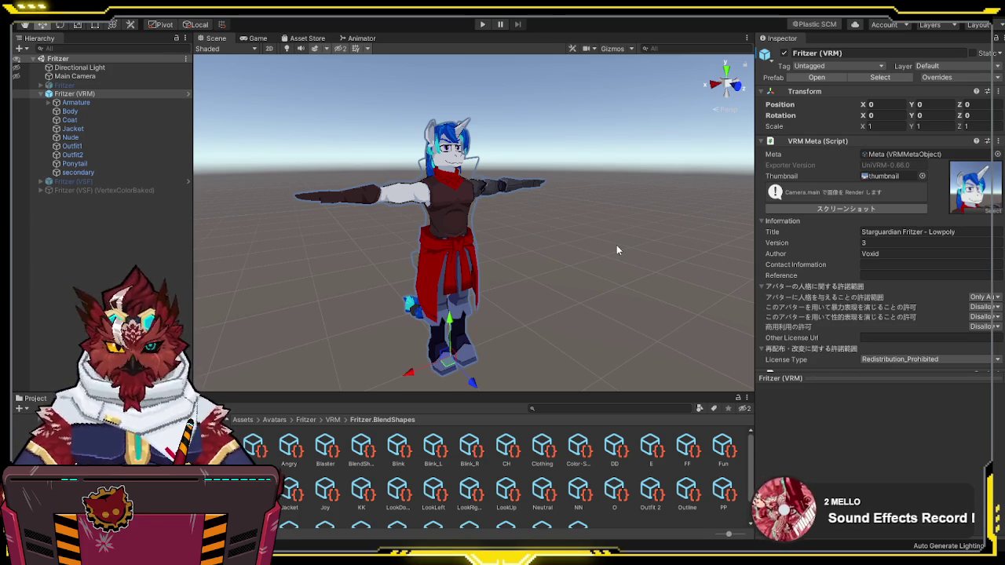
{"action": "key", "text": "alt+shift+a"}
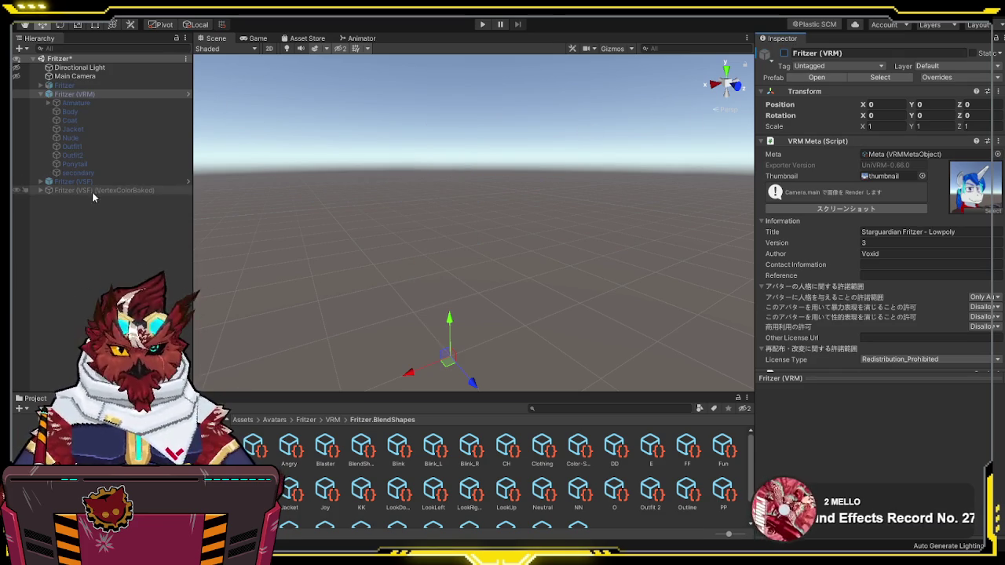
Step: Delete the Fritzer (VSF) (VertexColorBaked) copy and activate Fritzer (VSF)
{"action": "left_click", "coordinate": [101, 181]}
{"action": "left_click", "coordinate": [101, 190]}
{"action": "key", "text": "Delete"}
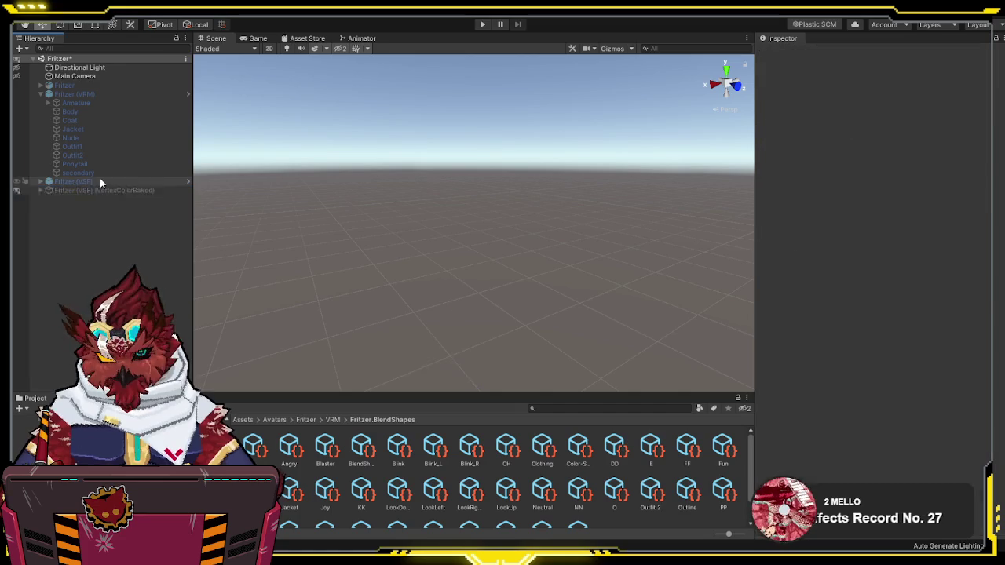
{"action": "left_click", "coordinate": [99, 181]}
{"action": "left_click", "coordinate": [782, 53]}
{"action": "scroll", "coordinate": [803, 236], "scroll_direction": "down", "scroll_amount": 10}
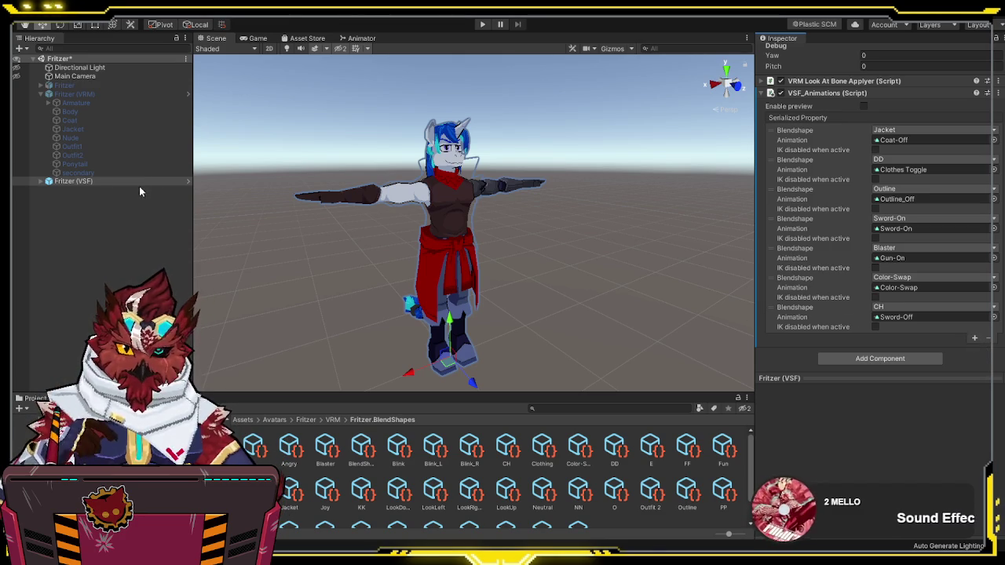
Step: Expand Fritzer (VSF) and open the Assets/Avatars/Fritzer/Textures folder
{"action": "left_click", "coordinate": [73, 181]}
{"action": "left_click", "coordinate": [40, 181]}
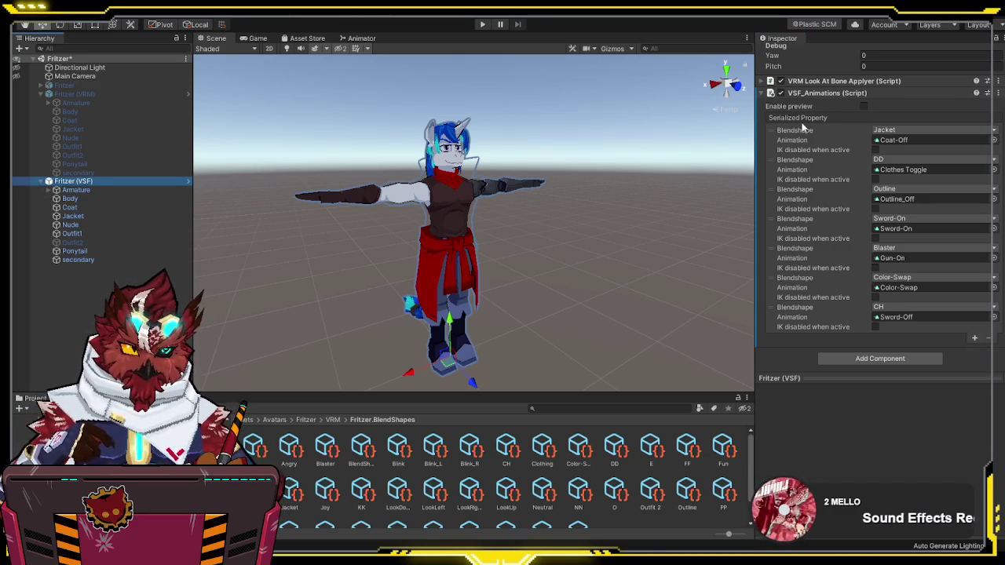
{"action": "scroll", "coordinate": [802, 125], "scroll_direction": "up", "scroll_amount": 5}
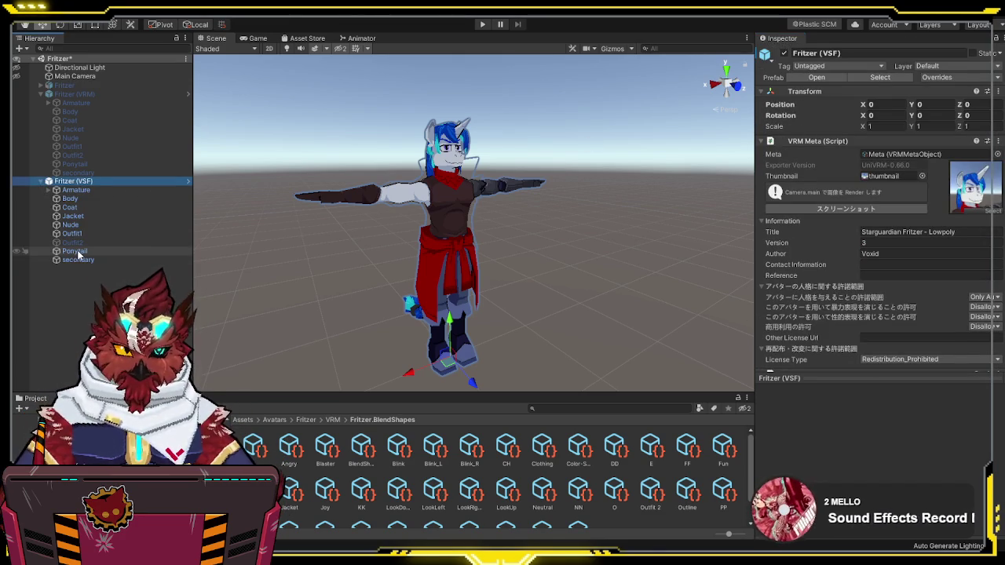
{"action": "left_click", "coordinate": [24, 436]}
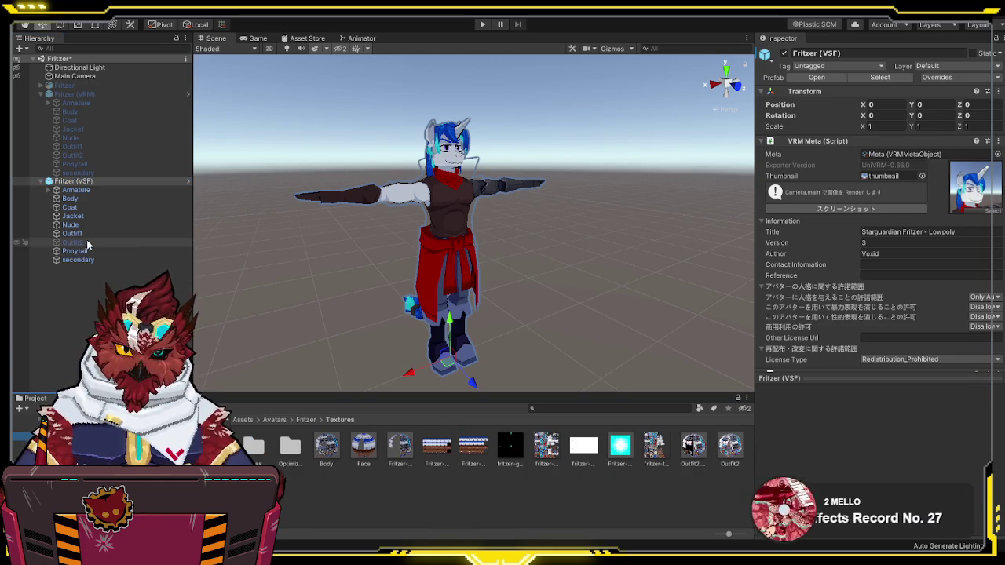
Step: Assign the Outfit2 material to the Outfit2 mesh's Element 0 and enable Outfit2
{"action": "left_click", "coordinate": [90, 243]}
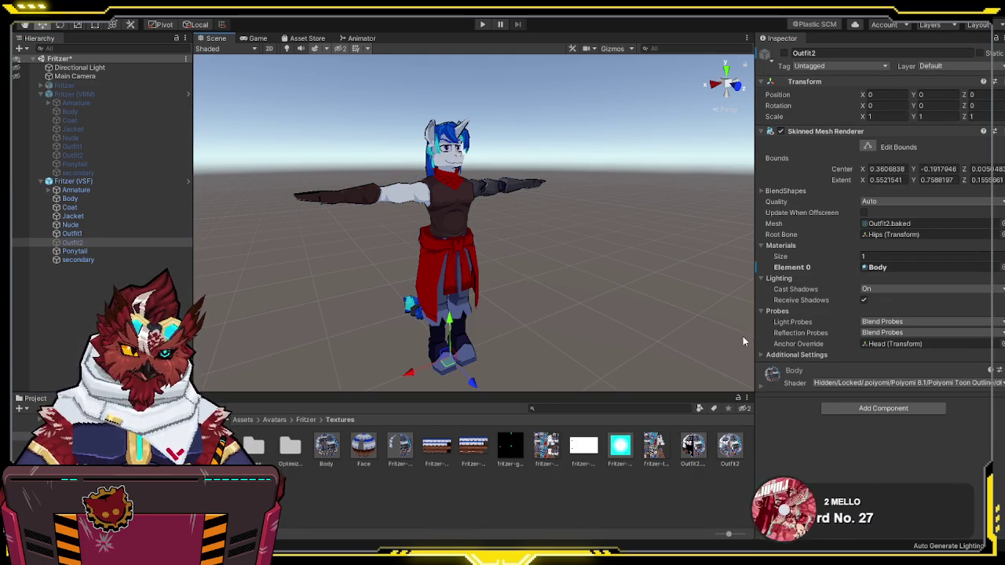
{"action": "mouse_move", "coordinate": [729, 446]}
{"action": "left_mouse_down"}
{"action": "mouse_move", "coordinate": [840, 287]}
{"action": "mouse_move", "coordinate": [886, 267]}
{"action": "left_mouse_up"}
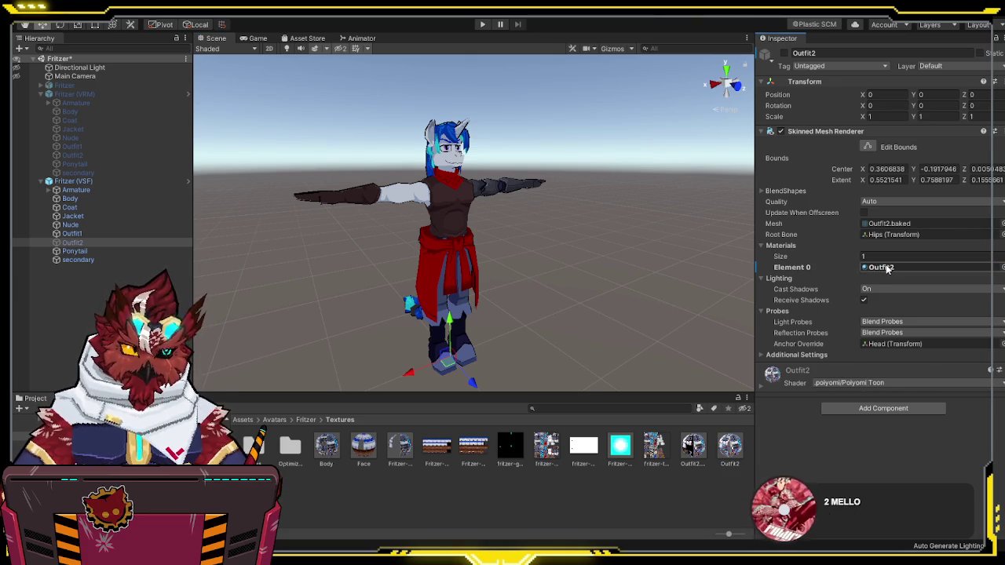
{"action": "left_click", "coordinate": [92, 233]}
{"action": "left_click", "coordinate": [784, 53]}
{"action": "left_click", "coordinate": [784, 52]}
{"action": "left_click", "coordinate": [109, 242]}
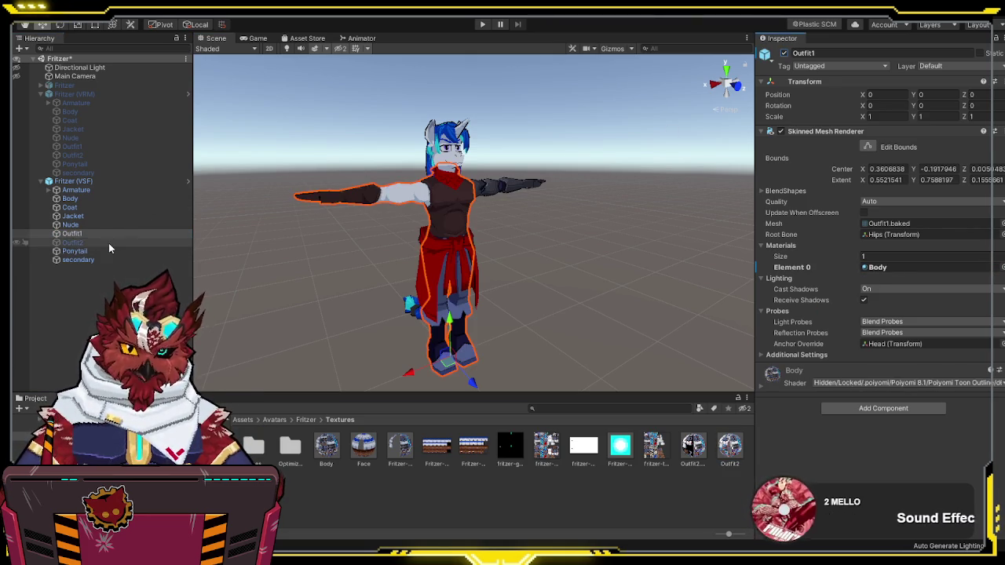
{"action": "left_click", "coordinate": [783, 53]}
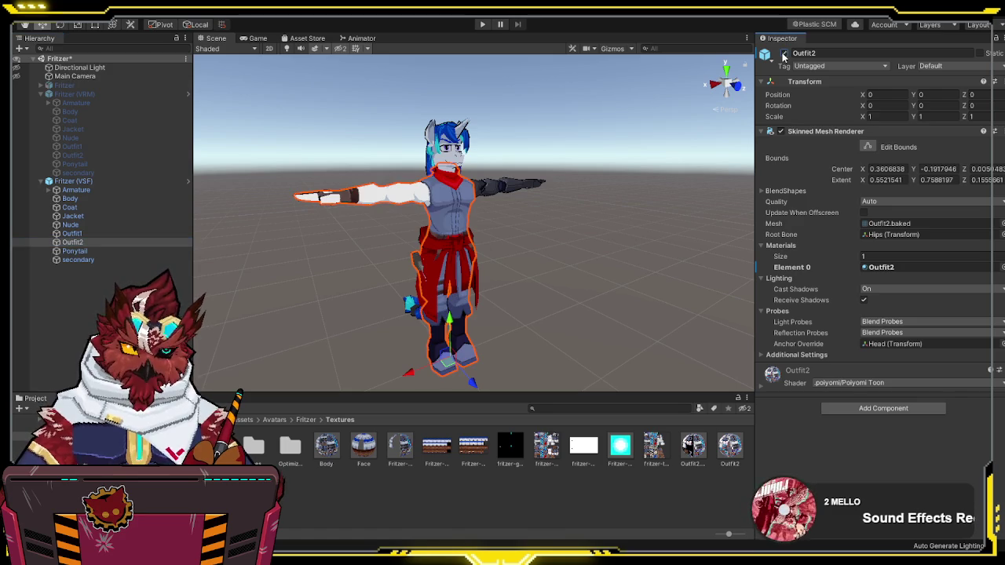
Step: Give the Nude mesh the Body material and disable it
{"action": "left_click", "coordinate": [103, 224]}
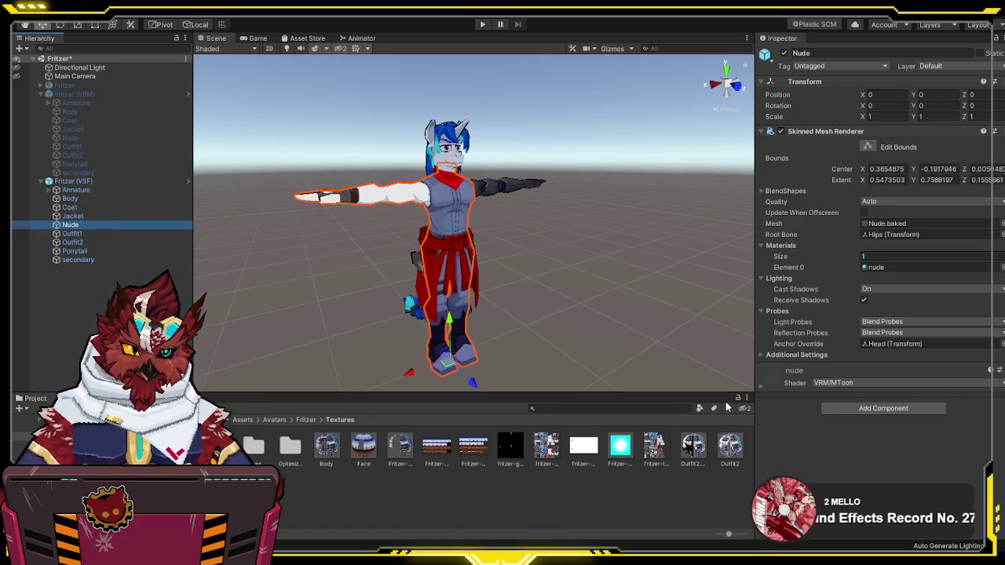
{"action": "mouse_move", "coordinate": [318, 448]}
{"action": "left_mouse_down"}
{"action": "mouse_move", "coordinate": [596, 353]}
{"action": "mouse_move", "coordinate": [920, 264]}
{"action": "left_mouse_up"}
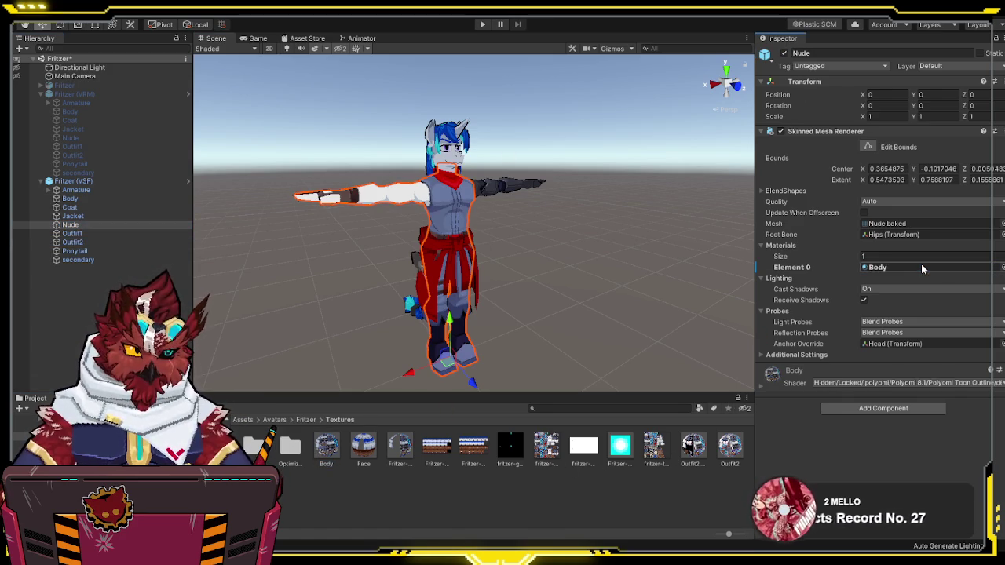
{"action": "left_click", "coordinate": [784, 53]}
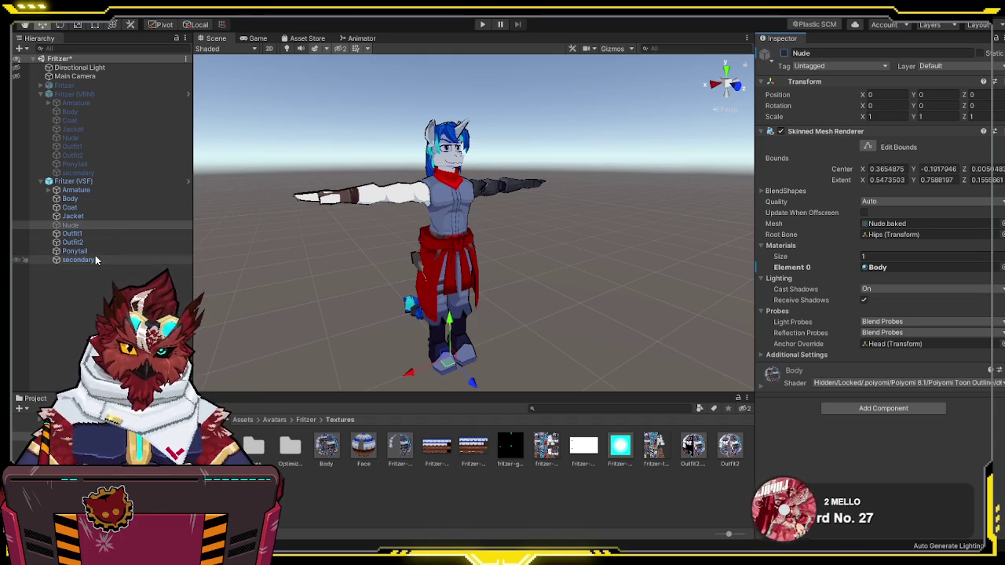
Step: Compare Outfit1 and Outfit2 by toggling them, leaving Outfit2 disabled
{"action": "left_click", "coordinate": [100, 241]}
{"action": "left_click", "coordinate": [78, 233]}
{"action": "left_click", "coordinate": [784, 53]}
{"action": "left_click", "coordinate": [784, 53]}
{"action": "left_click", "coordinate": [116, 244]}
{"action": "left_click", "coordinate": [784, 54]}
{"action": "left_click", "coordinate": [785, 54]}
{"action": "left_click", "coordinate": [784, 53]}
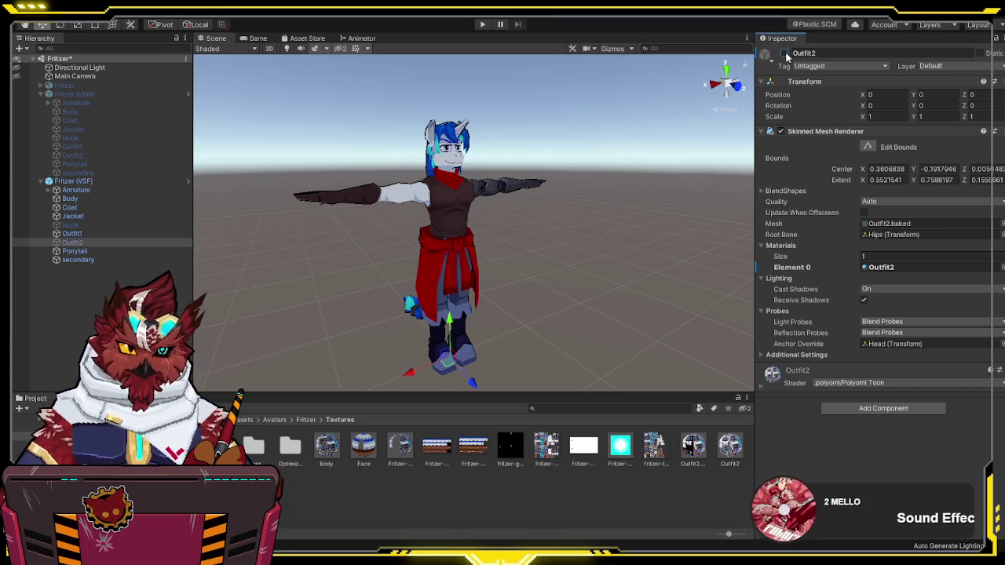
{"action": "left_click", "coordinate": [784, 53]}
{"action": "left_click", "coordinate": [784, 54]}
Step: Select the disabled Outfit2 mesh and open its Outfit2 material settings
{"action": "left_click", "coordinate": [88, 233]}
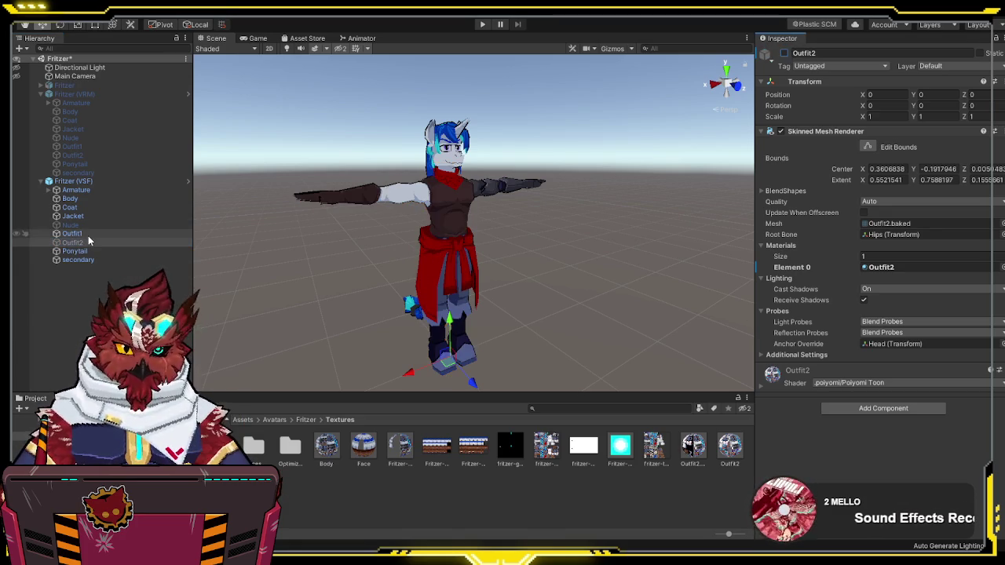
{"action": "left_click", "coordinate": [149, 242]}
{"action": "left_click", "coordinate": [729, 447]}
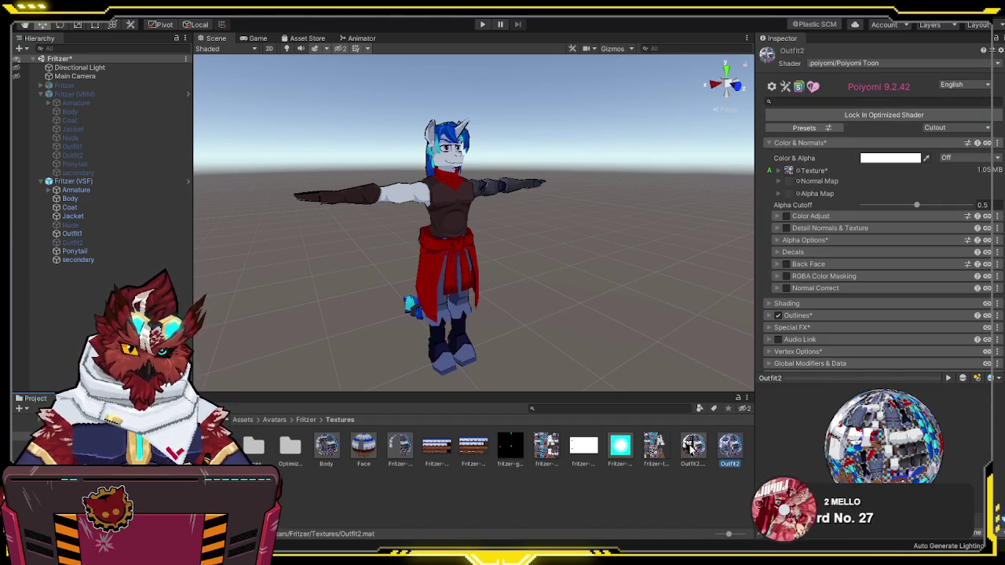
Step: Toggle the Outfit2 mesh and review its Outfit2 material's Poiyomi Toon settings
{"action": "left_click", "coordinate": [102, 243]}
{"action": "left_click", "coordinate": [783, 53]}
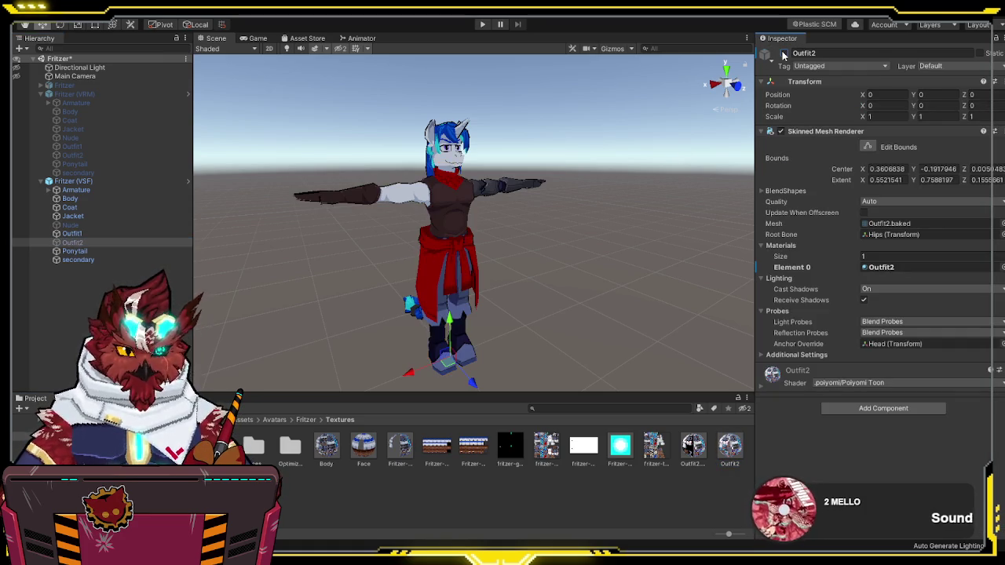
{"action": "left_click", "coordinate": [729, 447]}
{"action": "scroll", "coordinate": [799, 291], "scroll_direction": "down", "scroll_amount": 5}
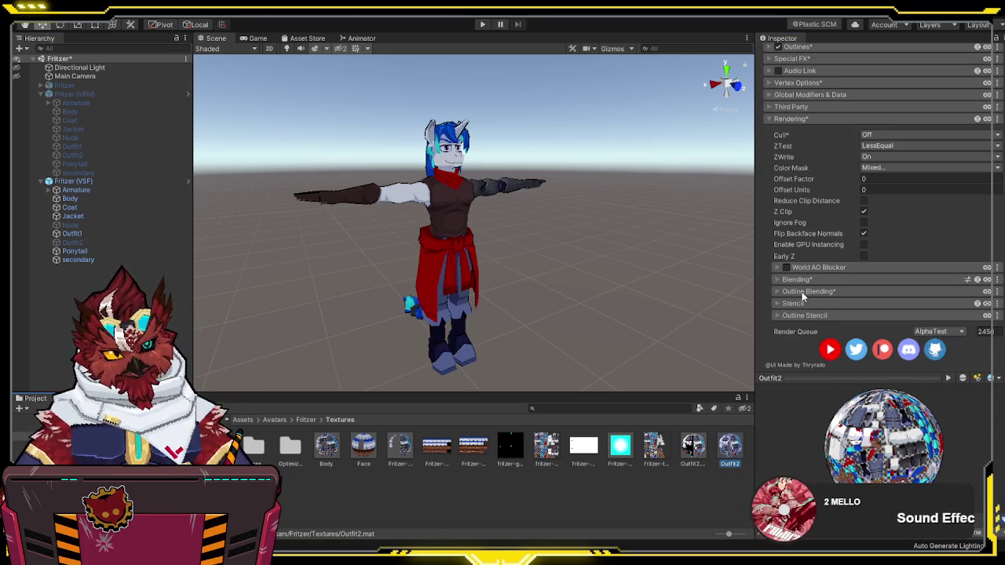
{"action": "scroll", "coordinate": [801, 290], "scroll_direction": "up", "scroll_amount": 4}
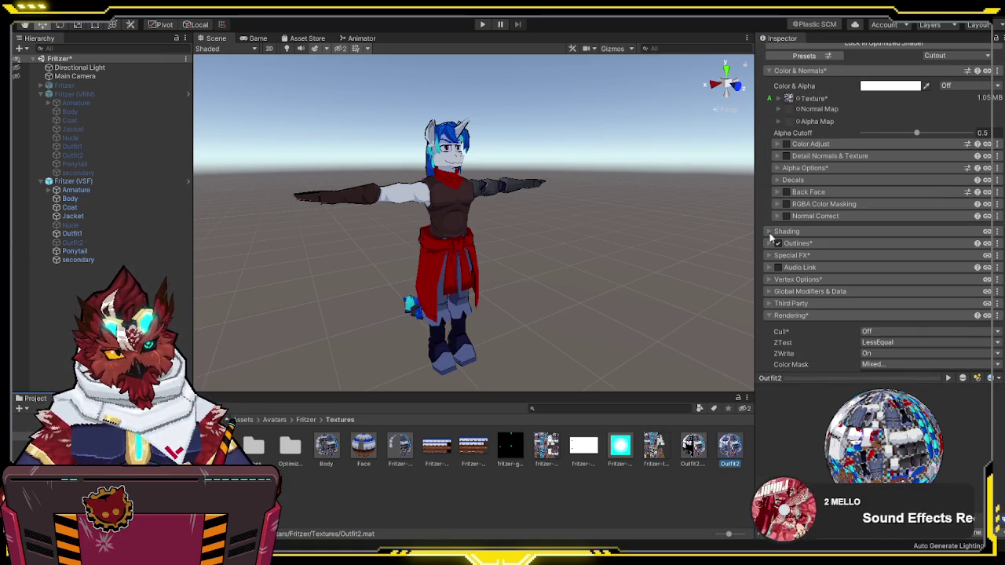
{"action": "left_click", "coordinate": [771, 316]}
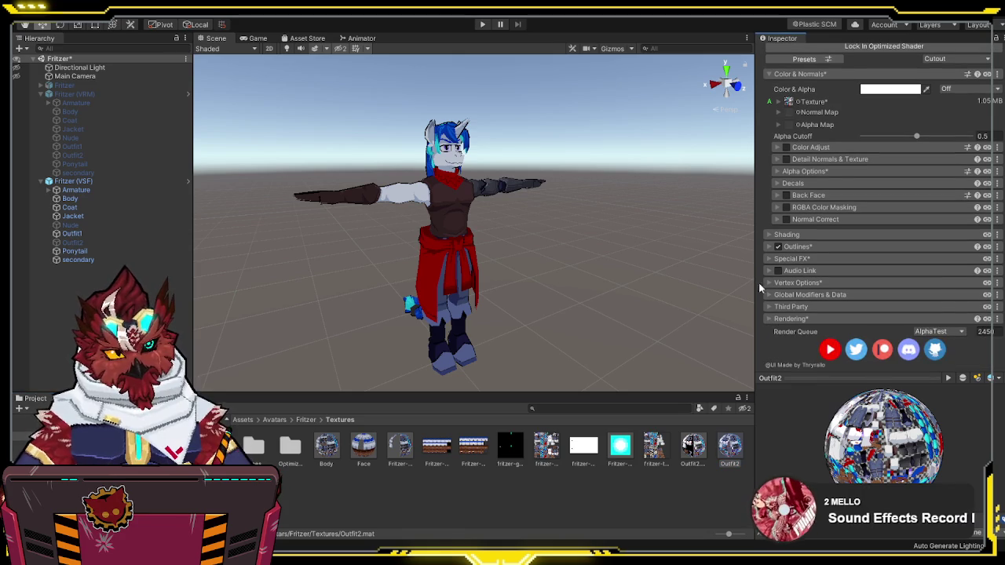
Step: Check the Special FX section, compare with the Body material, and reselect Outfit2
{"action": "left_click", "coordinate": [769, 258]}
{"action": "scroll", "coordinate": [766, 254], "scroll_direction": "down", "scroll_amount": 8}
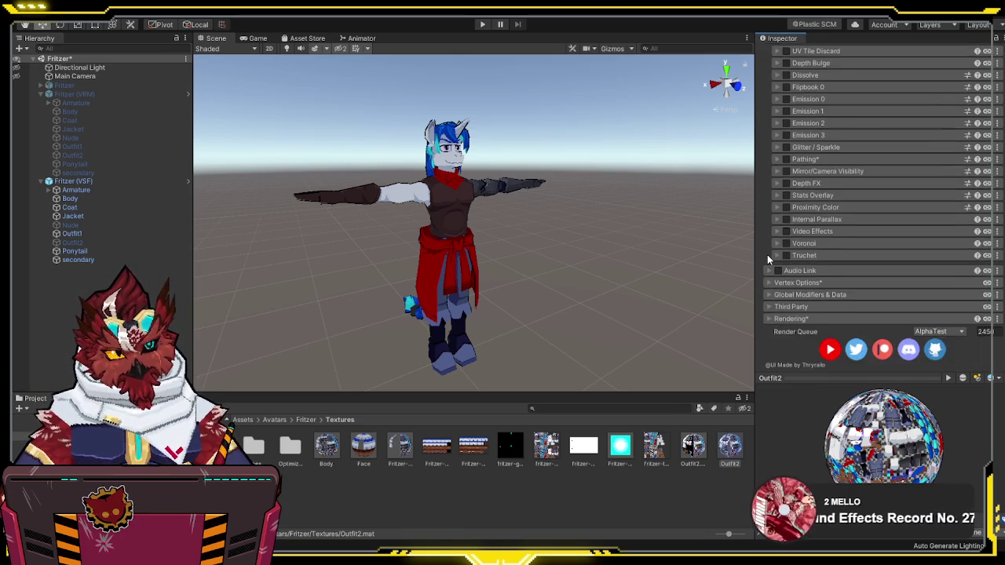
{"action": "scroll", "coordinate": [766, 254], "scroll_direction": "up", "scroll_amount": 10}
{"action": "left_click", "coordinate": [769, 329]}
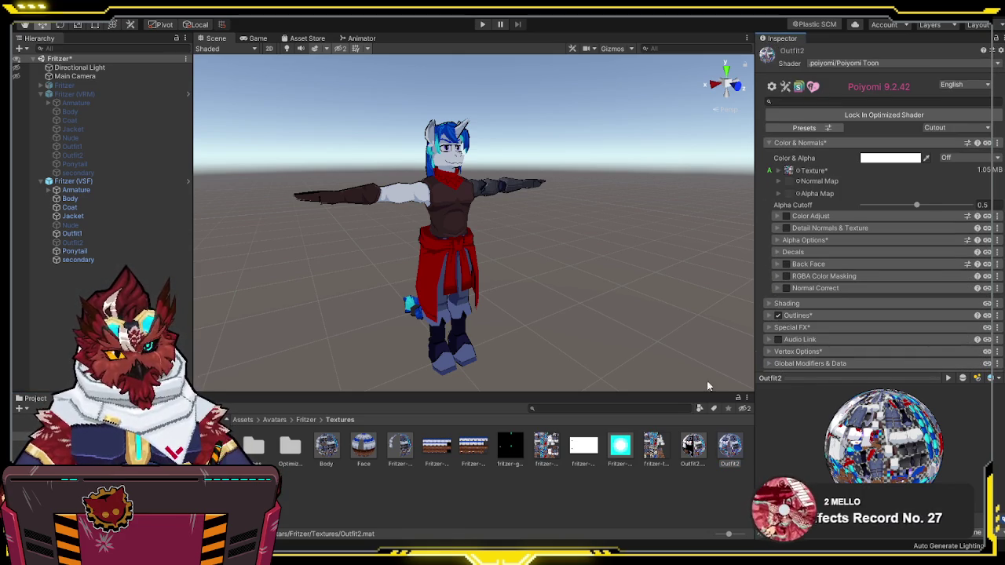
{"action": "left_click", "coordinate": [337, 449]}
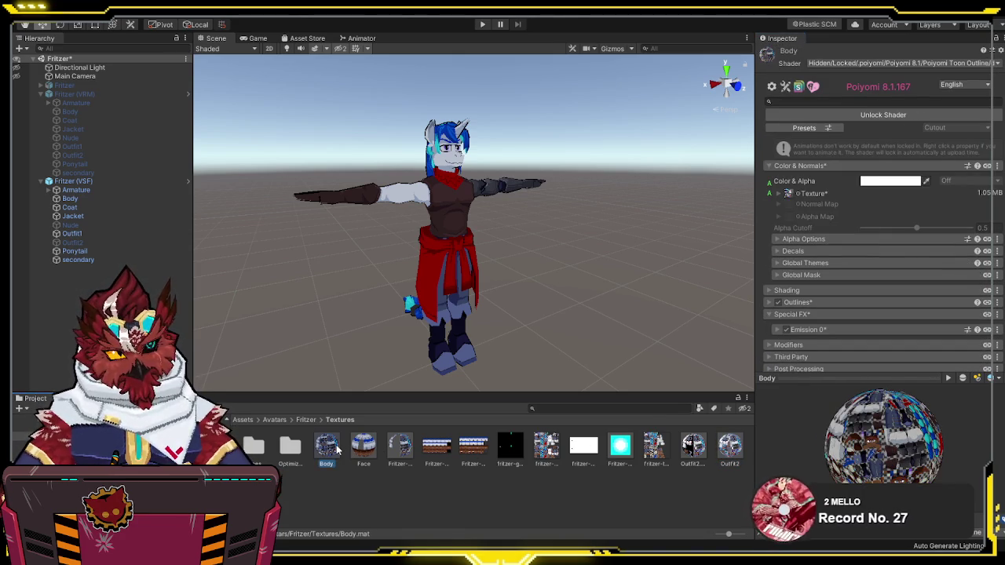
{"action": "scroll", "coordinate": [855, 274], "scroll_direction": "down", "scroll_amount": 2}
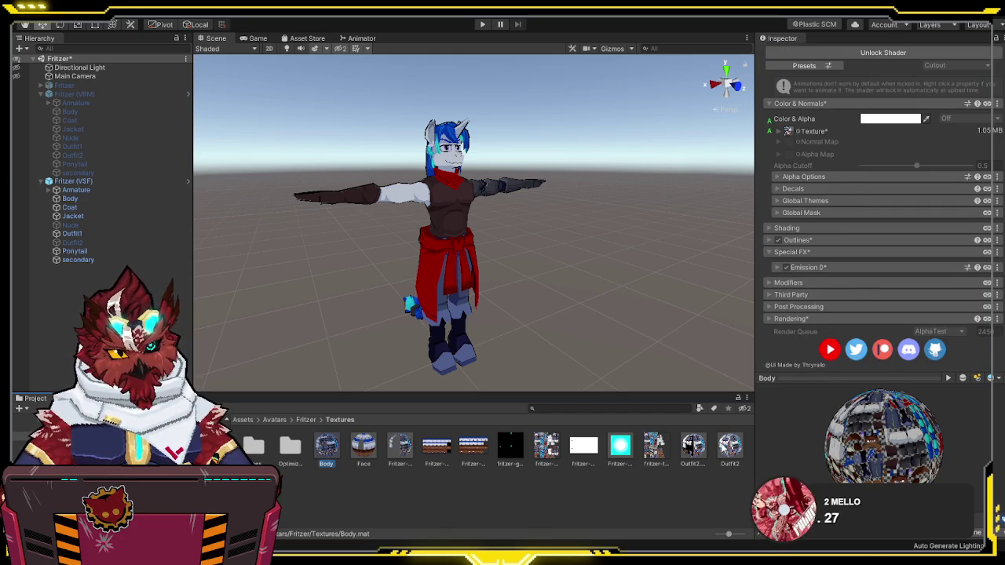
{"action": "left_click", "coordinate": [729, 446]}
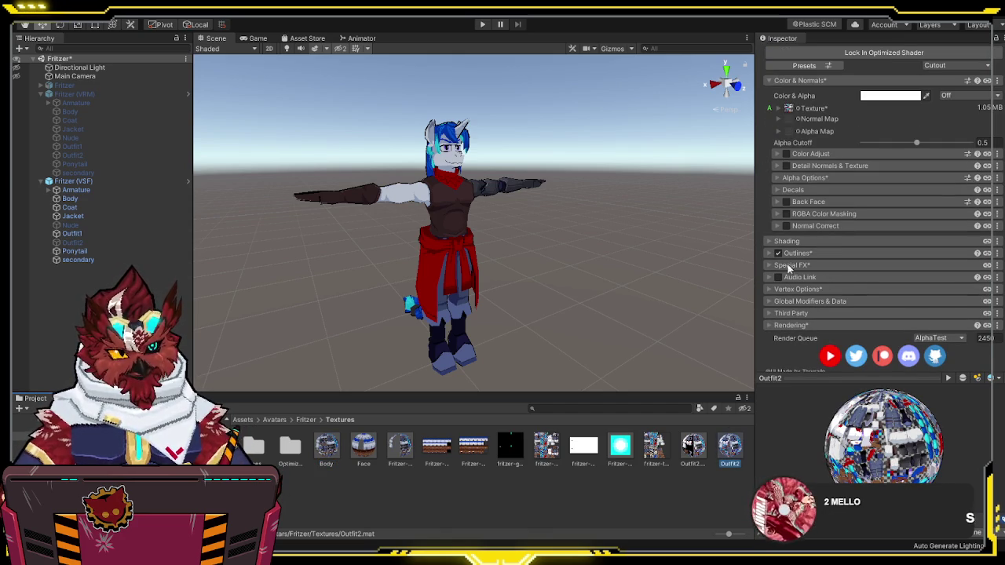
{"action": "left_click", "coordinate": [110, 242]}
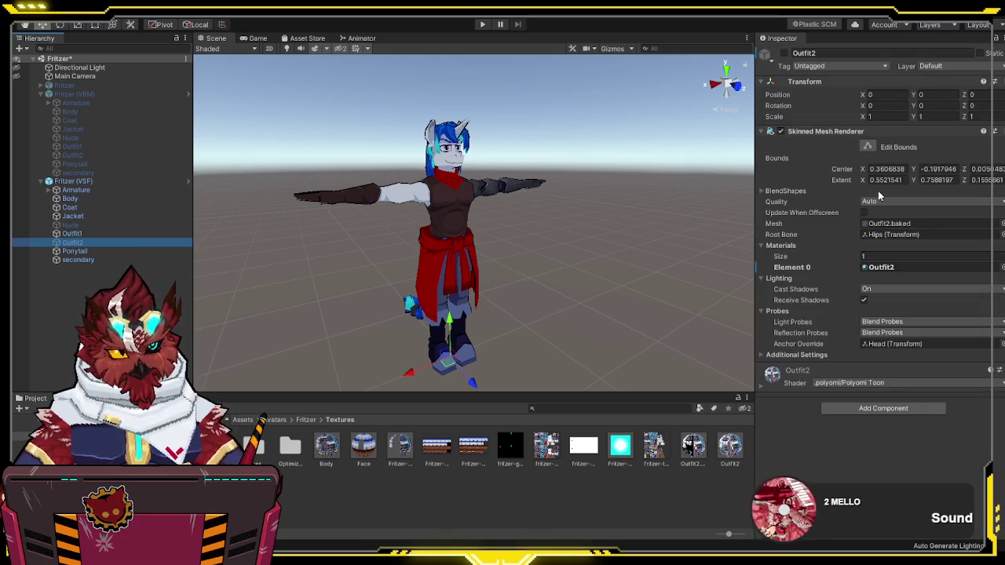
Step: Toggle the Outfit2 mesh on and off repeatedly to compare the outfit look
{"action": "left_click", "coordinate": [896, 268]}
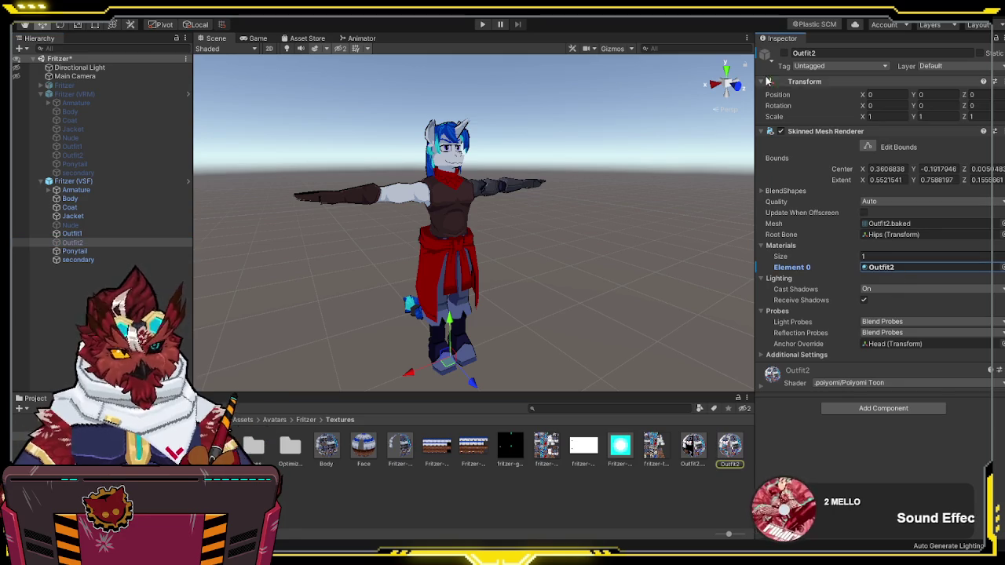
{"action": "left_click", "coordinate": [784, 53]}
{"action": "left_click", "coordinate": [784, 53]}
{"action": "left_click", "coordinate": [784, 53]}
{"action": "left_click", "coordinate": [784, 54]}
{"action": "left_click", "coordinate": [784, 53]}
{"action": "left_click", "coordinate": [785, 54]}
{"action": "left_click", "coordinate": [784, 53]}
{"action": "left_click", "coordinate": [784, 53]}
{"action": "left_click", "coordinate": [784, 54]}
{"action": "left_click", "coordinate": [784, 54]}
{"action": "left_click", "coordinate": [784, 54]}
{"action": "left_click", "coordinate": [784, 54]}
{"action": "left_click", "coordinate": [784, 53]}
{"action": "left_click", "coordinate": [784, 54]}
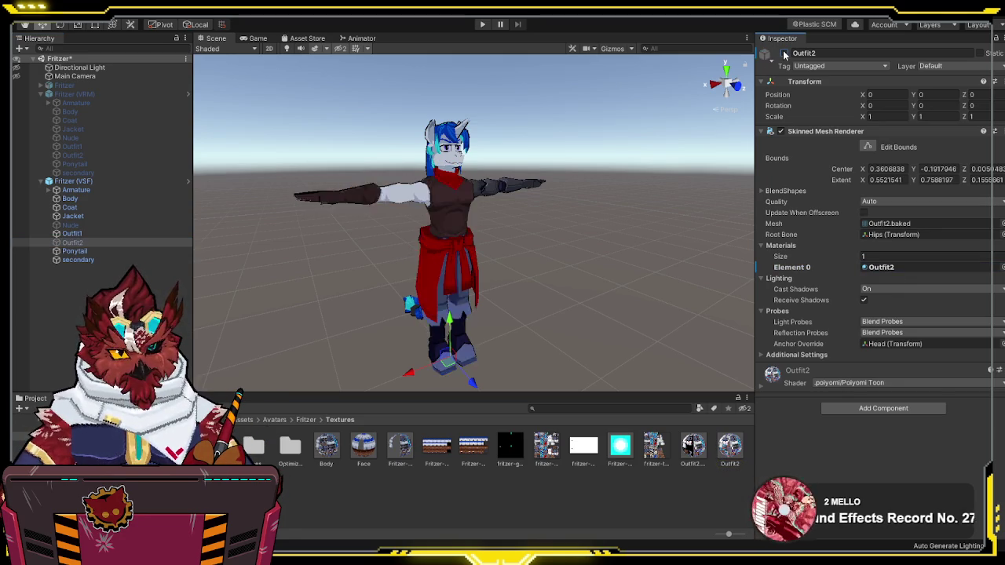
{"action": "left_click", "coordinate": [784, 53]}
{"action": "left_click", "coordinate": [784, 54]}
{"action": "left_click", "coordinate": [784, 54]}
Step: Inspect the Outfit2 material's main texture options and shading settings
{"action": "left_click", "coordinate": [730, 446]}
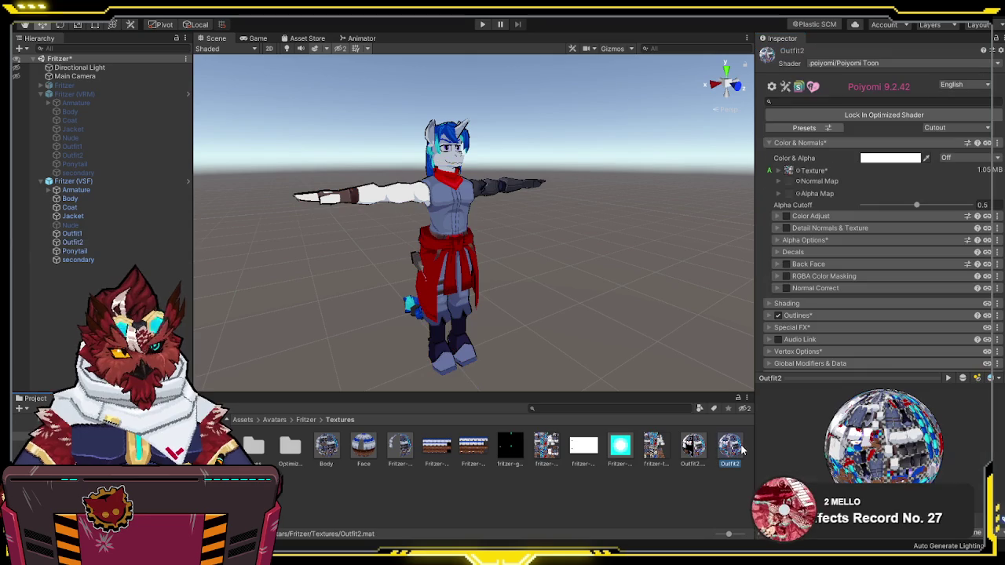
{"action": "left_click", "coordinate": [781, 174]}
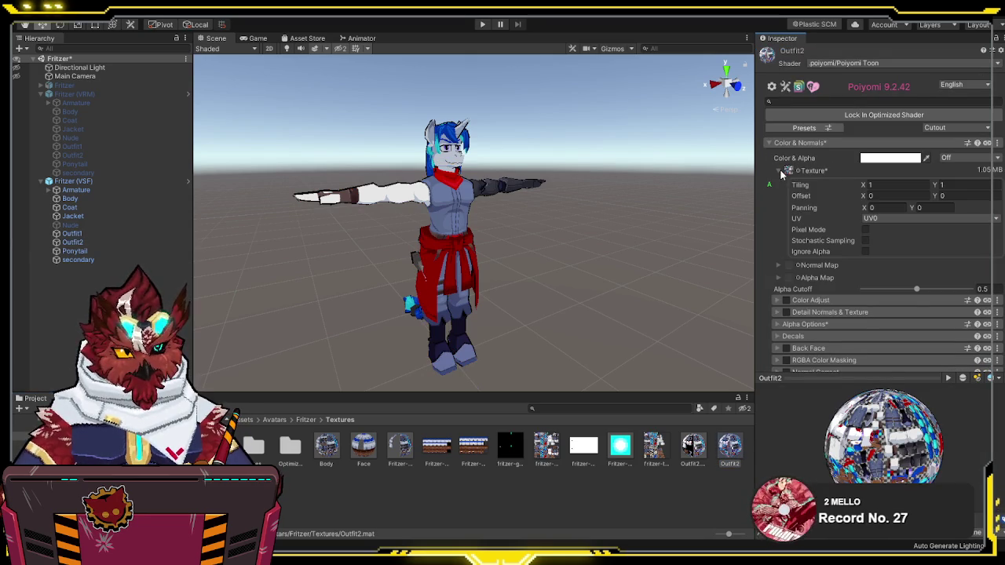
{"action": "left_click", "coordinate": [781, 174]}
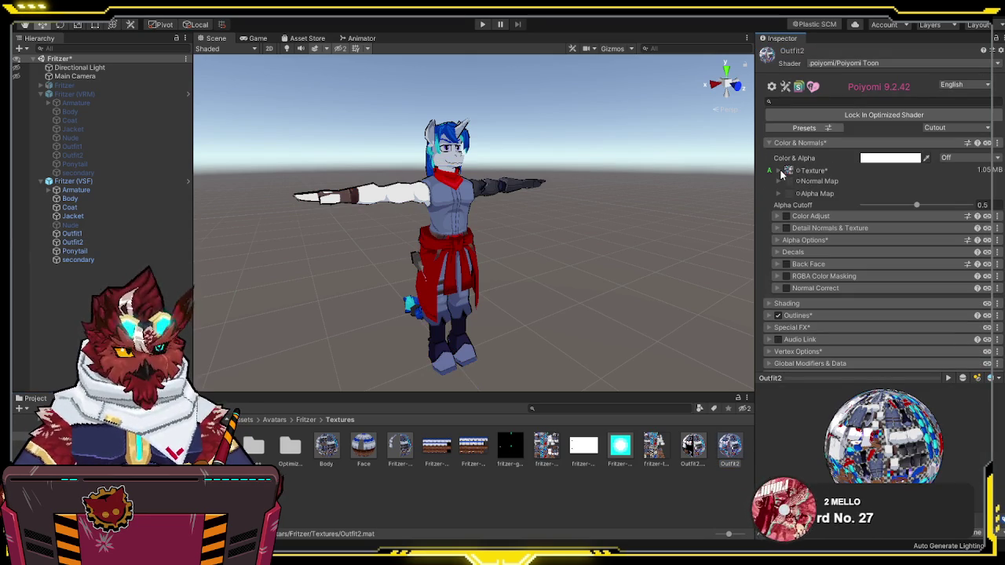
{"action": "left_click", "coordinate": [769, 304]}
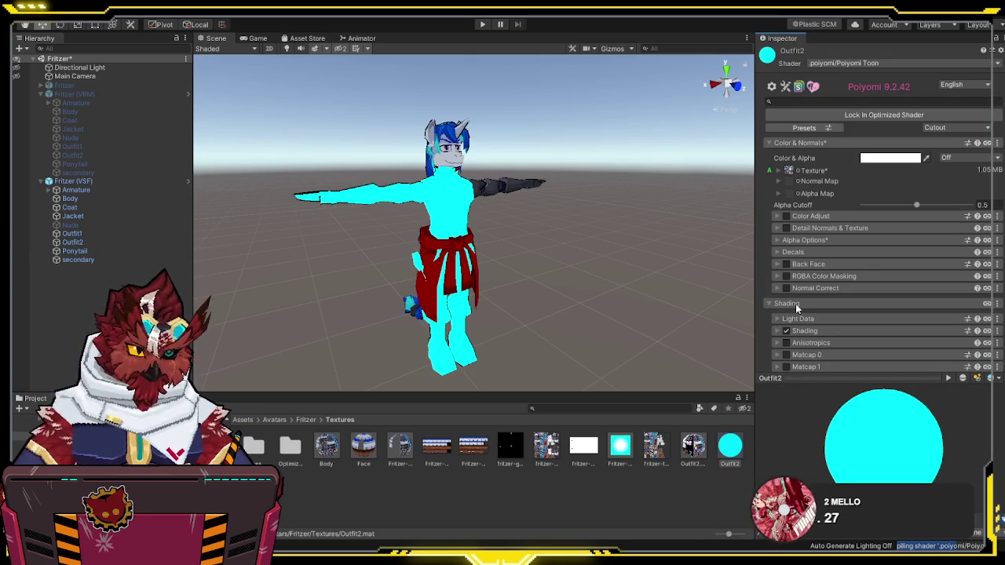
{"action": "scroll", "coordinate": [795, 304], "scroll_direction": "down", "scroll_amount": 5}
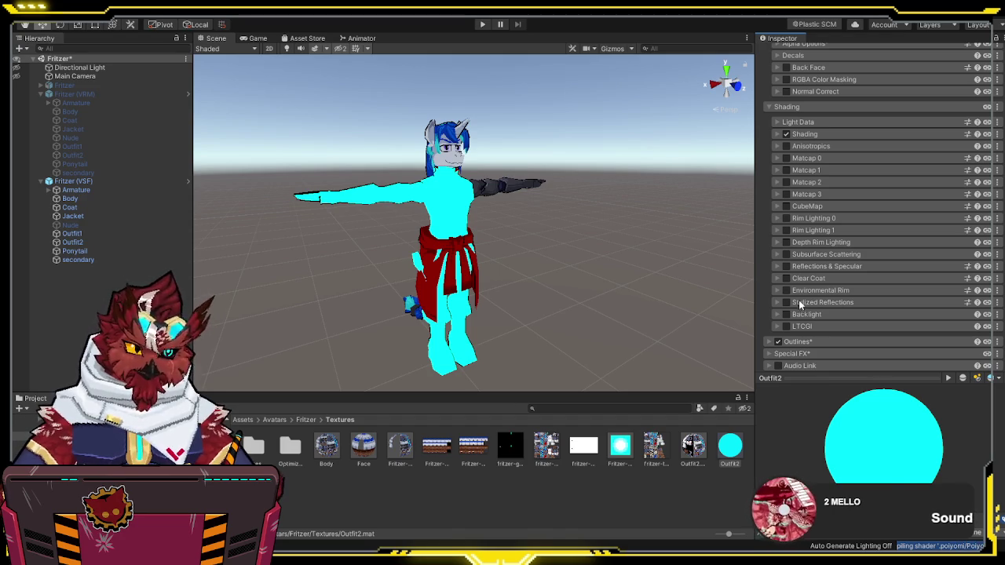
{"action": "scroll", "coordinate": [807, 290], "scroll_direction": "up", "scroll_amount": 3}
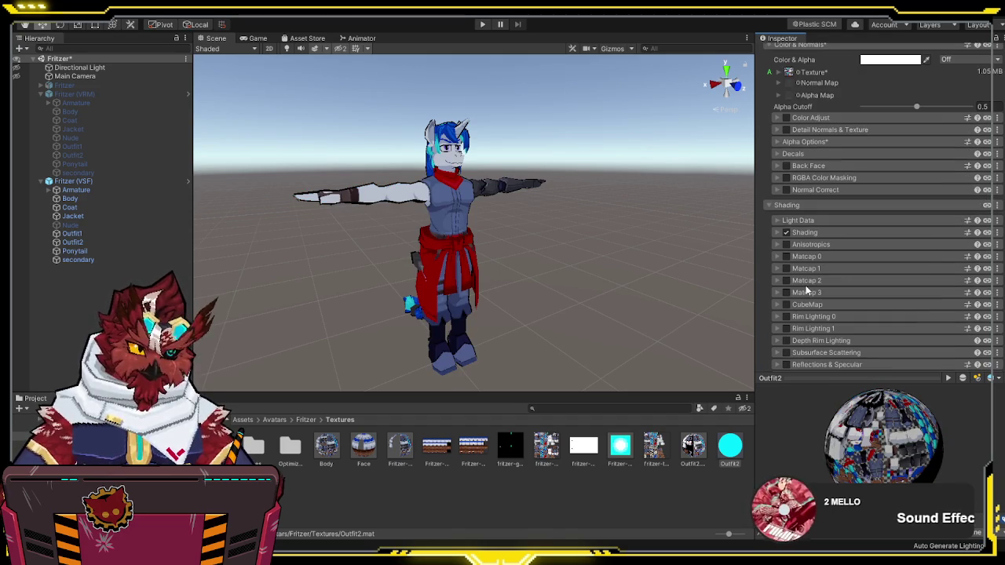
{"action": "left_click", "coordinate": [772, 208]}
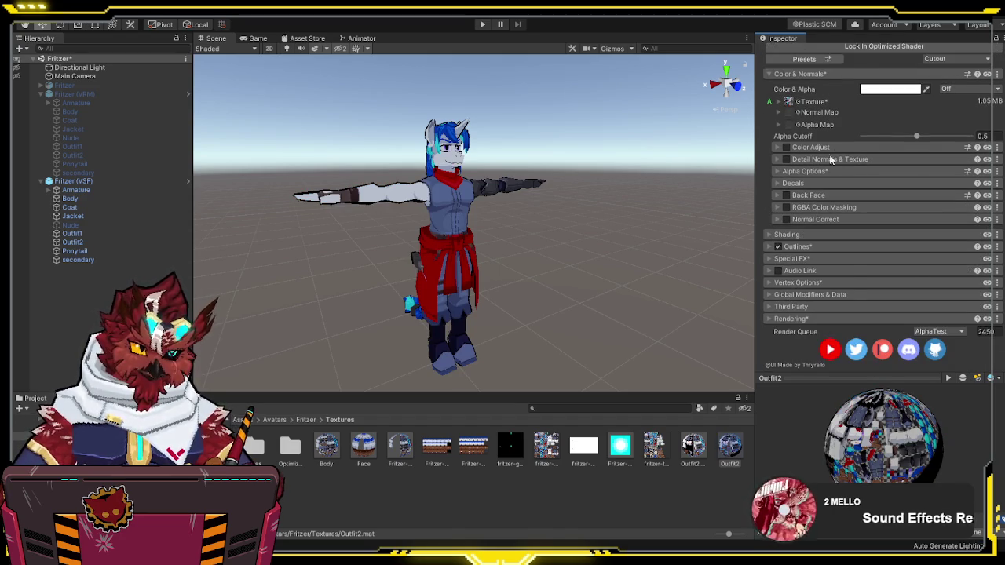
{"action": "scroll", "coordinate": [832, 151], "scroll_direction": "up", "scroll_amount": 3}
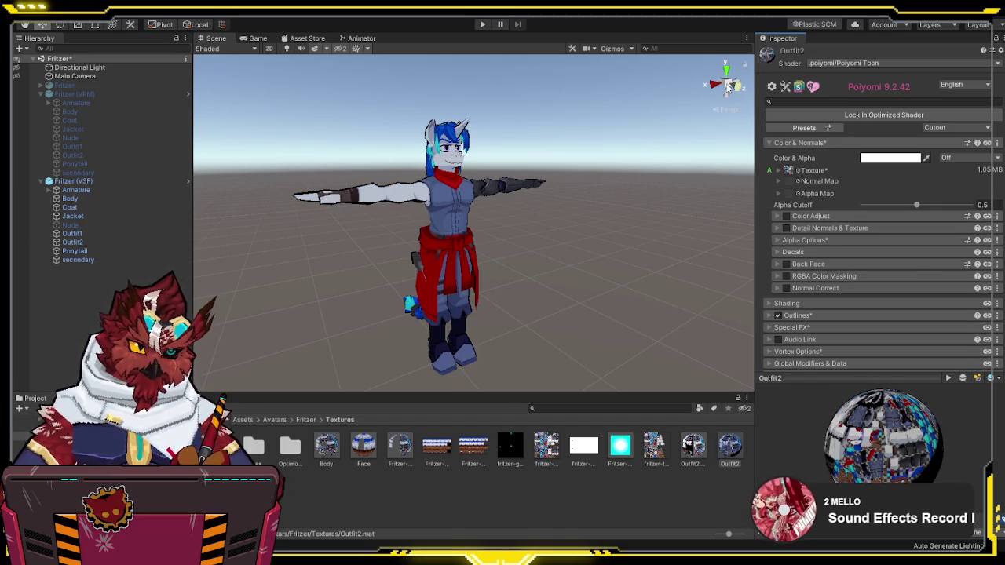
Step: Reselect Outfit2 and toggle its visibility again, leaving it disabled
{"action": "left_click", "coordinate": [111, 240]}
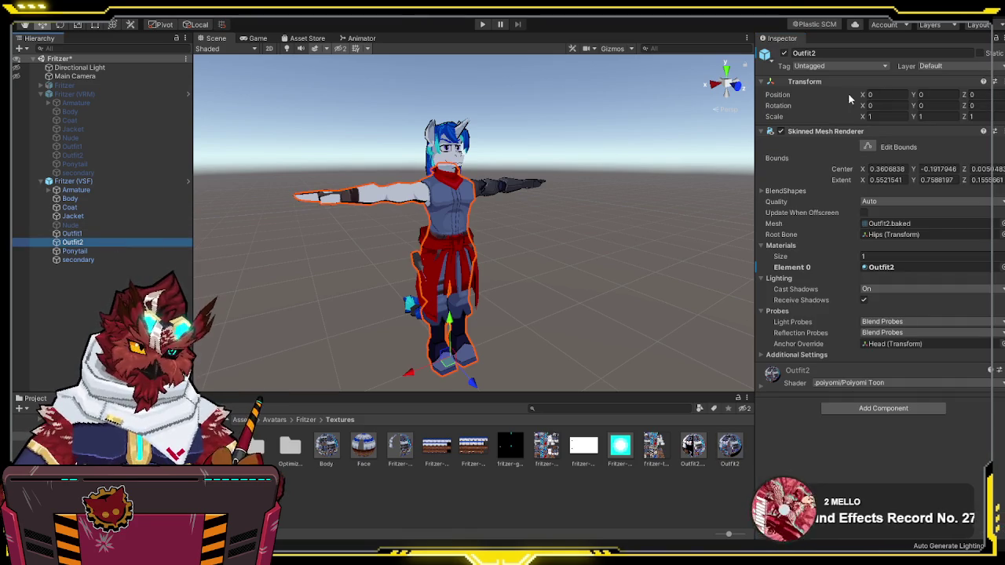
{"action": "left_click", "coordinate": [783, 53]}
{"action": "left_click", "coordinate": [783, 53]}
{"action": "left_click", "coordinate": [784, 53]}
{"action": "left_click", "coordinate": [784, 53]}
{"action": "left_click", "coordinate": [783, 53]}
Step: Inspect the Outfit2.BF Poiyomi Toon material's shading and lighting type options
{"action": "left_click", "coordinate": [685, 448]}
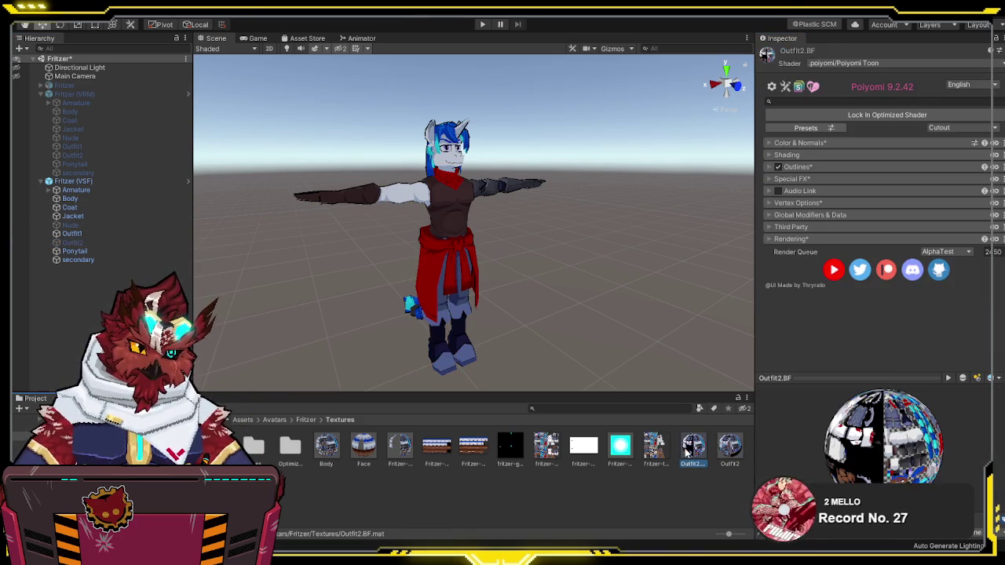
{"action": "left_click", "coordinate": [768, 154]}
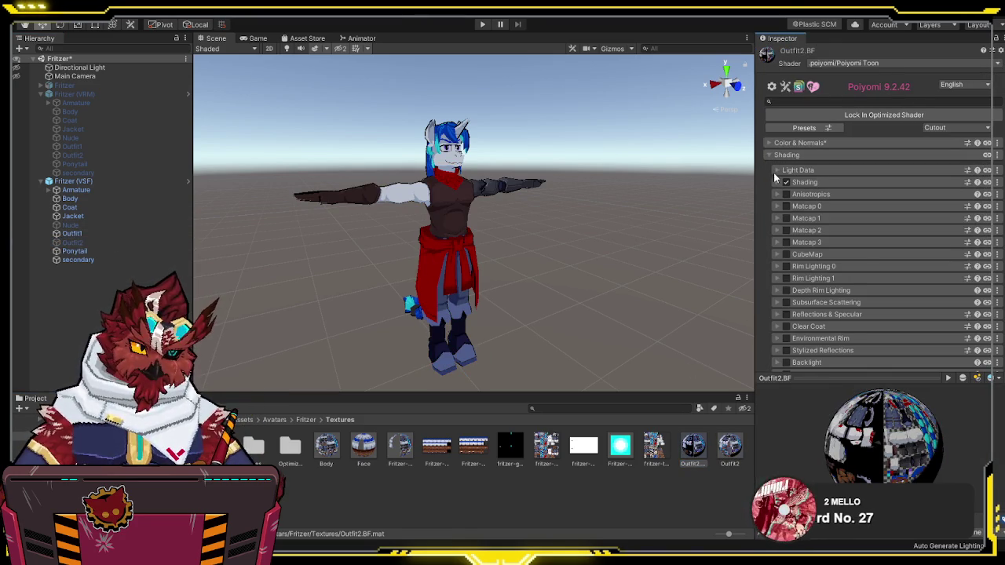
{"action": "left_click", "coordinate": [777, 182]}
{"action": "left_click", "coordinate": [776, 179]}
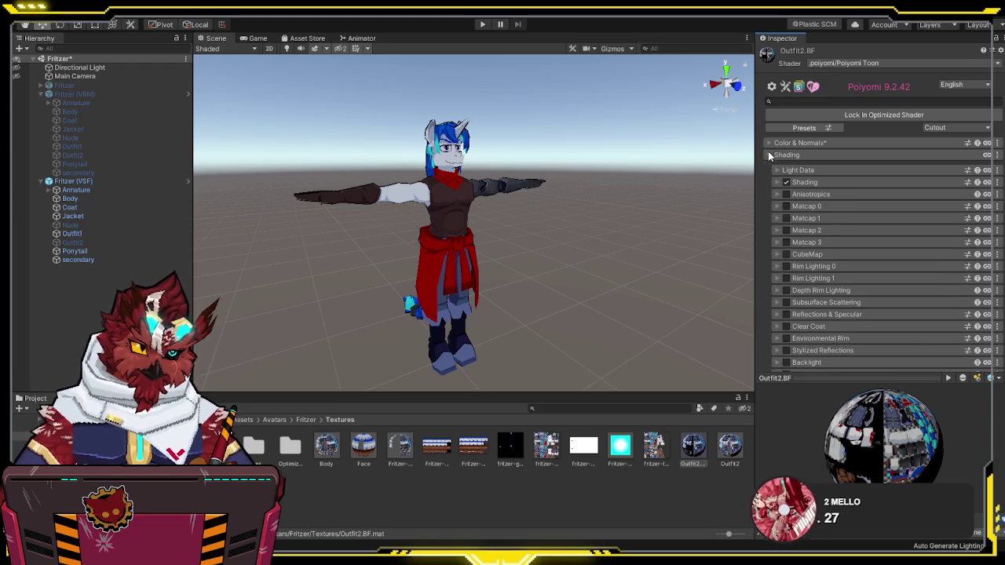
{"action": "left_click", "coordinate": [769, 154]}
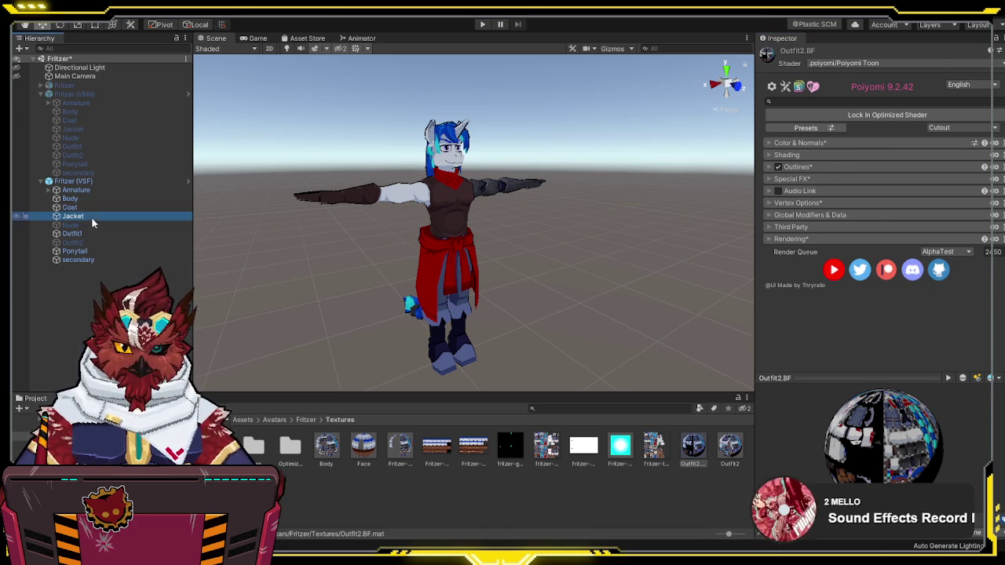
Step: Assign the Outfit2 material to both Jacket material slots, then hide the Jacket
{"action": "left_click", "coordinate": [91, 217]}
{"action": "mouse_move", "coordinate": [690, 453]}
{"action": "left_mouse_down"}
{"action": "mouse_move", "coordinate": [821, 311]}
{"action": "mouse_move", "coordinate": [902, 269]}
{"action": "left_mouse_up"}
{"action": "mouse_move", "coordinate": [730, 451]}
{"action": "left_mouse_down"}
{"action": "mouse_move", "coordinate": [902, 271]}
{"action": "mouse_move", "coordinate": [901, 282]}
{"action": "left_mouse_up"}
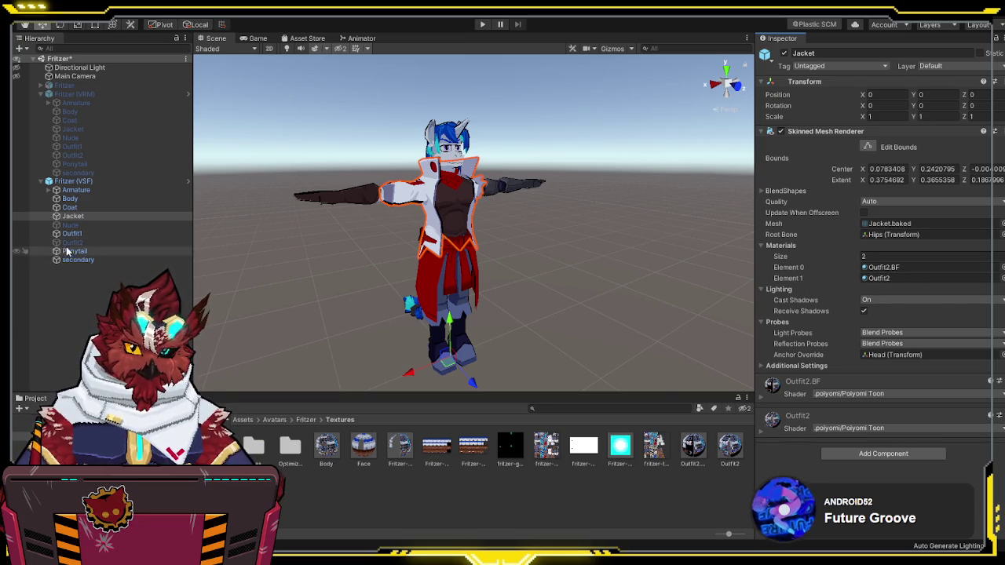
{"action": "left_click", "coordinate": [71, 208]}
{"action": "left_click", "coordinate": [72, 216]}
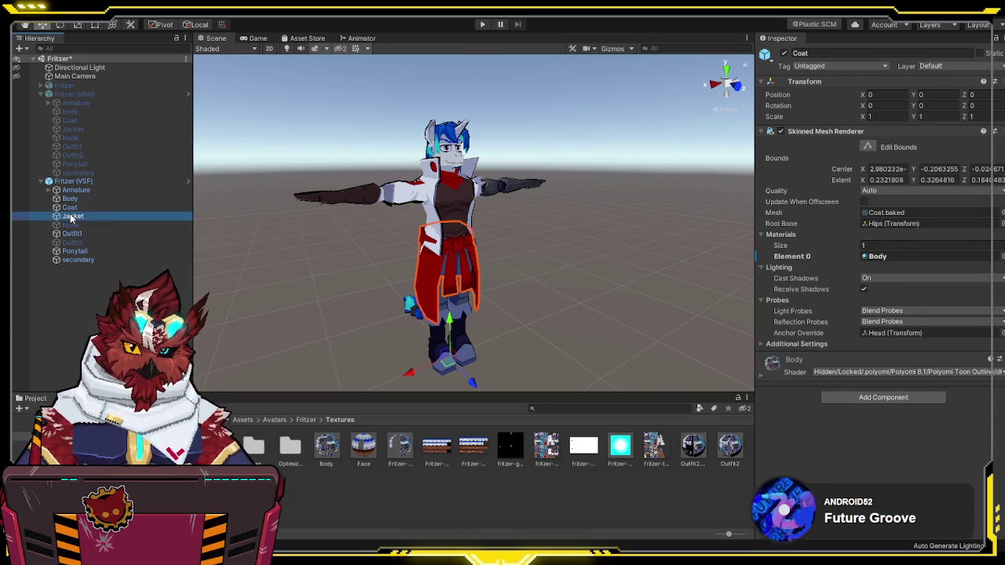
{"action": "mouse_move", "coordinate": [692, 452]}
{"action": "left_mouse_down"}
{"action": "mouse_move", "coordinate": [871, 271]}
{"action": "mouse_move", "coordinate": [835, 310]}
{"action": "left_mouse_up"}
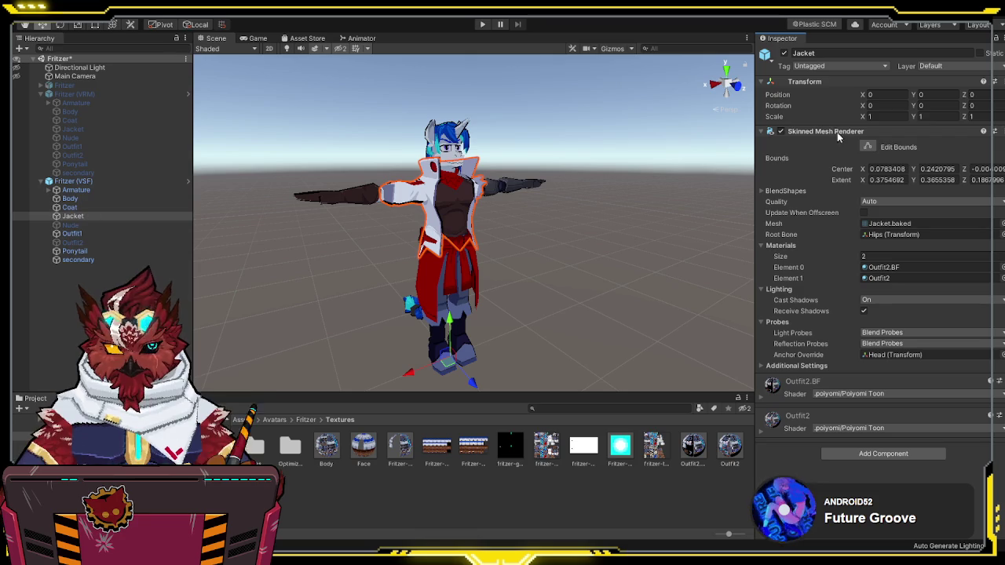
{"action": "left_click", "coordinate": [784, 53]}
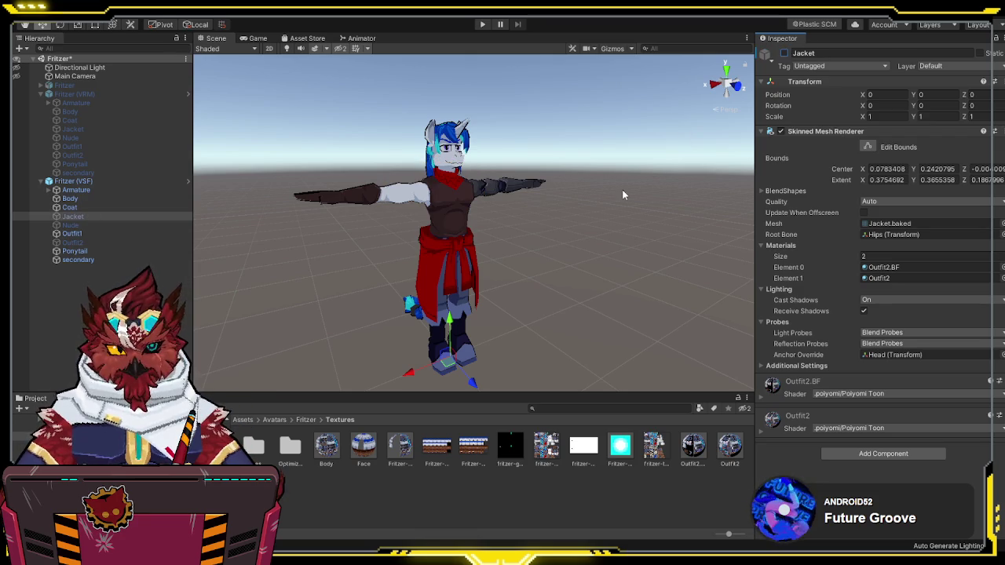
Step: Locate the Fritzer-BF and Body materials and update the Body mesh's third material slot
{"action": "left_click", "coordinate": [506, 196]}
{"action": "left_click", "coordinate": [873, 277]}
{"action": "left_click", "coordinate": [879, 289]}
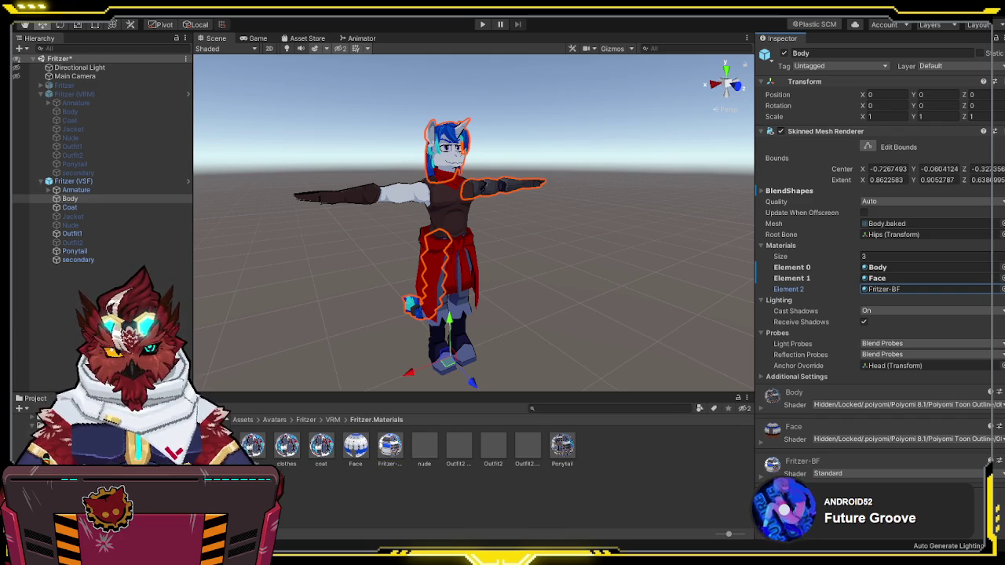
{"action": "left_click", "coordinate": [875, 268]}
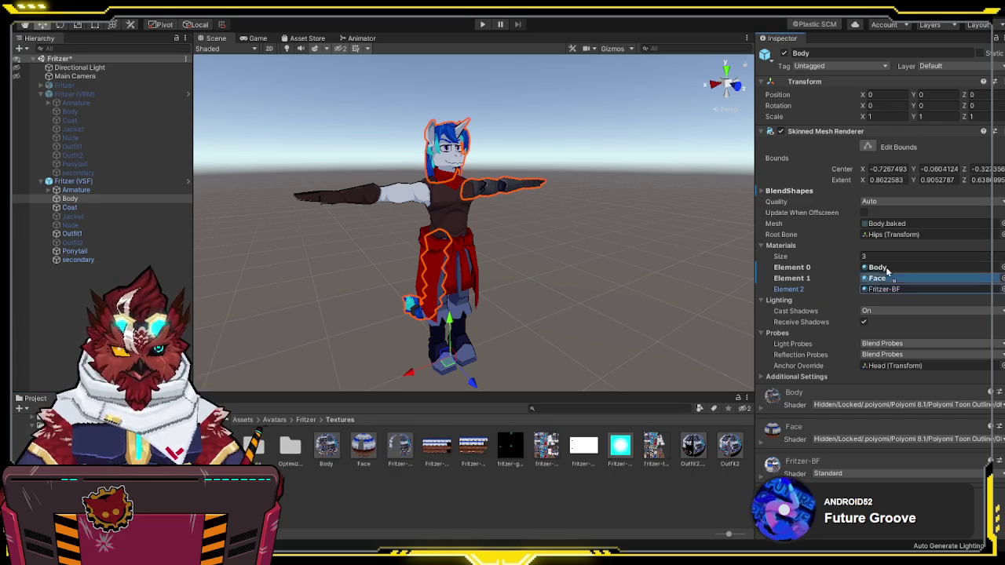
{"action": "left_click", "coordinate": [910, 288]}
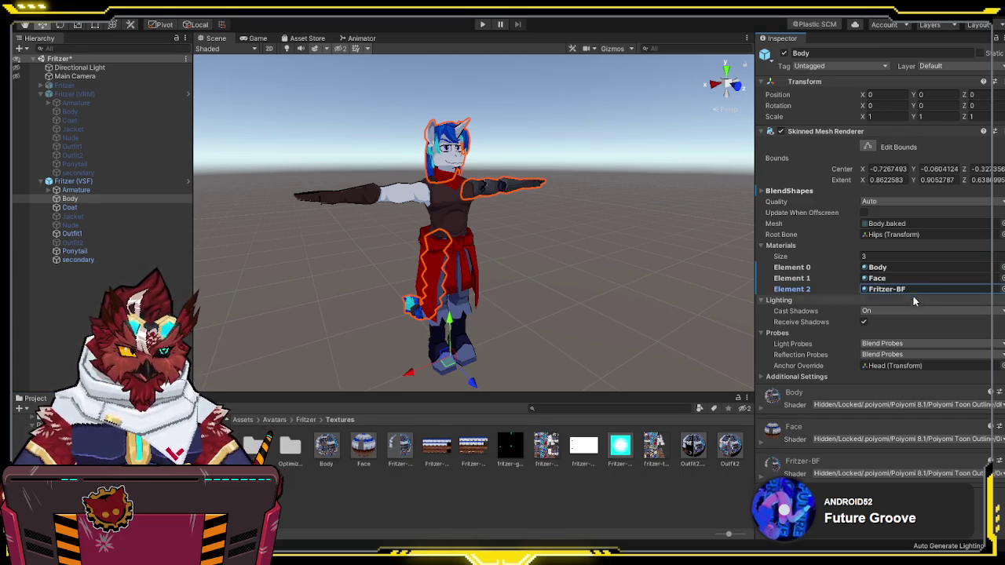
Step: Check the Coat, Jacket and Outfit1 materials, then give Ponytail the Body material
{"action": "left_click", "coordinate": [68, 208]}
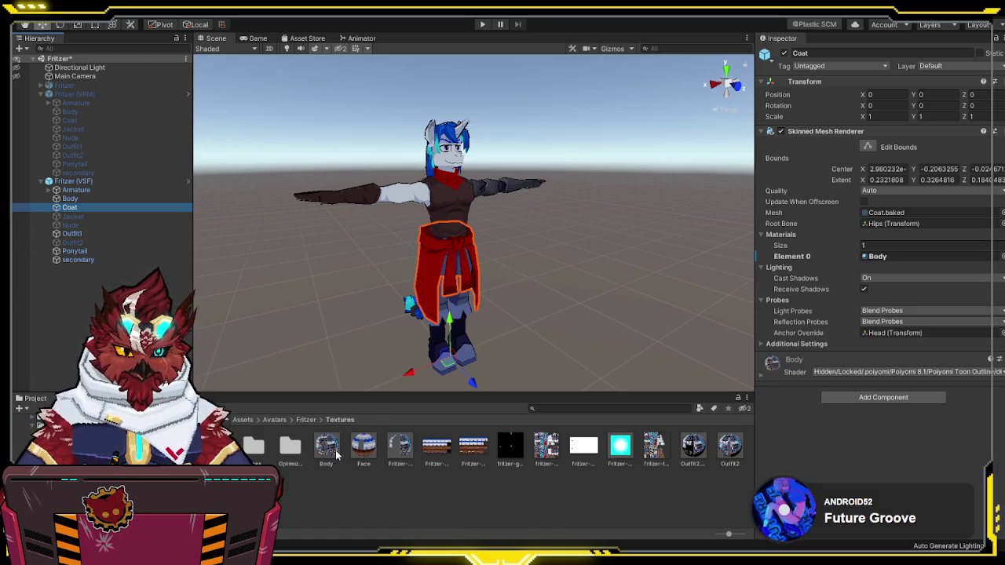
{"action": "left_click", "coordinate": [880, 257]}
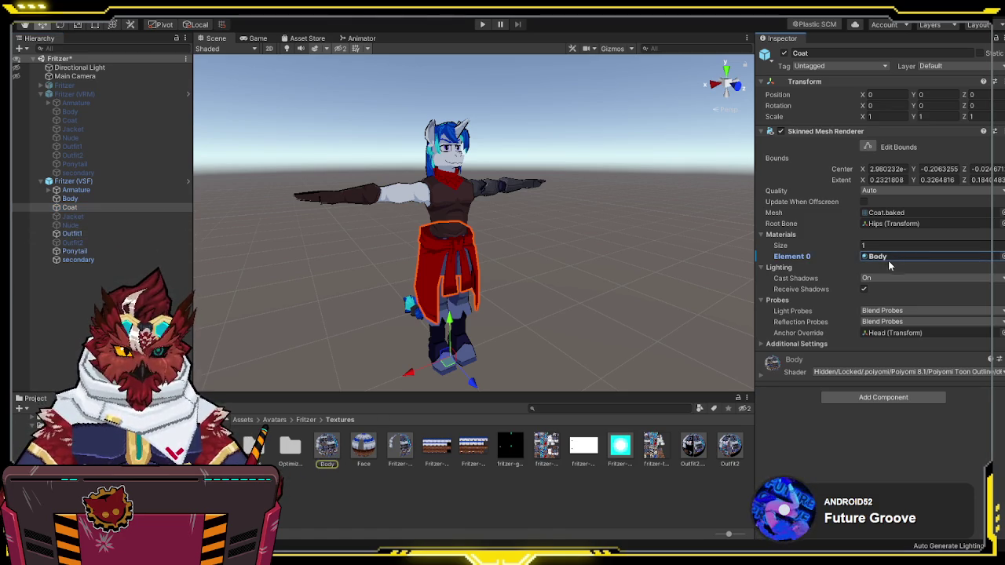
{"action": "left_click", "coordinate": [83, 216]}
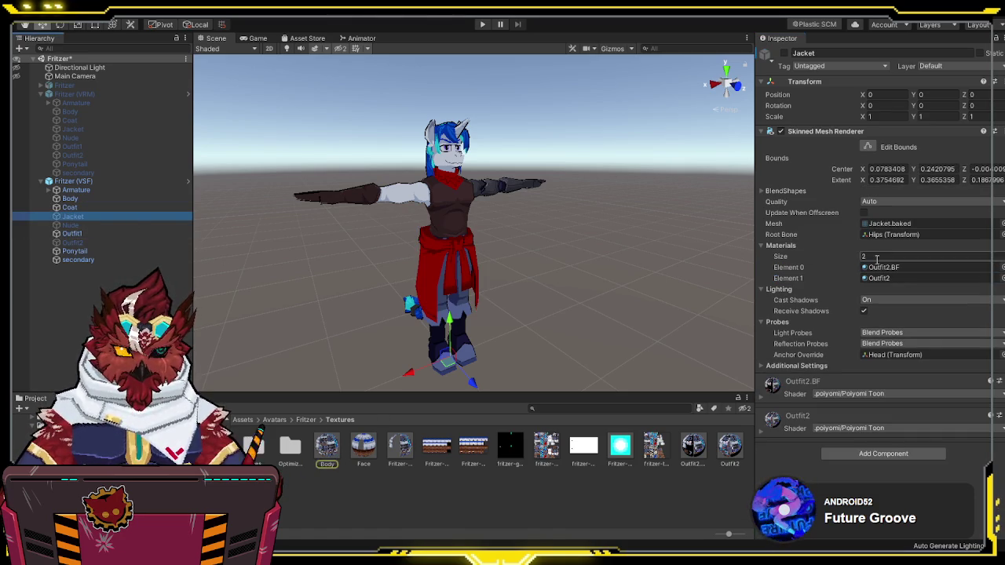
{"action": "left_click", "coordinate": [118, 234]}
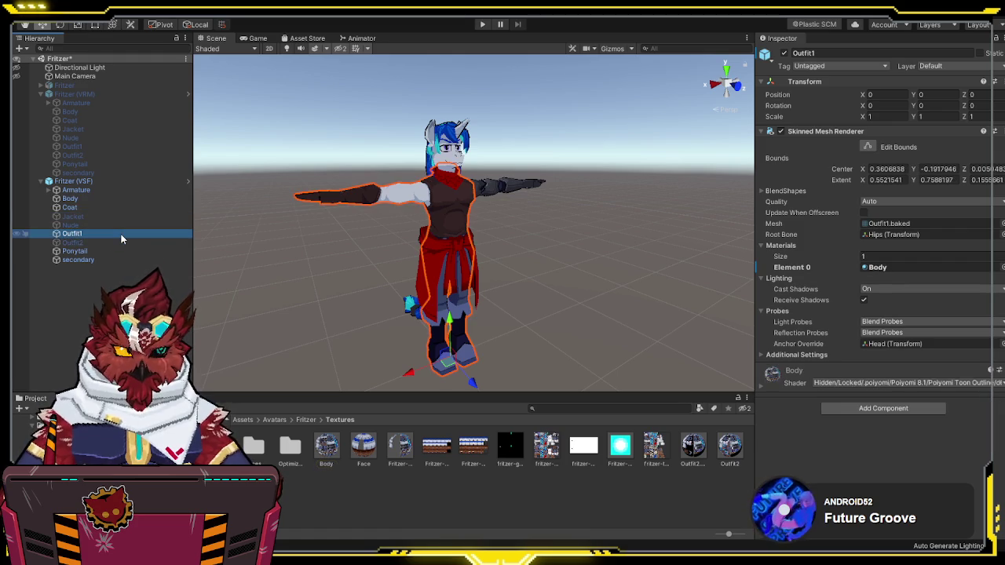
{"action": "left_click", "coordinate": [106, 250]}
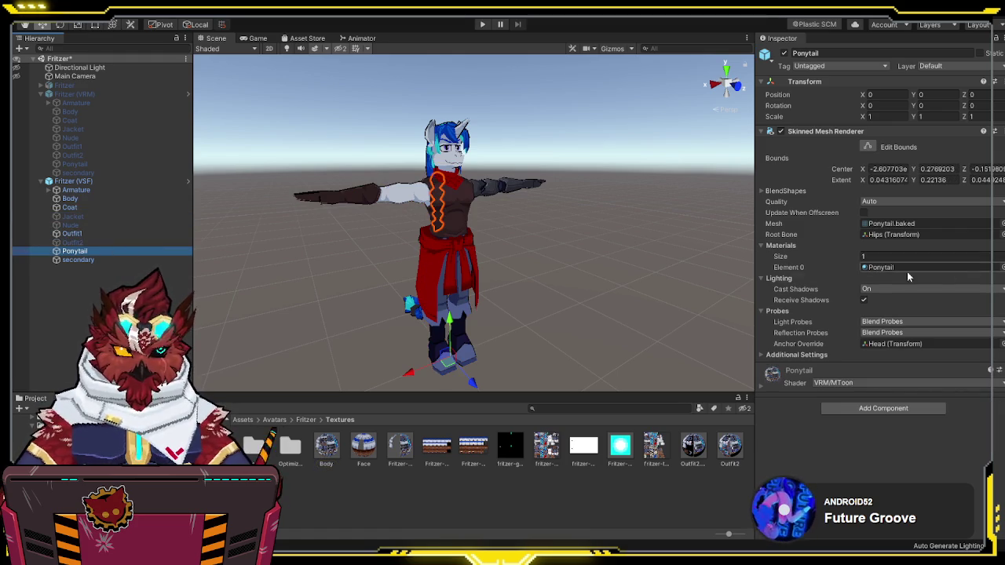
{"action": "mouse_move", "coordinate": [328, 445]}
{"action": "left_mouse_down"}
{"action": "mouse_move", "coordinate": [871, 311]}
{"action": "mouse_move", "coordinate": [879, 267]}
{"action": "left_mouse_up"}
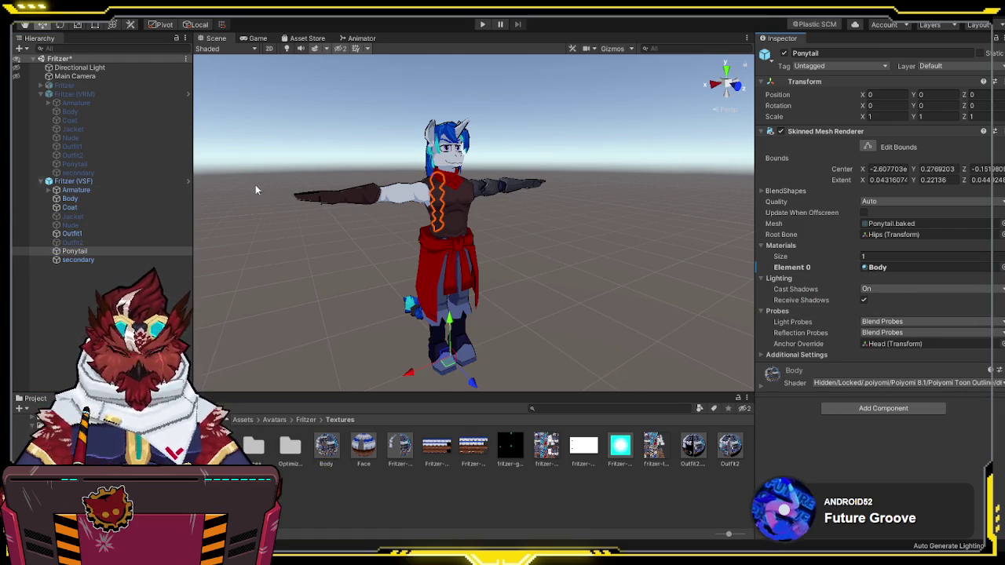
{"action": "left_click", "coordinate": [99, 183]}
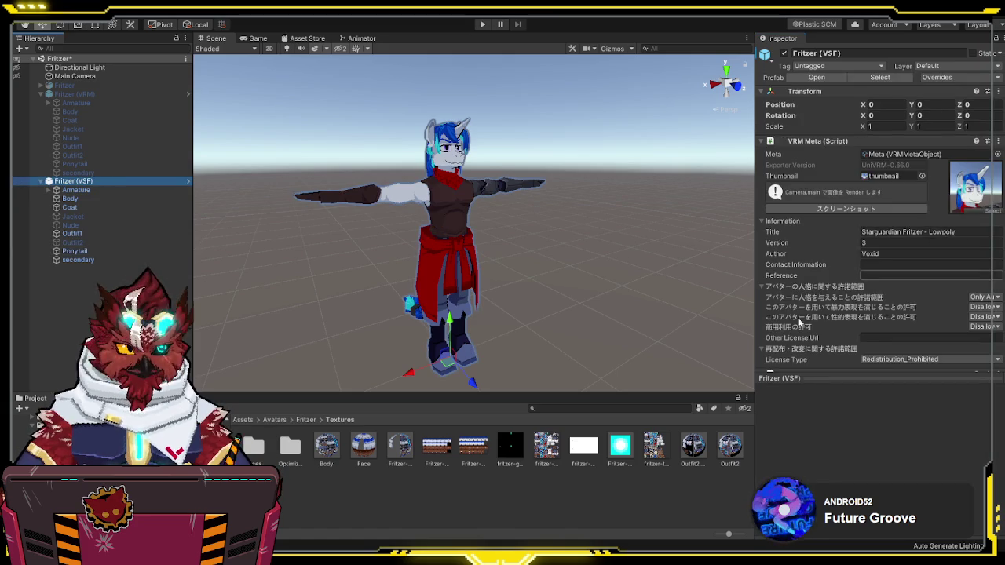
Step: Add an Outfit 2 blendshape entry to VSF_Animations and drag in the Outfit2 clip
{"action": "scroll", "coordinate": [797, 287], "scroll_direction": "down", "scroll_amount": 10}
{"action": "left_click", "coordinate": [974, 337]}
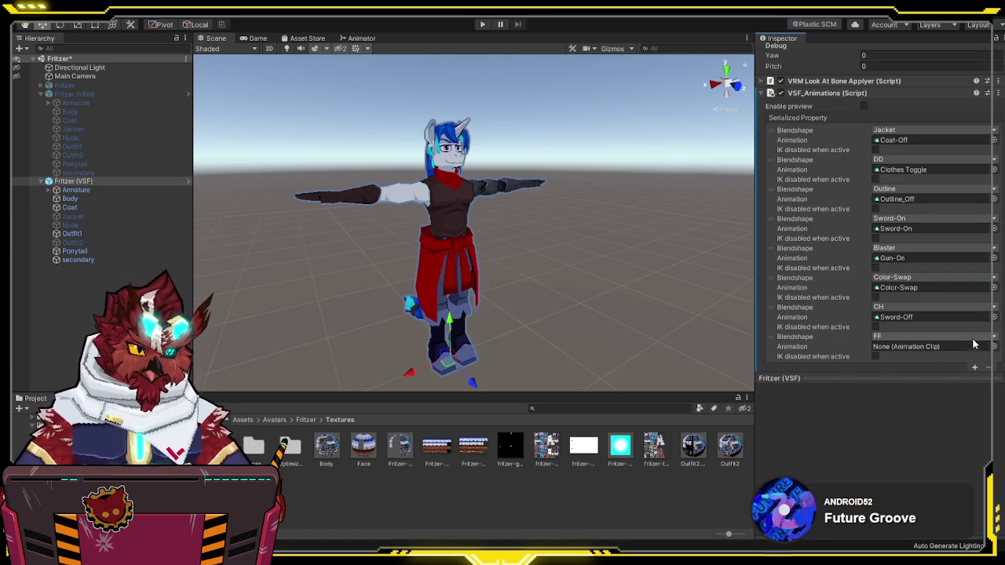
{"action": "left_click", "coordinate": [909, 336]}
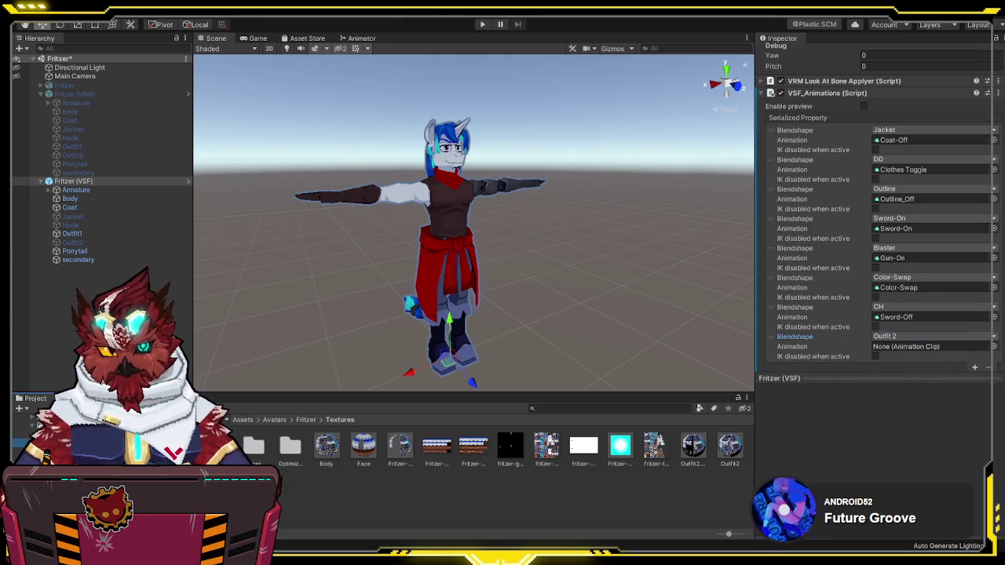
{"action": "left_click", "coordinate": [59, 443]}
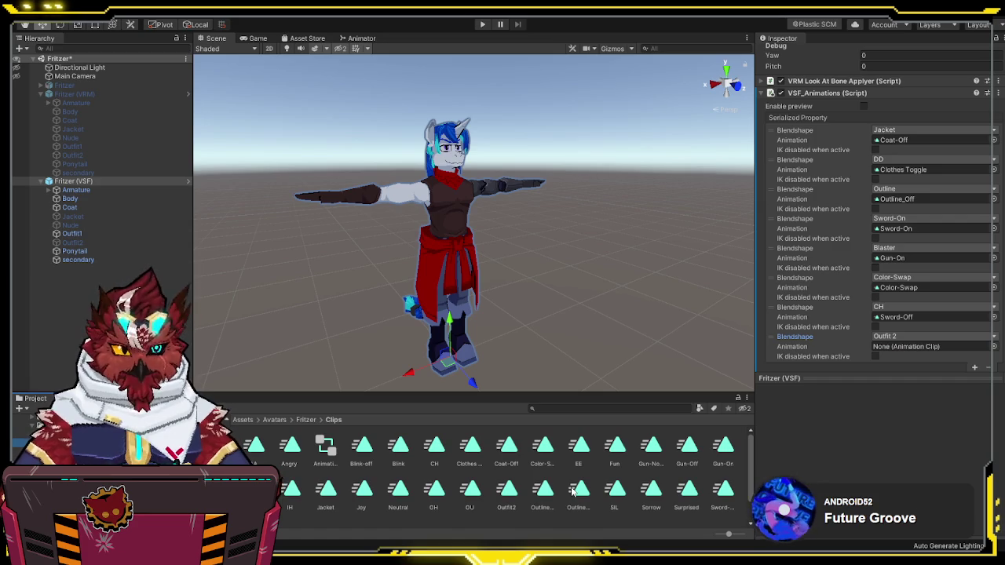
{"action": "scroll", "coordinate": [869, 336], "scroll_direction": "down", "scroll_amount": 1}
{"action": "mouse_move", "coordinate": [518, 496]}
{"action": "left_mouse_down"}
{"action": "mouse_move", "coordinate": [869, 336]}
{"action": "mouse_move", "coordinate": [902, 332]}
{"action": "mouse_move", "coordinate": [914, 317]}
{"action": "left_mouse_up"}
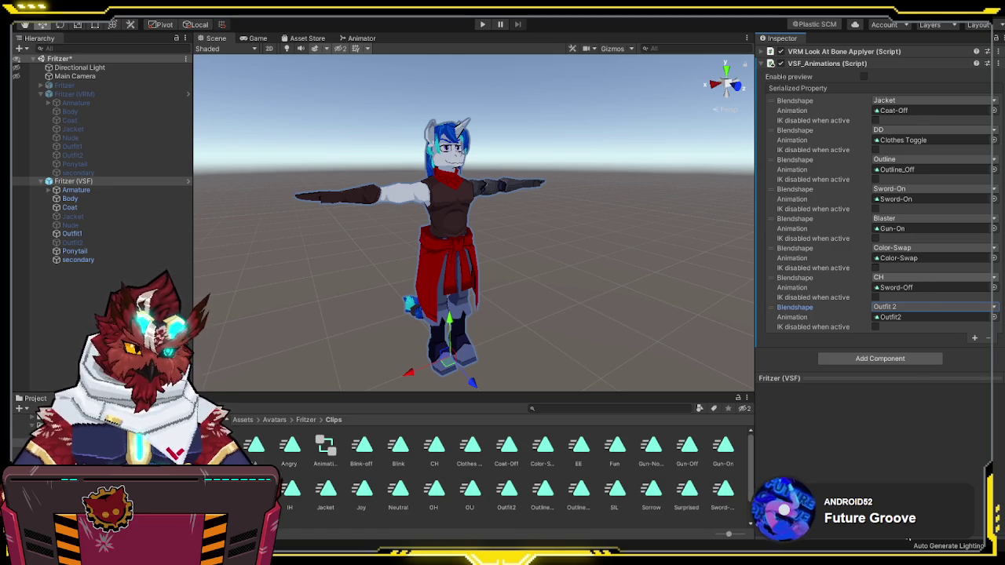
Step: Remove the old CH/Sword-Off entry, undoing an accidental change to the first entry
{"action": "left_click", "coordinate": [797, 278]}
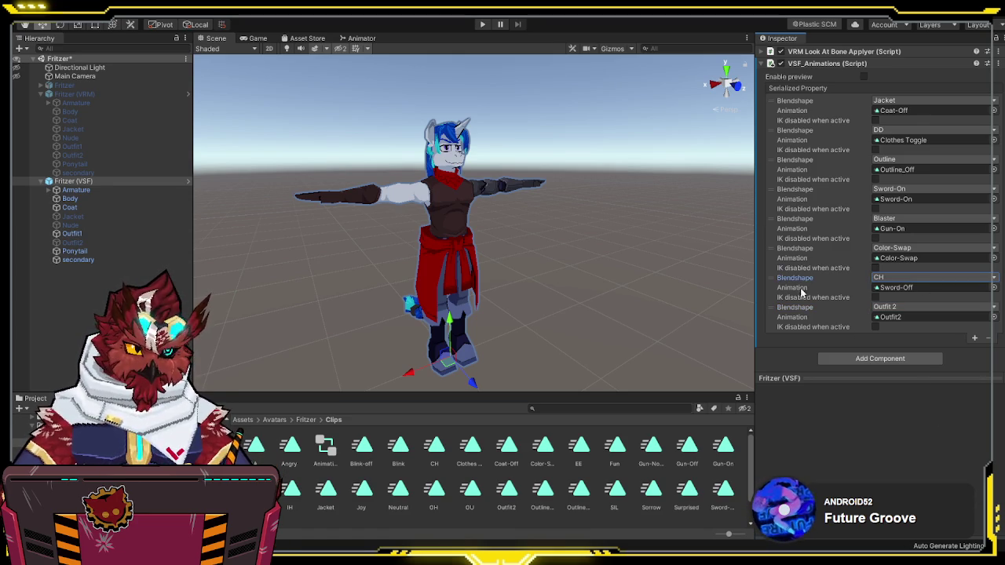
{"action": "left_click", "coordinate": [803, 292]}
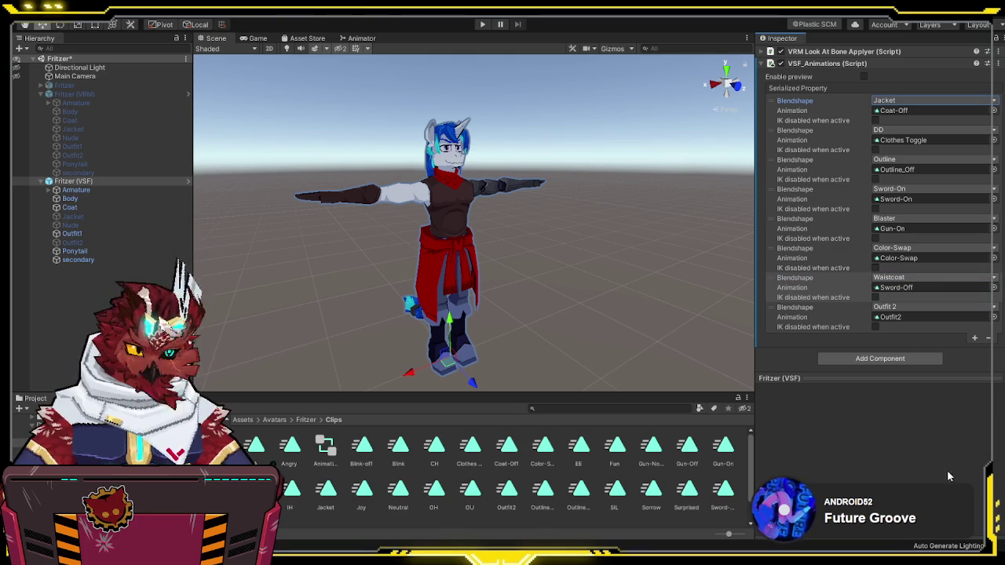
{"action": "left_click", "coordinate": [940, 296]}
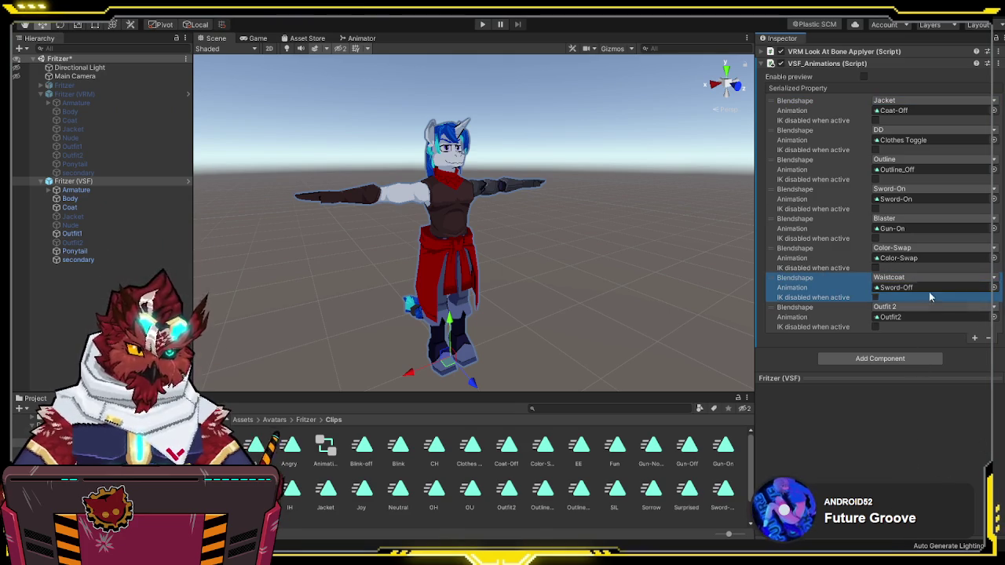
{"action": "left_click", "coordinate": [988, 338]}
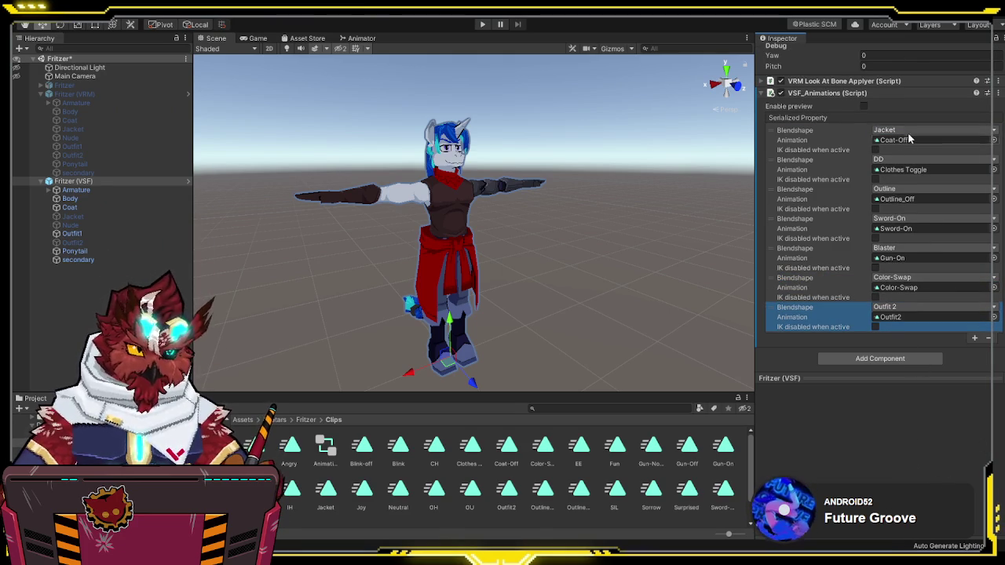
{"action": "key", "text": "ctrl+z"}
Step: Add a Jacket blendshape entry with the Jacket clip and save the scene
{"action": "left_click", "coordinate": [974, 339]}
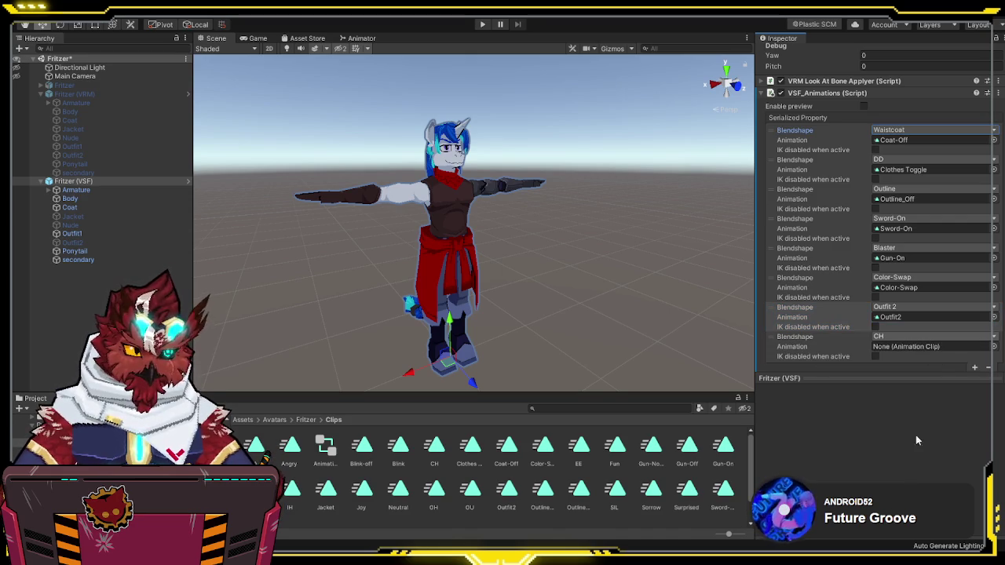
{"action": "left_click", "coordinate": [326, 491]}
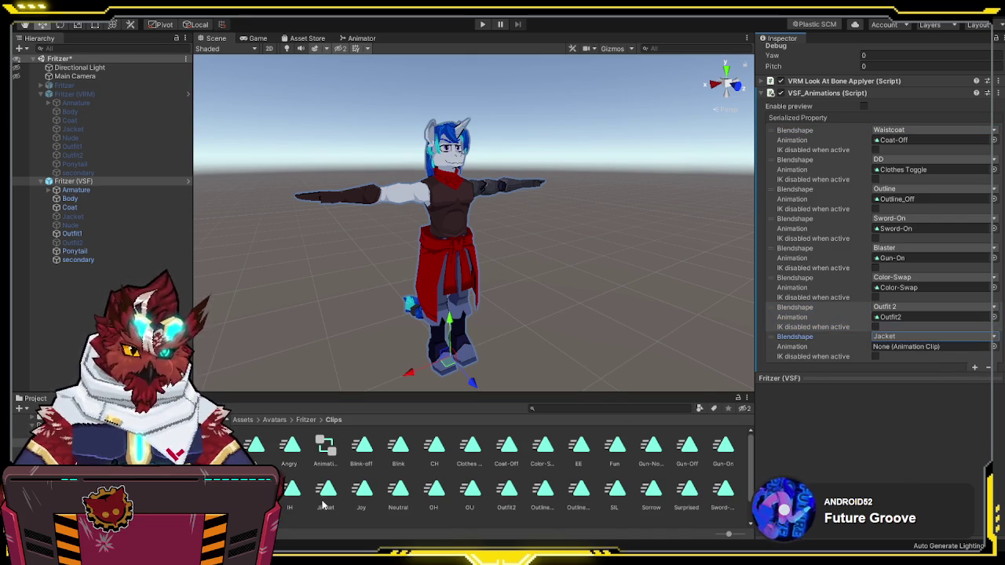
{"action": "mouse_move", "coordinate": [549, 468]}
{"action": "left_mouse_down"}
{"action": "mouse_move", "coordinate": [911, 345]}
{"action": "mouse_move", "coordinate": [867, 444]}
{"action": "mouse_move", "coordinate": [895, 402]}
{"action": "mouse_move", "coordinate": [919, 321]}
{"action": "mouse_move", "coordinate": [934, 313]}
{"action": "mouse_move", "coordinate": [922, 313]}
{"action": "left_mouse_up"}
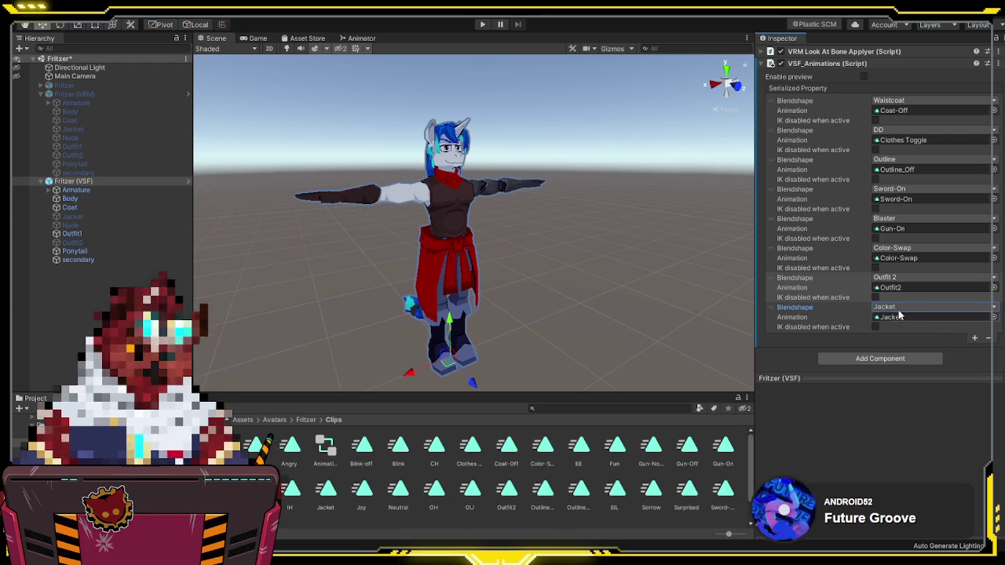
{"action": "left_click", "coordinate": [683, 279]}
{"action": "key", "text": "ctrl+s"}
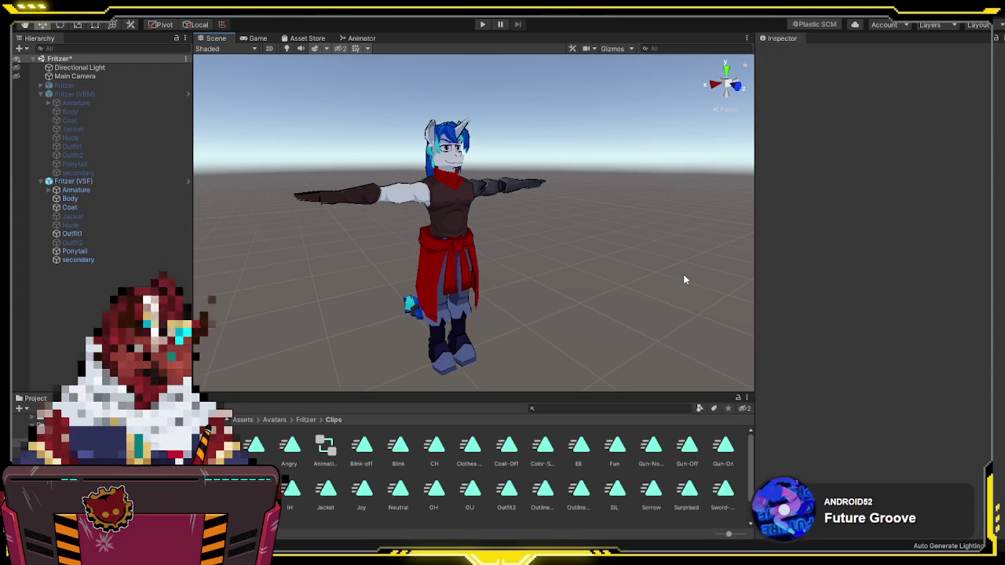
{"action": "left_click", "coordinate": [102, 181]}
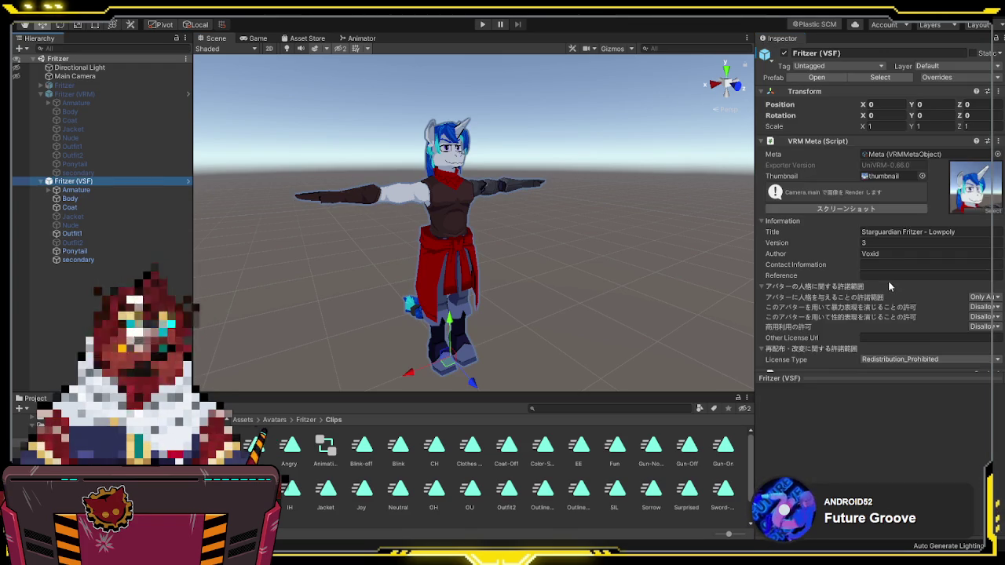
Step: Set the DD entry to Nude, bake the VertexColorBaked copy, and deactivate the original Fritzer (VSF)
{"action": "scroll", "coordinate": [817, 284], "scroll_direction": "down", "scroll_amount": 15}
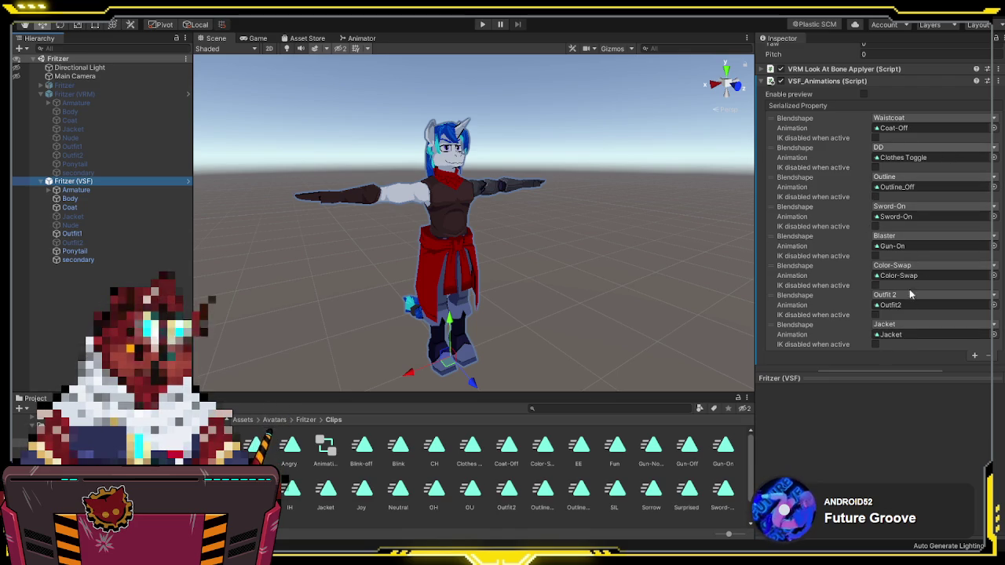
{"action": "left_click", "coordinate": [932, 147]}
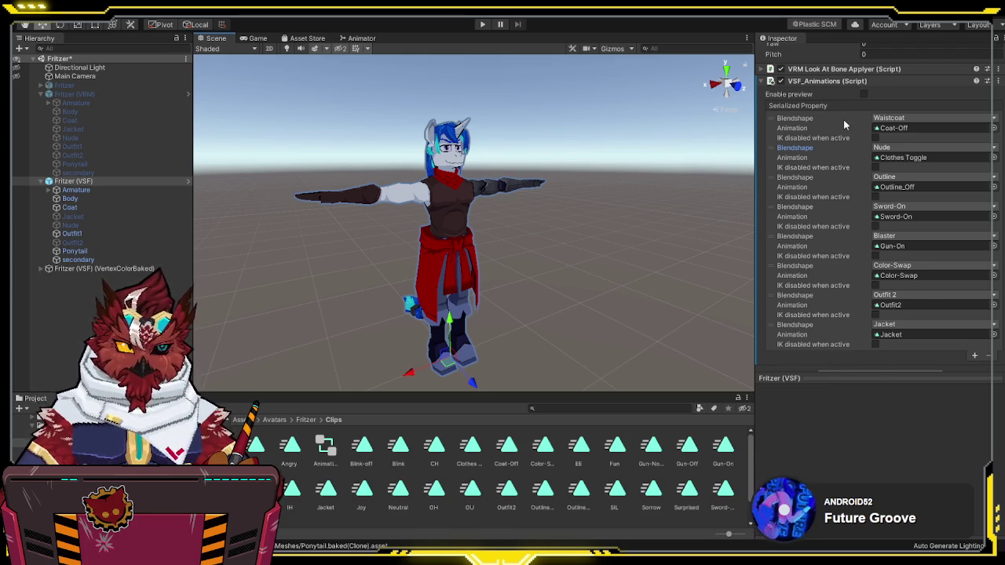
{"action": "scroll", "coordinate": [843, 120], "scroll_direction": "up", "scroll_amount": 10}
{"action": "left_click", "coordinate": [784, 53]}
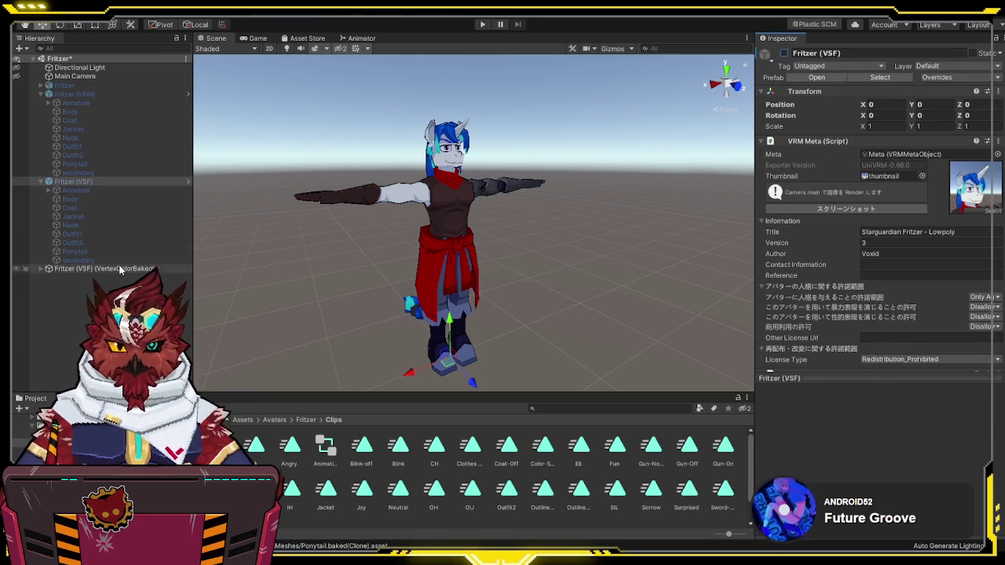
Step: Select Fritzer (VSF) (VertexColorBaked) and return the Project window to Assets/Avatars/Fritzer/Textures
{"action": "left_click", "coordinate": [95, 268]}
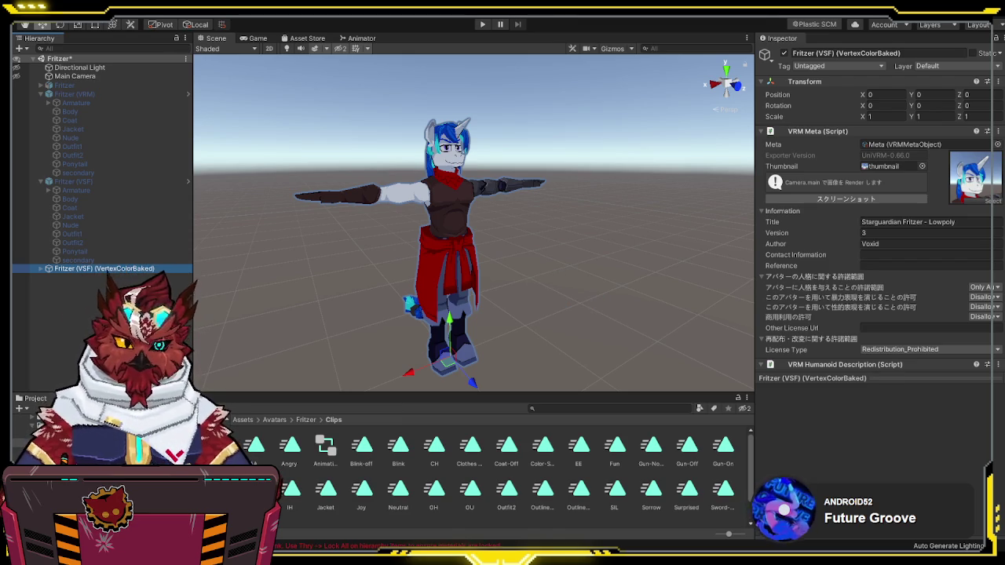
{"action": "key", "text": "Down"}
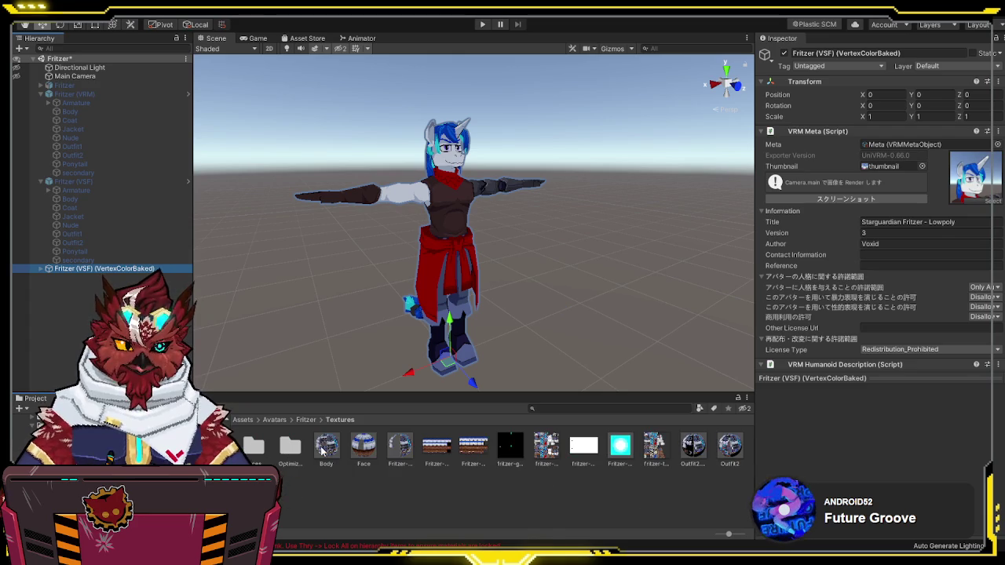
{"action": "left_click", "coordinate": [730, 446]}
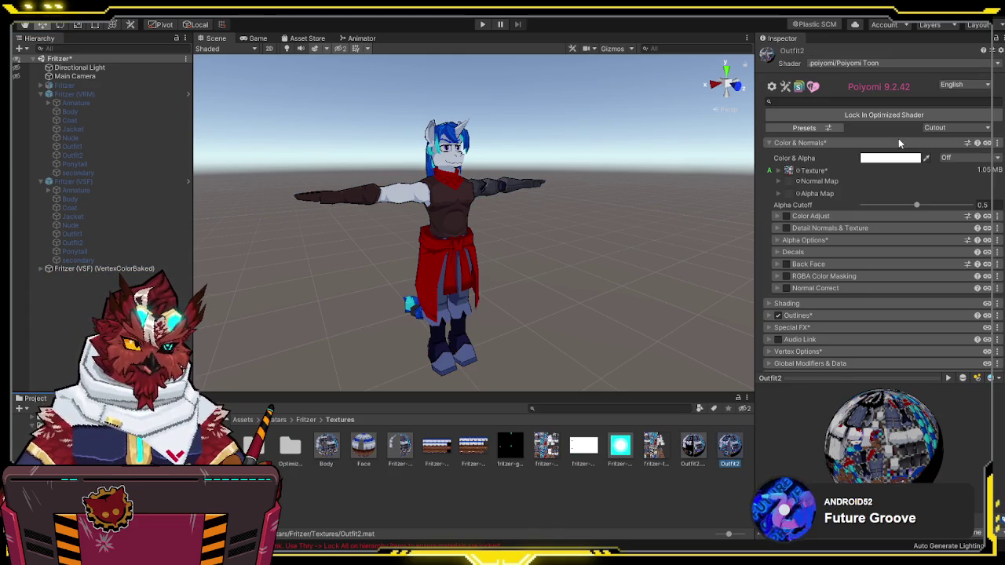
{"action": "left_click", "coordinate": [692, 453]}
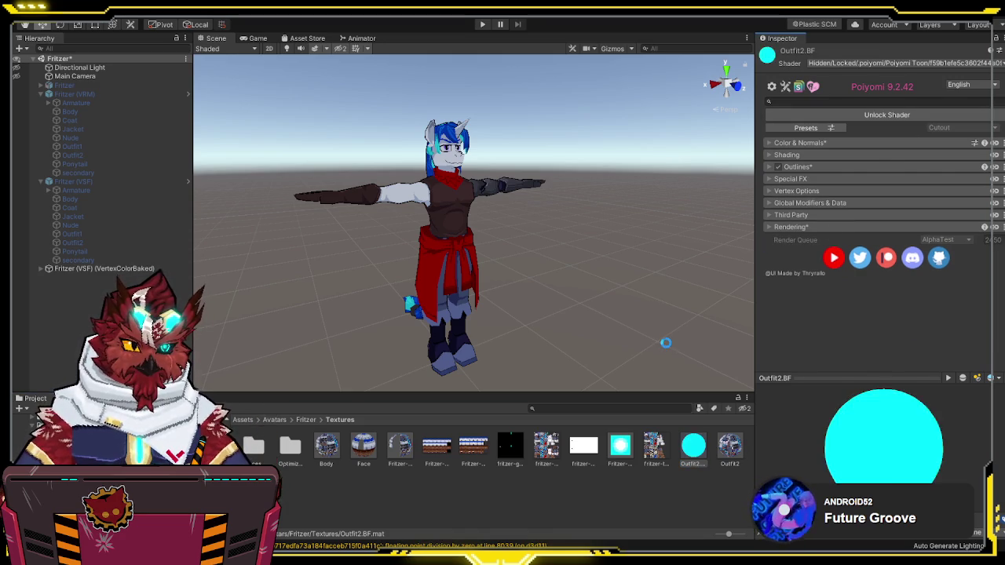
{"action": "left_click", "coordinate": [366, 448]}
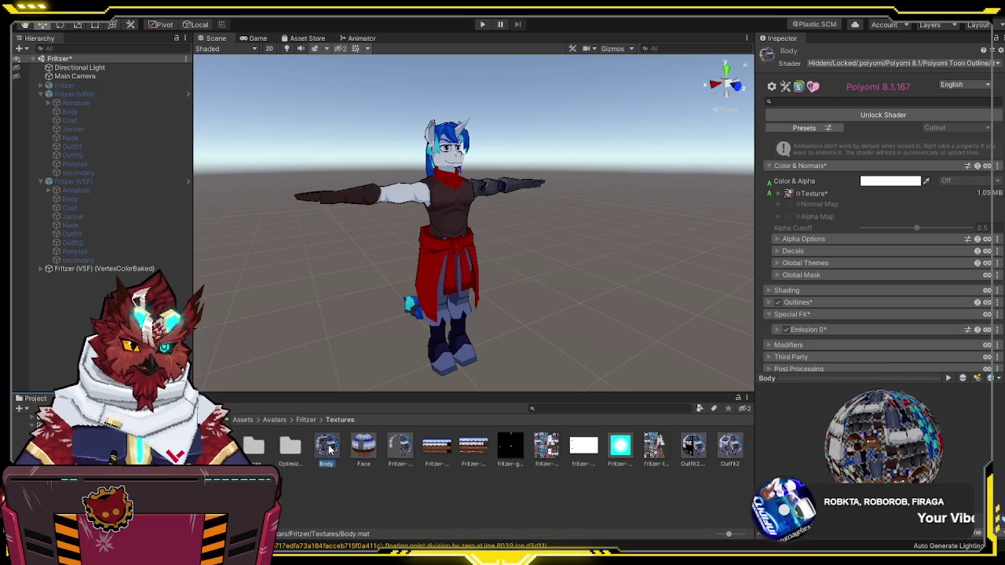
{"action": "left_click", "coordinate": [138, 272]}
{"action": "left_click", "coordinate": [117, 269]}
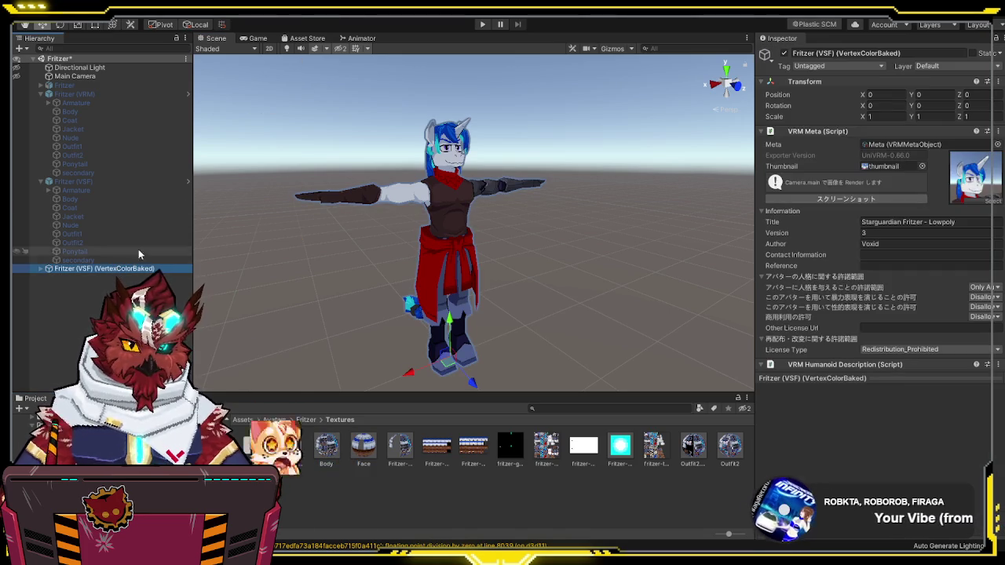